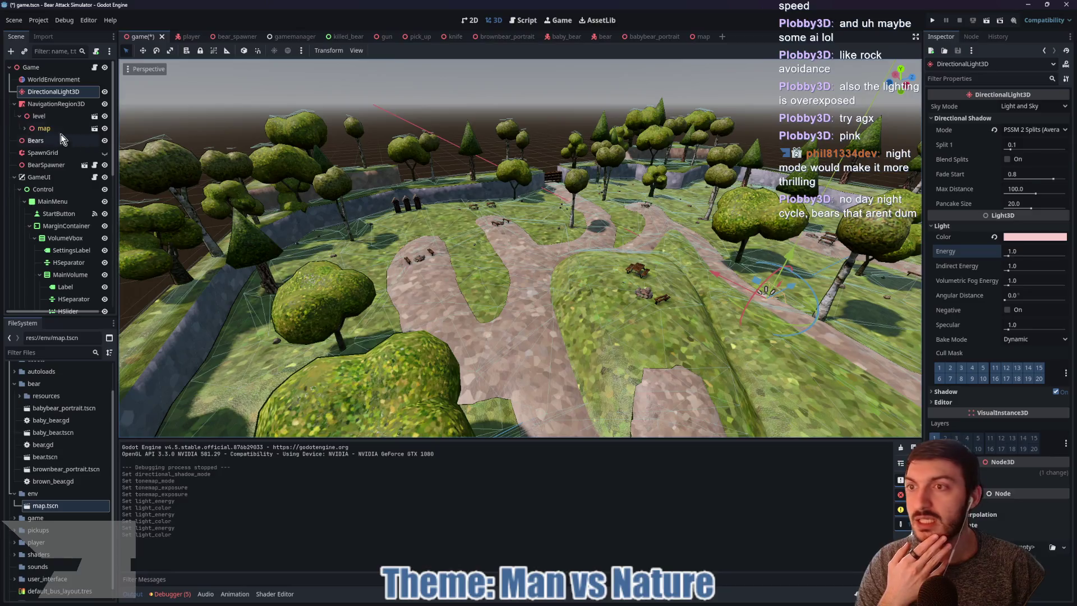
Select NavigationRegion3D and orbit the view down to ground level to see the baked navmesh across the park
click(47, 104)
mouse_move(494, 257)
mouse_down()
mouse_move(550, 278)
mouse_move(596, 251)
mouse_move(734, 289)
mouse_up()
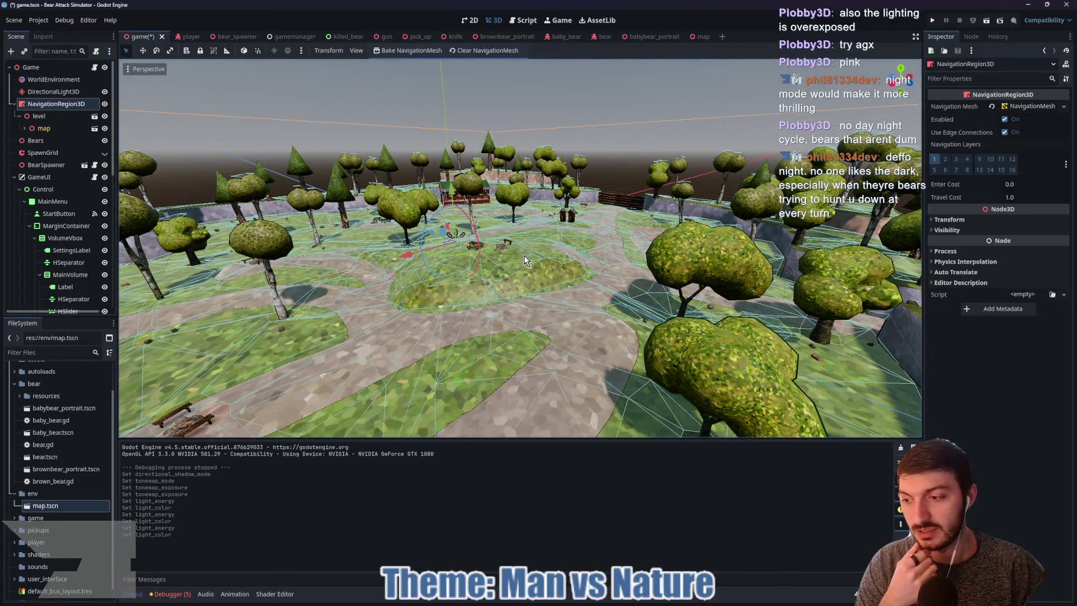
mouse_move(520, 255)
mouse_down()
mouse_move(598, 291)
mouse_move(609, 268)
mouse_up()
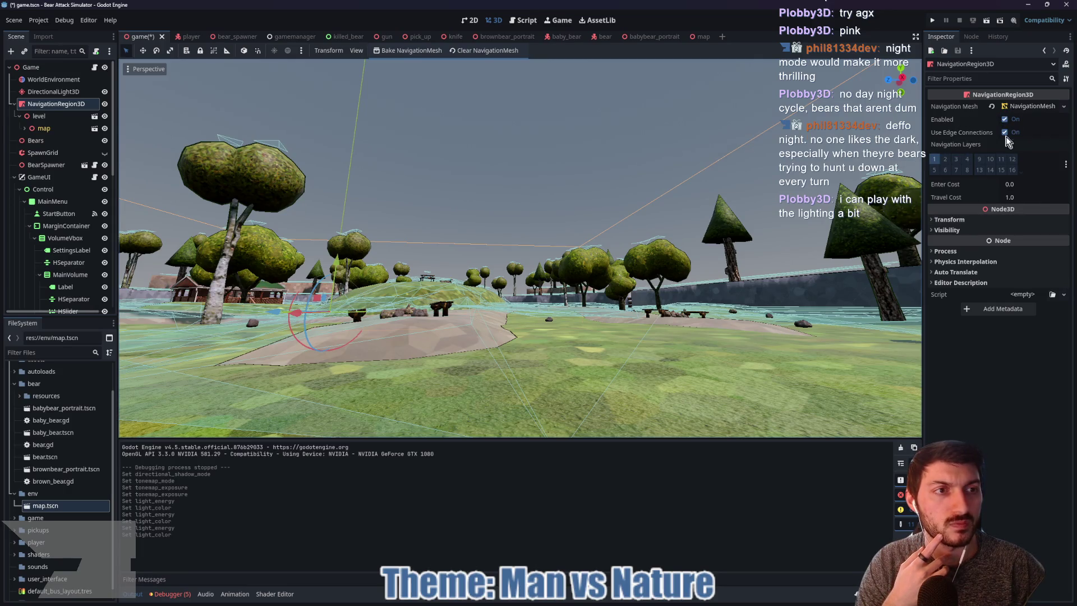
Expand the NavigationMesh resource, glance at Geometry, then open Sampling to confirm Partition Type is Watershed
click(1031, 106)
click(959, 130)
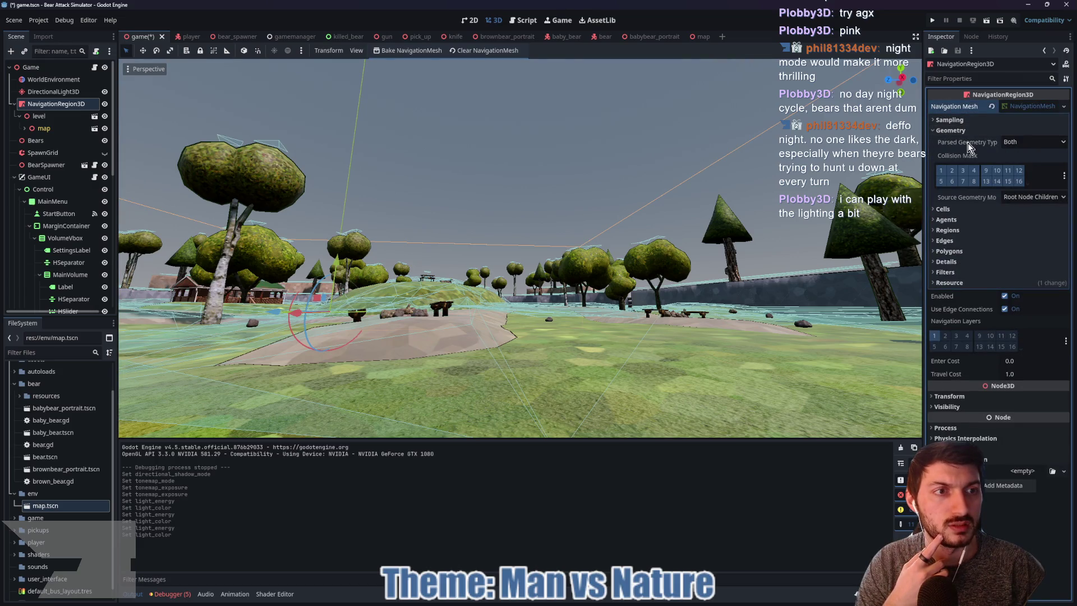
mouse_move(968, 147)
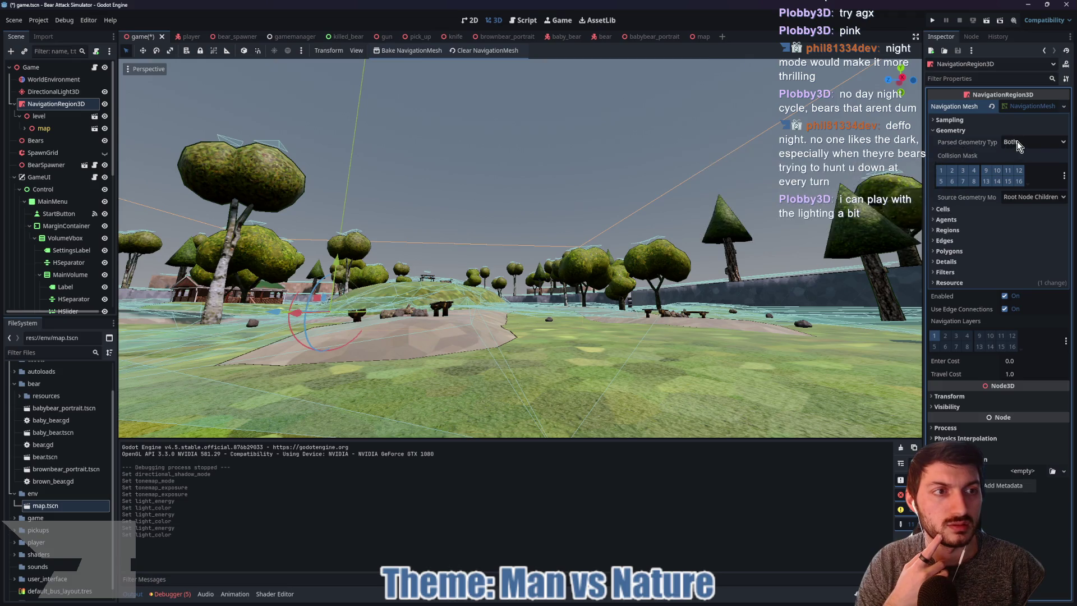
click(953, 130)
click(953, 120)
mouse_move(988, 139)
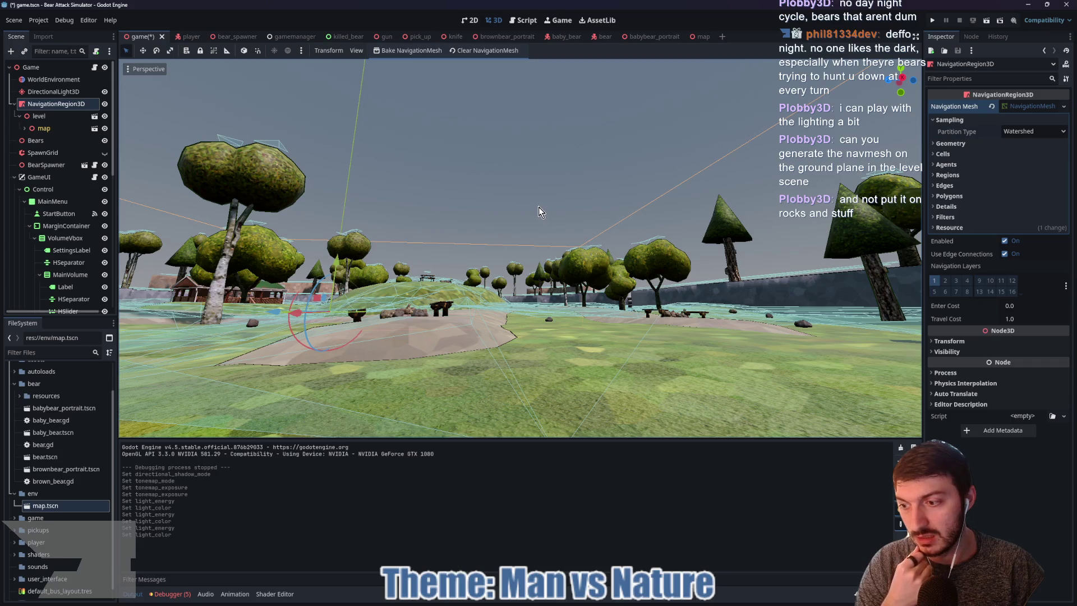
Expand the Details, Polygons, Edges, Regions, Agents, Cells and Geometry groups, and unfold the map node's children
scroll(523, 250, up, 3)
scroll(600, 246, up, 3)
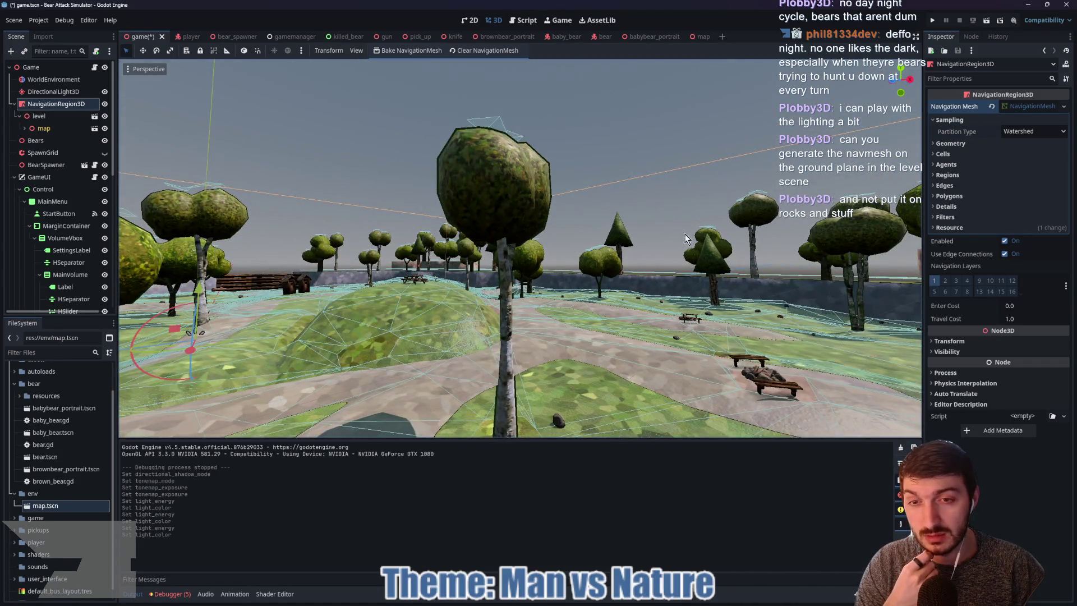
scroll(684, 238, down, 5)
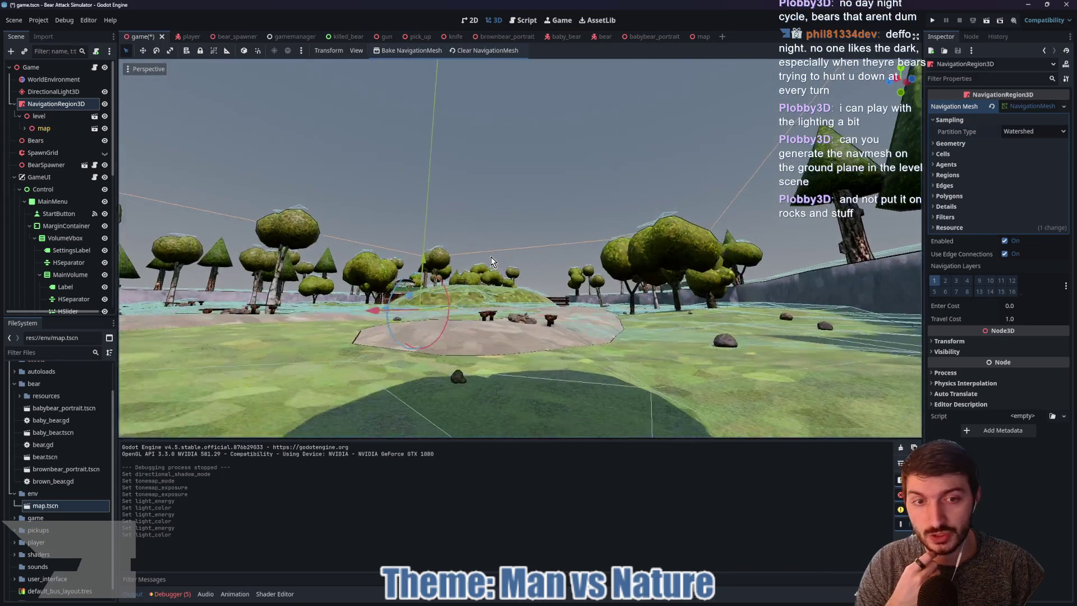
scroll(482, 250, up, 3)
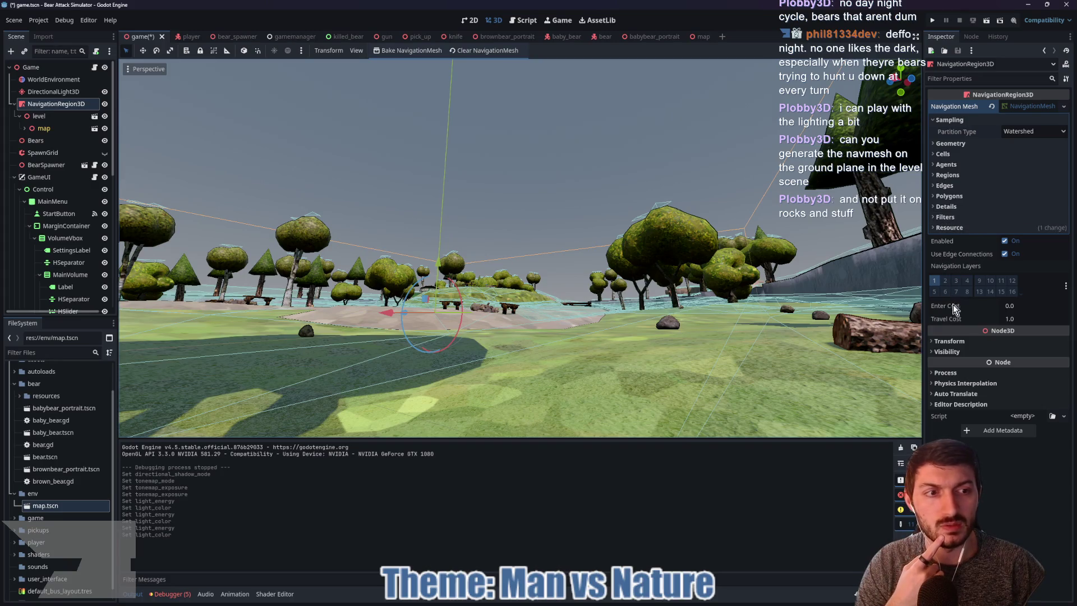
click(959, 207)
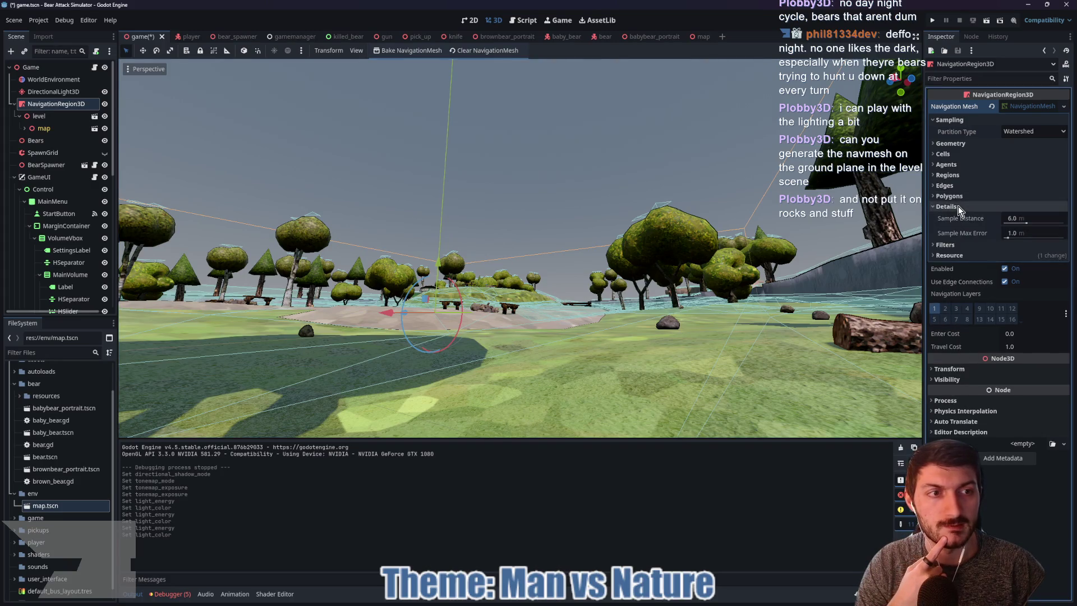
click(949, 196)
click(949, 187)
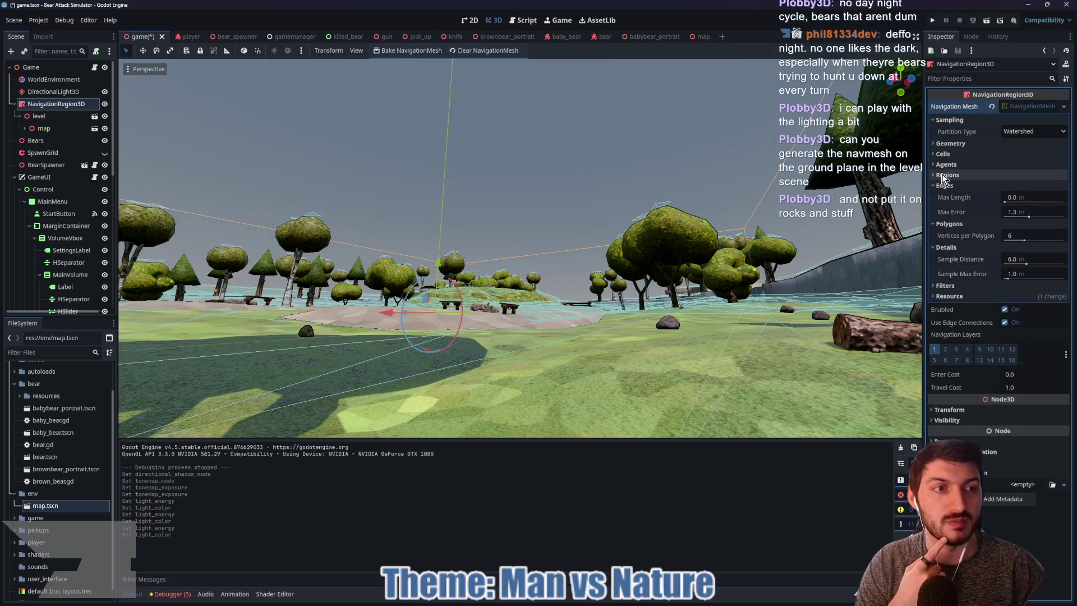
click(951, 176)
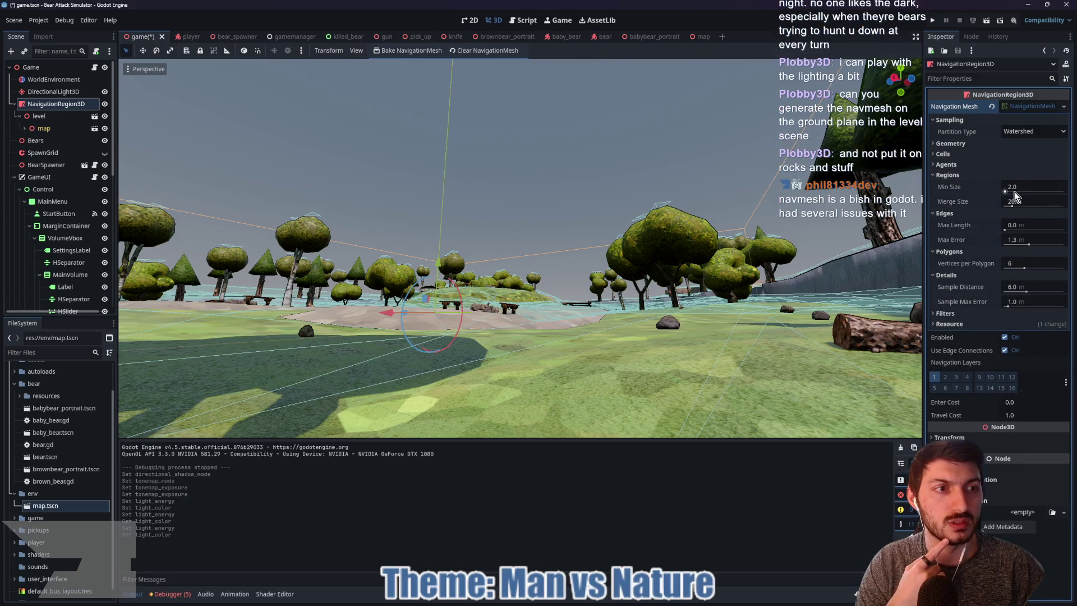
click(953, 166)
click(951, 154)
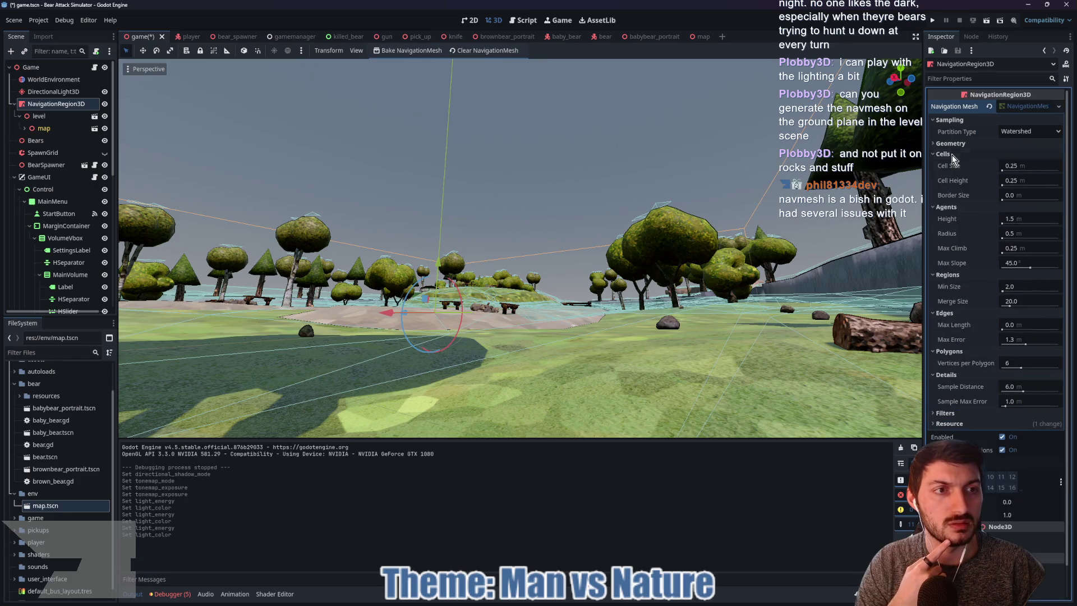
click(951, 143)
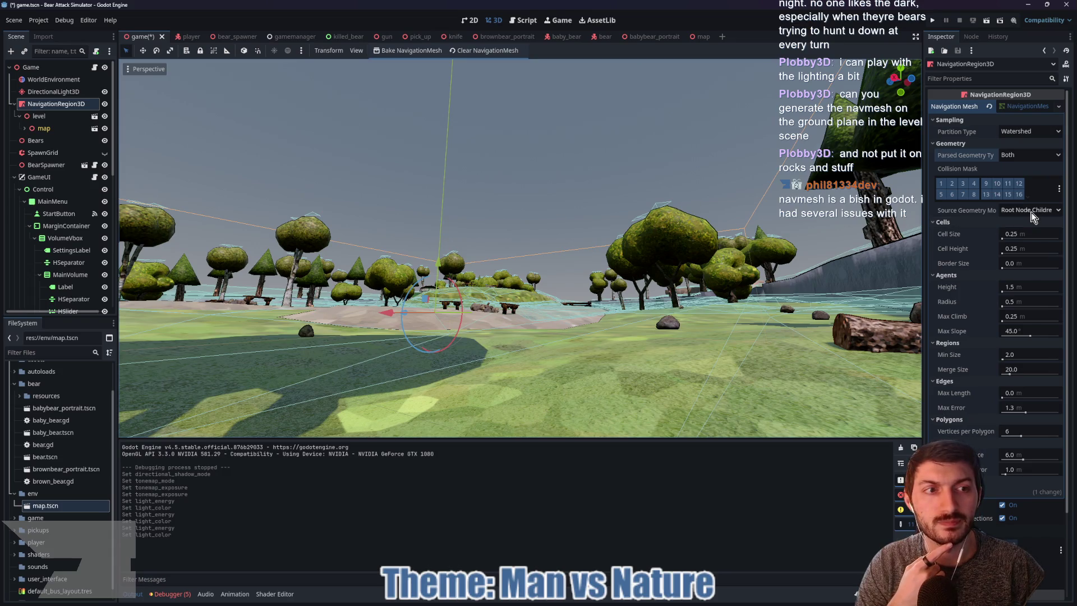
click(25, 128)
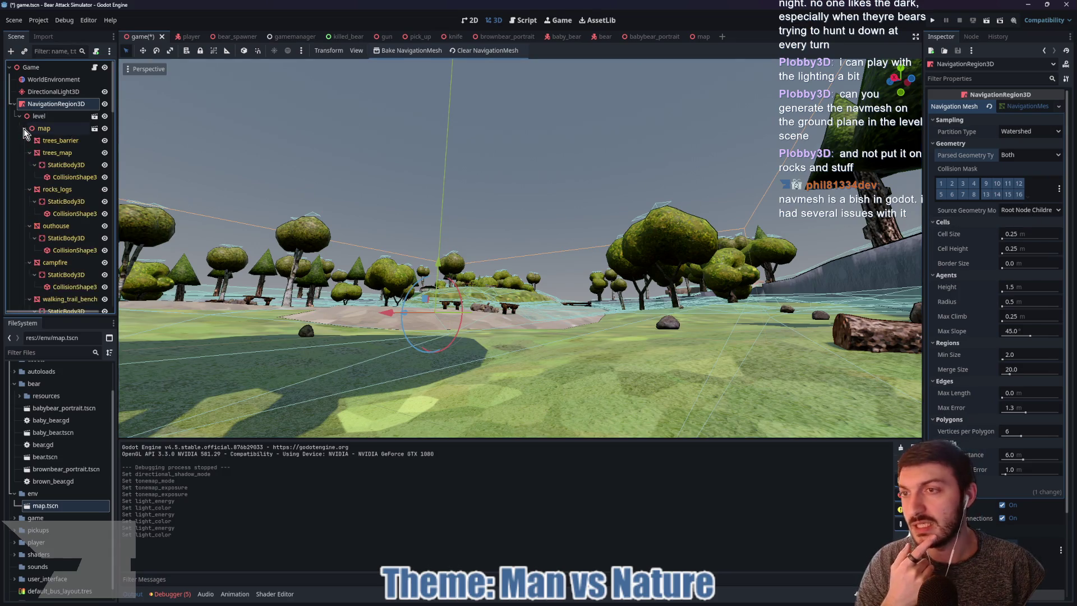
click(54, 193)
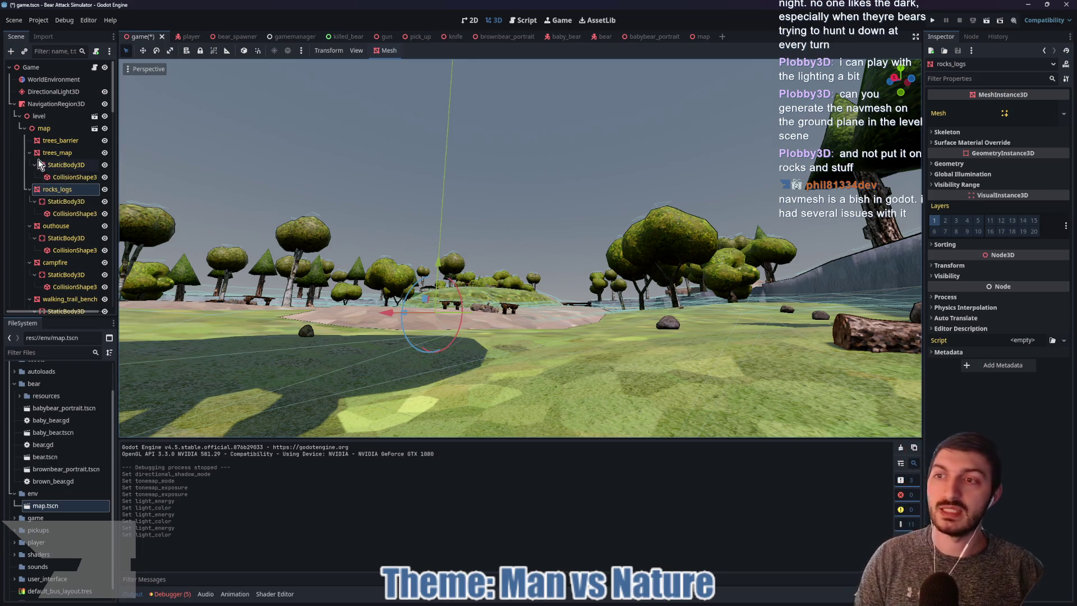
mouse_move(470, 248)
mouse_down()
mouse_move(571, 288)
mouse_move(634, 280)
mouse_up()
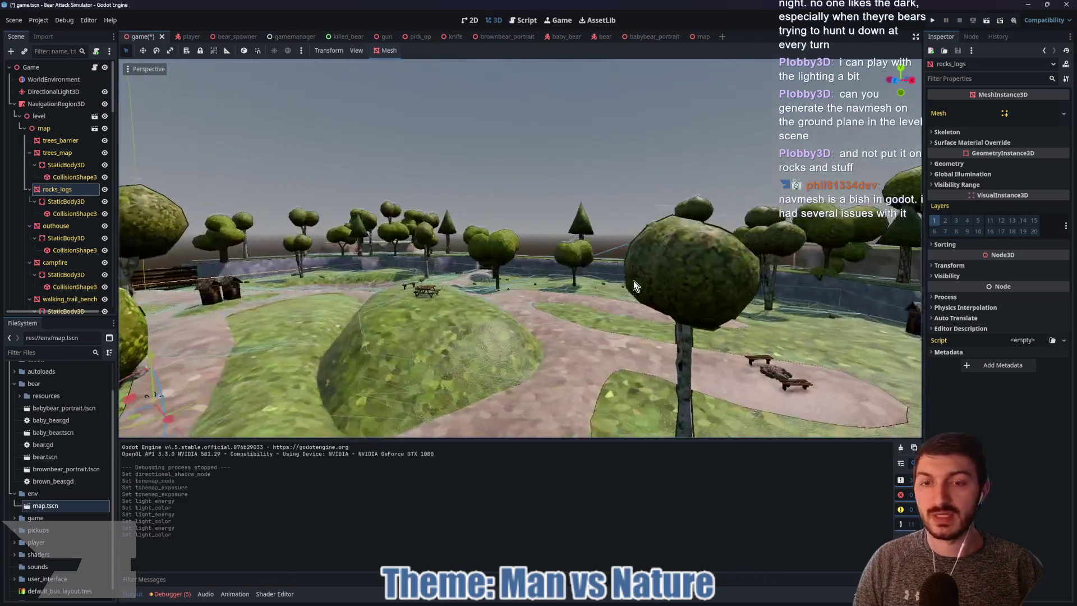
click(51, 105)
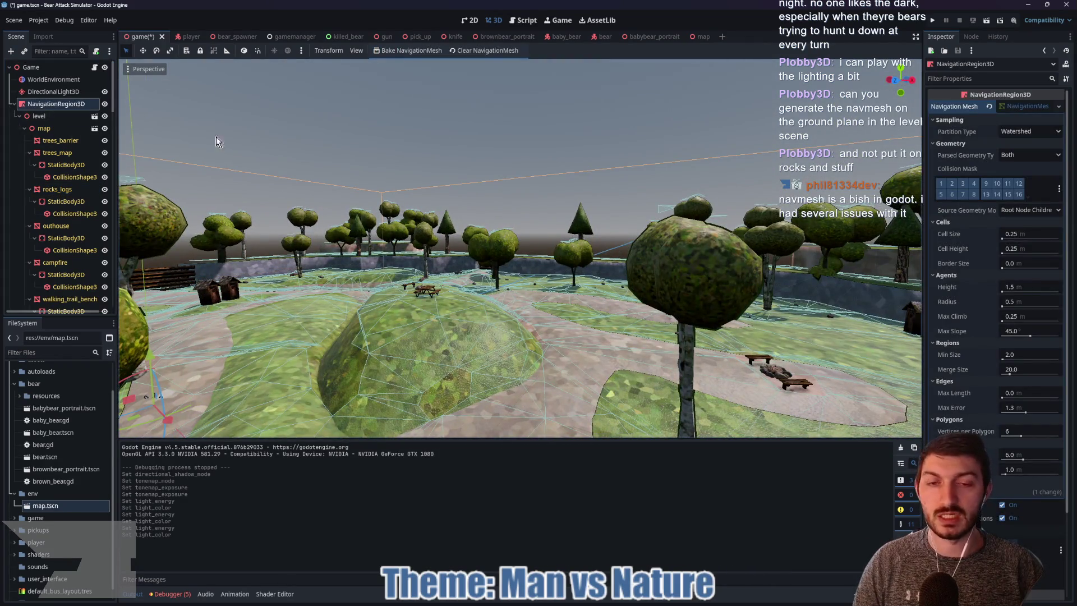
Rebake the navigation mesh and zoom in and out over the terrain to check it
click(397, 52)
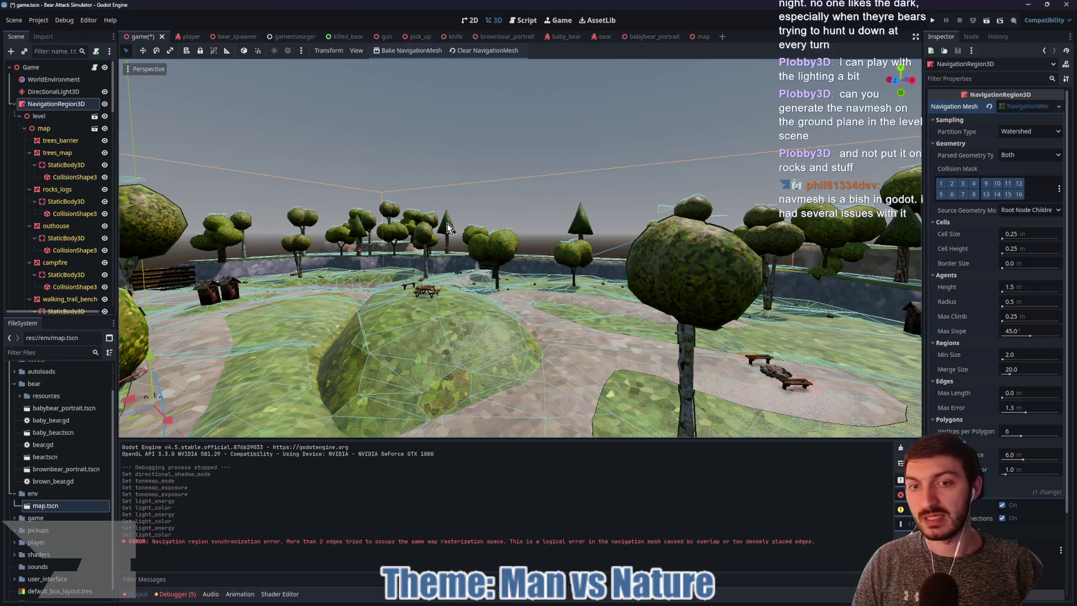
scroll(480, 304, up, 5)
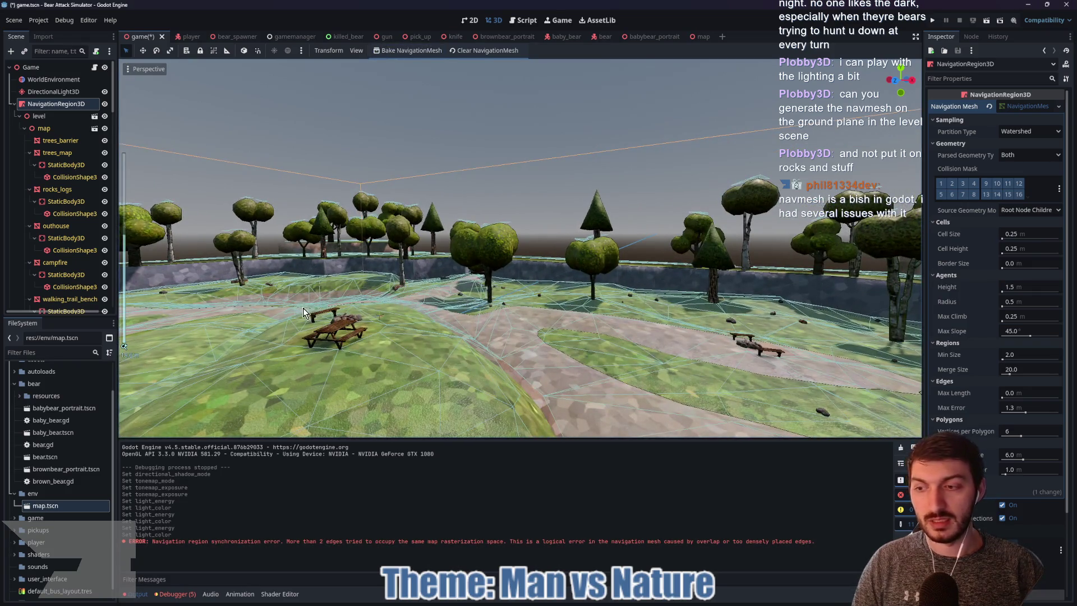
scroll(336, 317, up, 5)
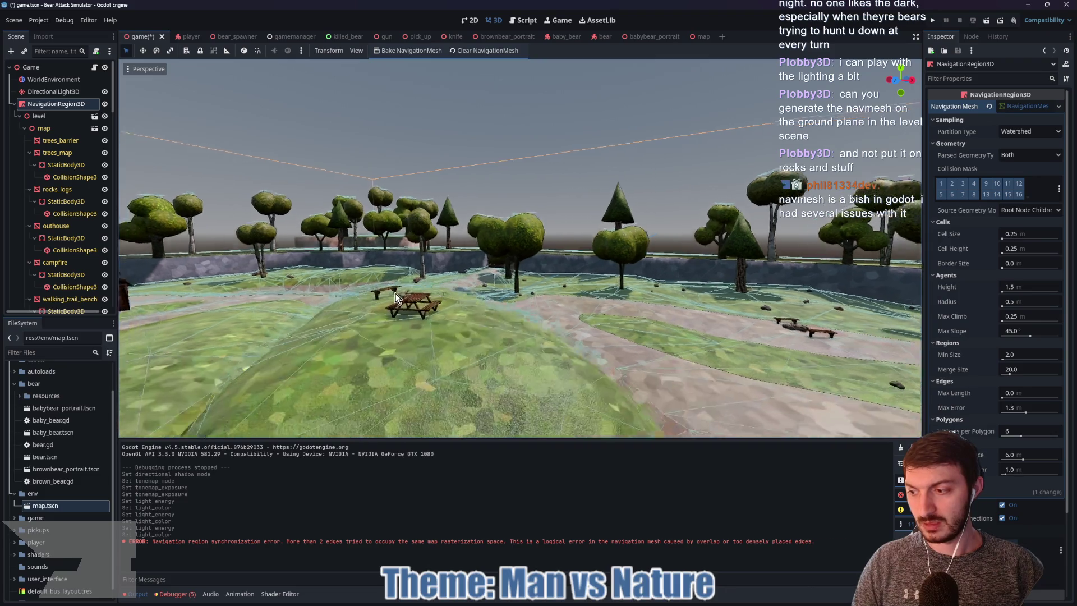
scroll(510, 219, down, 10)
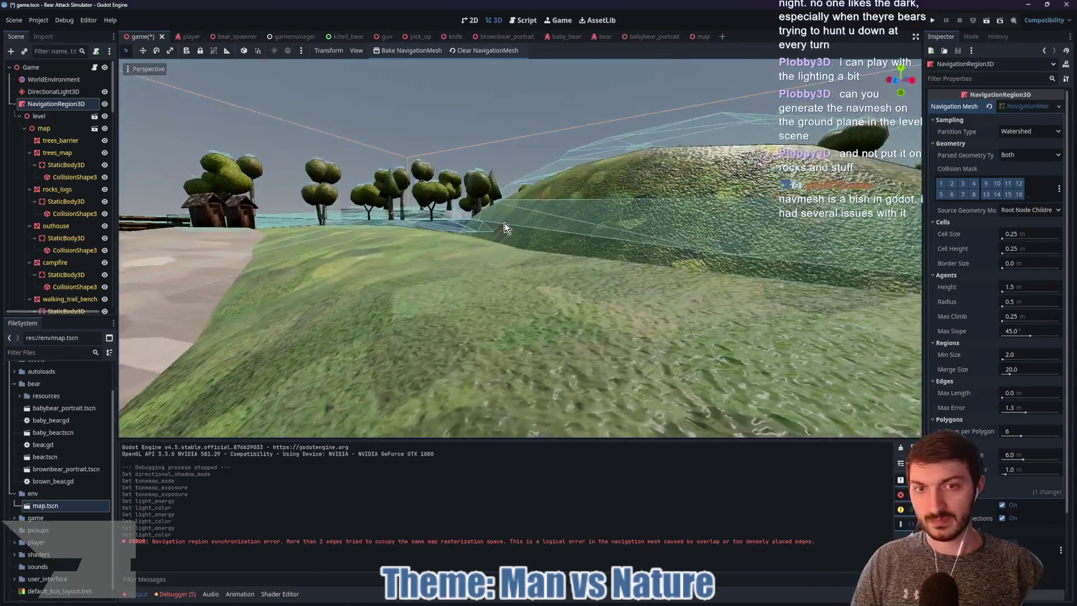
scroll(506, 261, down, 5)
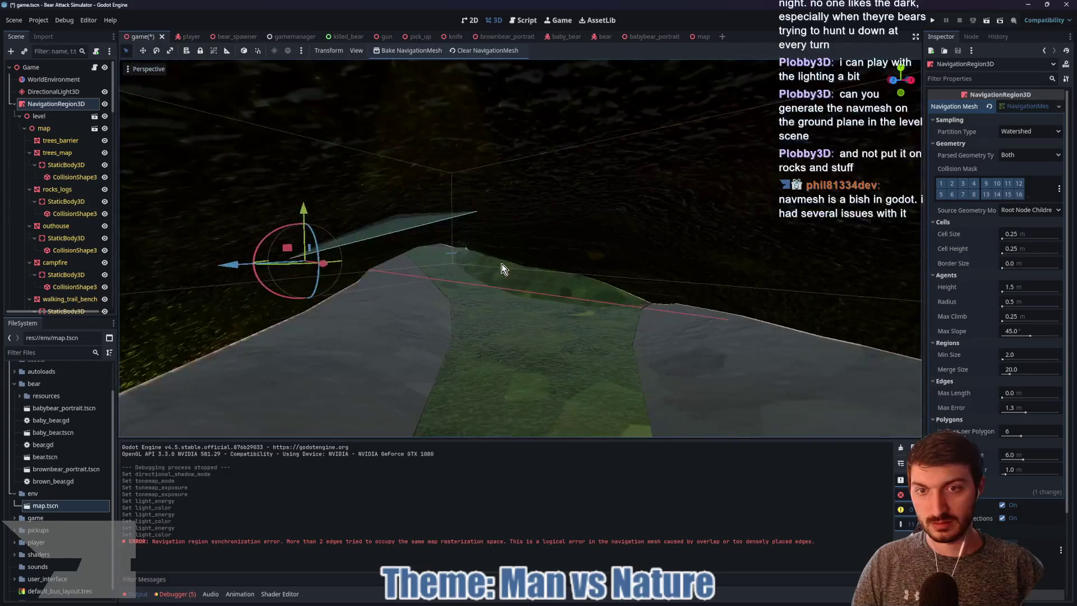
scroll(495, 266, up, 5)
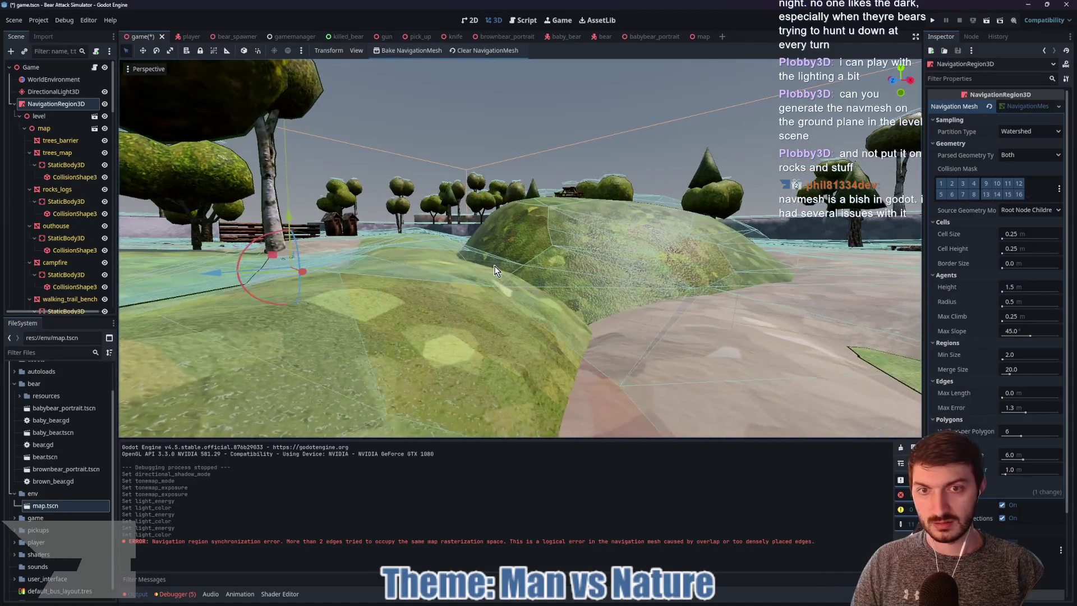
scroll(496, 263, down, 5)
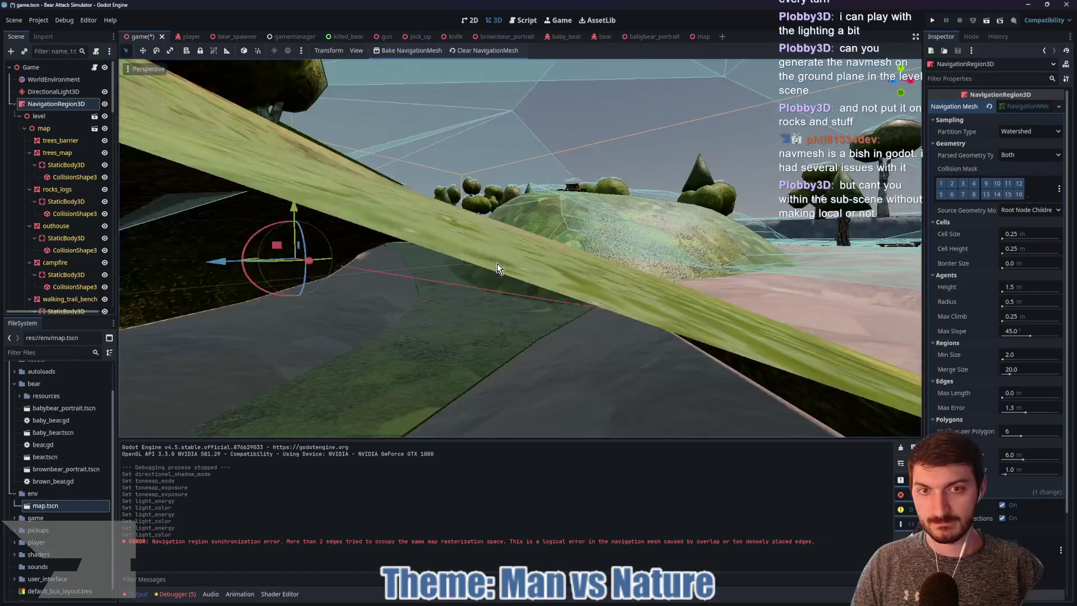
scroll(508, 268, down, 5)
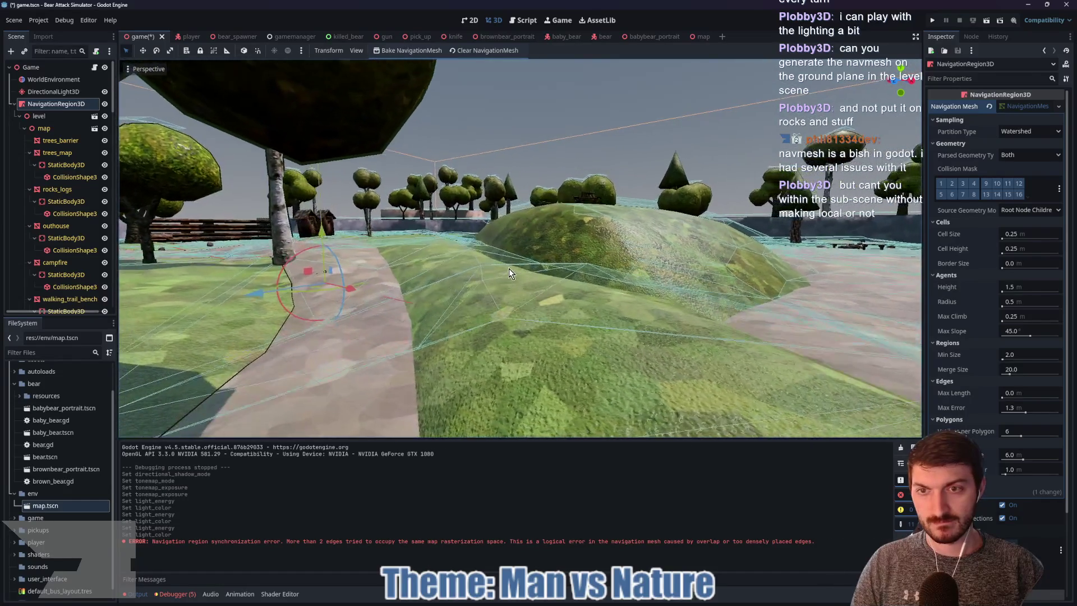
scroll(506, 272, down, 5)
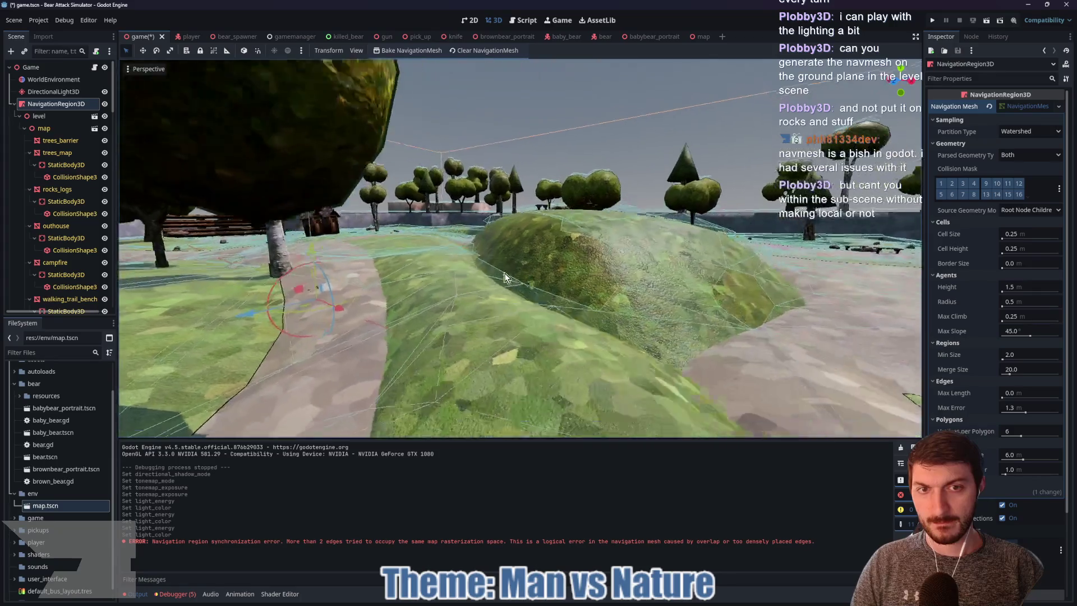
scroll(499, 315, up, 5)
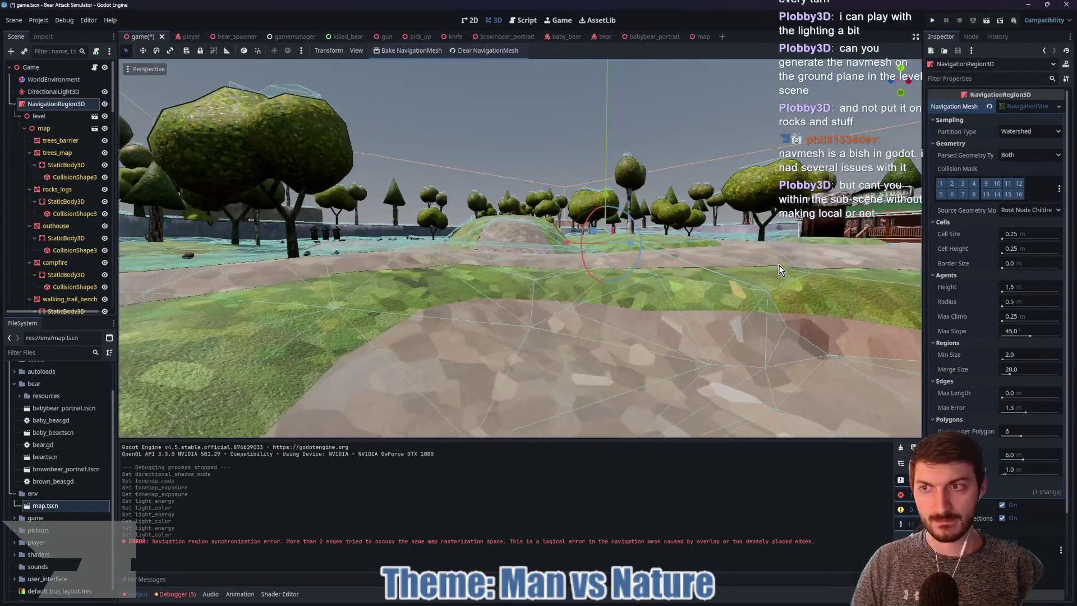
scroll(768, 265, down, 2)
Orbit to face the camp store and fly along the path at ground level beside the birch
mouse_move(762, 265)
mouse_down()
mouse_move(435, 278)
mouse_move(681, 335)
mouse_up()
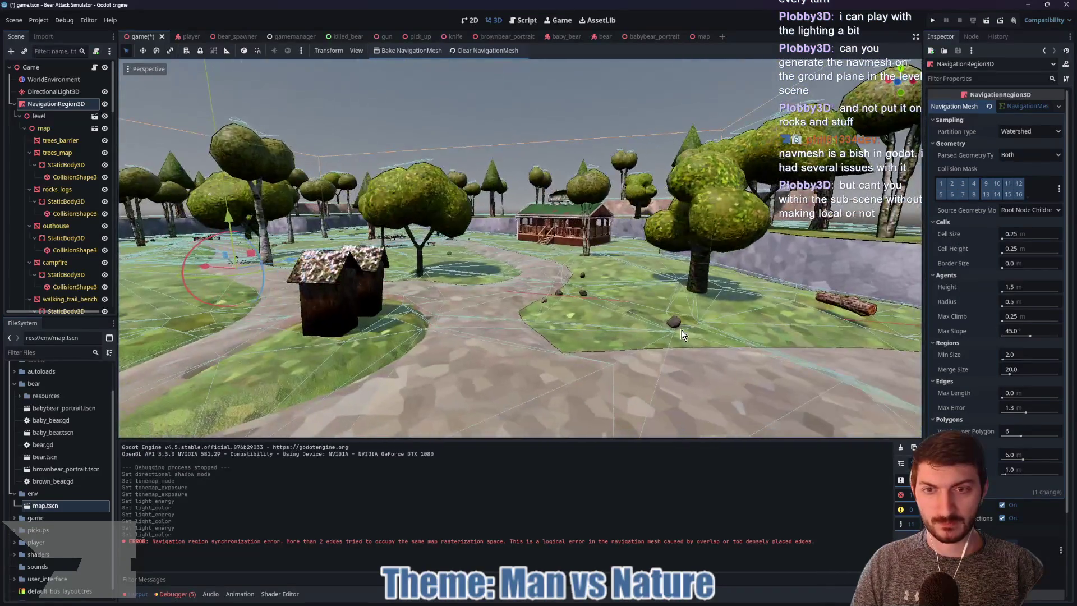
drag(524, 305, 645, 300)
key(w)
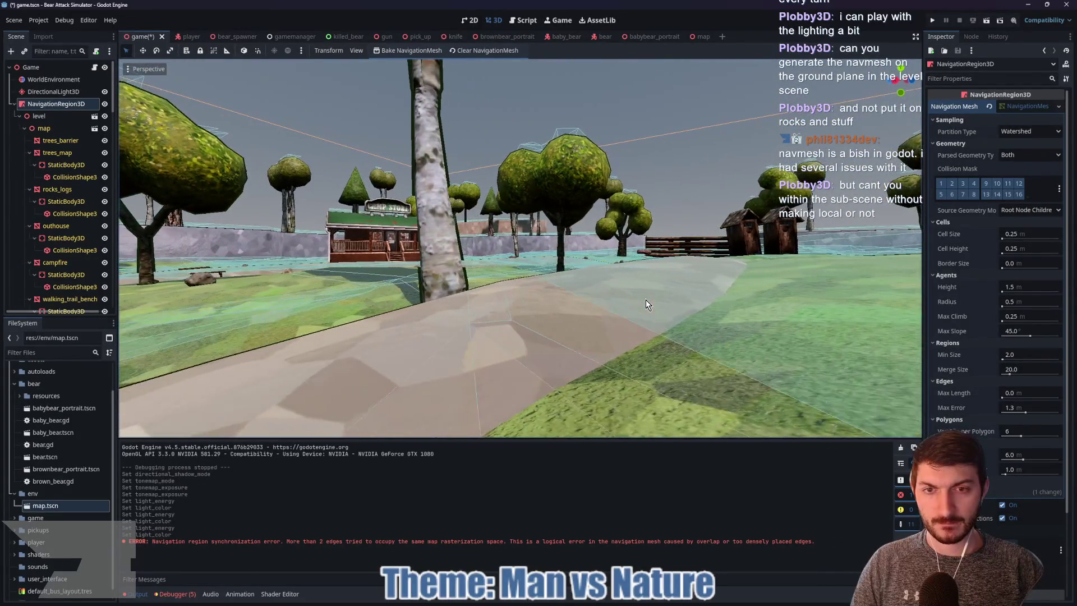
key(w)
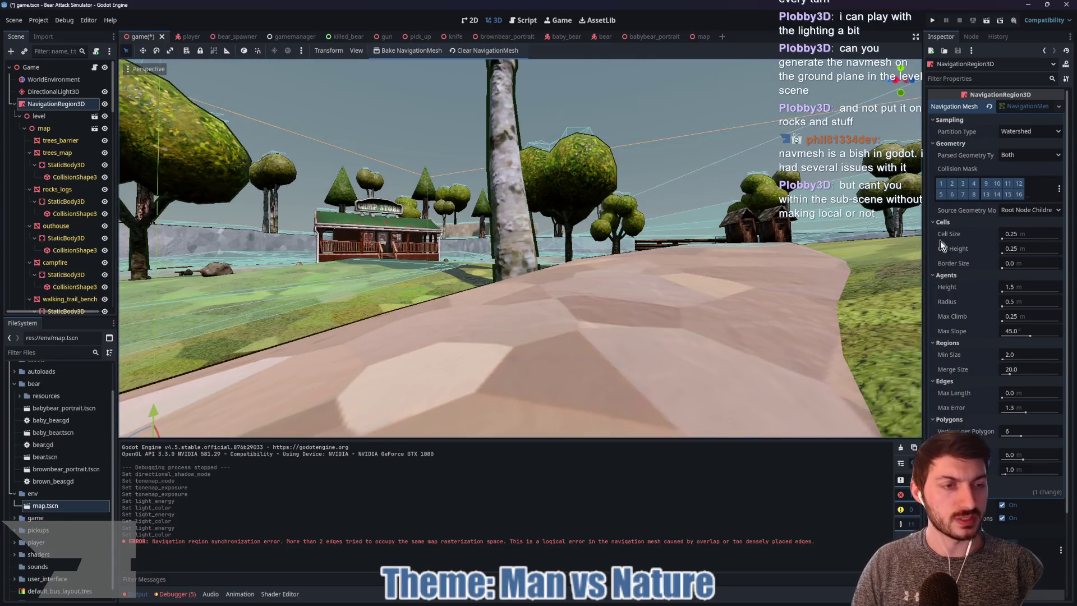
Set the navmesh Cell Height to 0.01 and rebake the navigation mesh
click(1031, 248)
text(0.01)
key(Return)
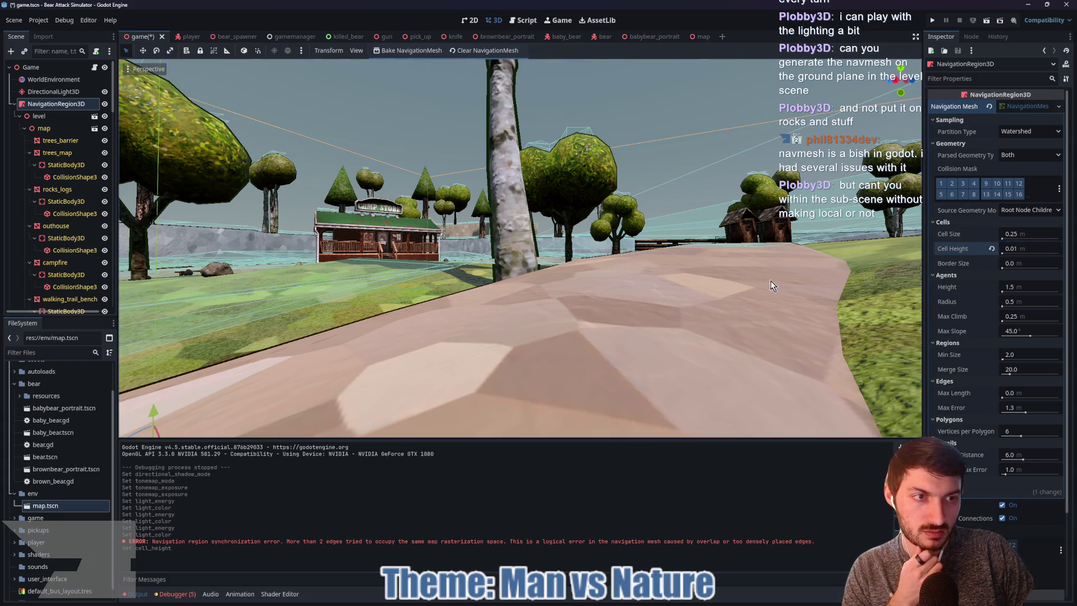
click(406, 51)
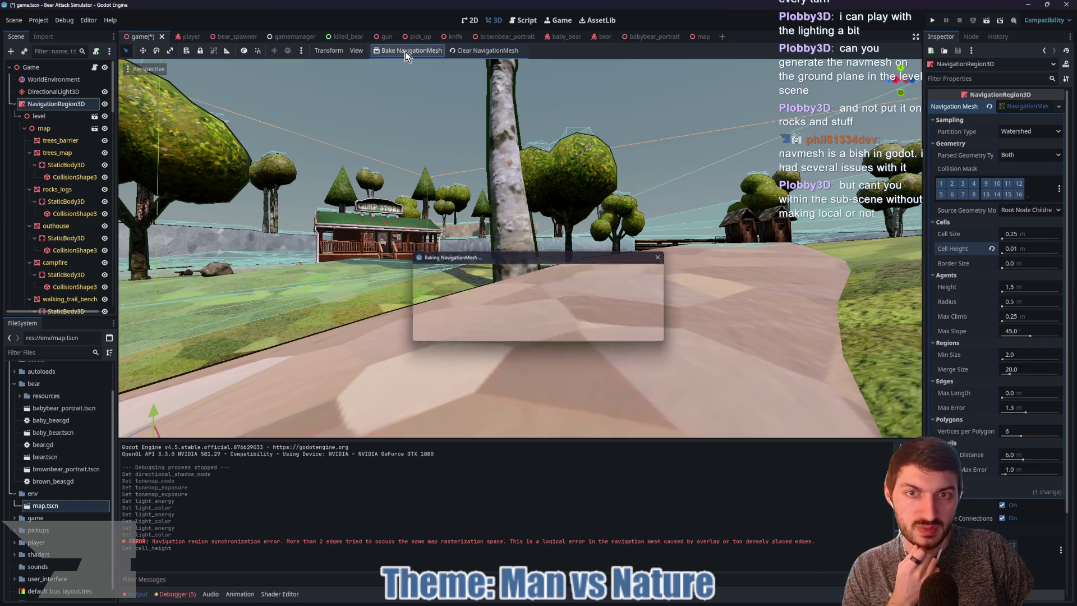
key(Return)
Fly past the camp store along the path to a large tree, then save the game scene
key(s)
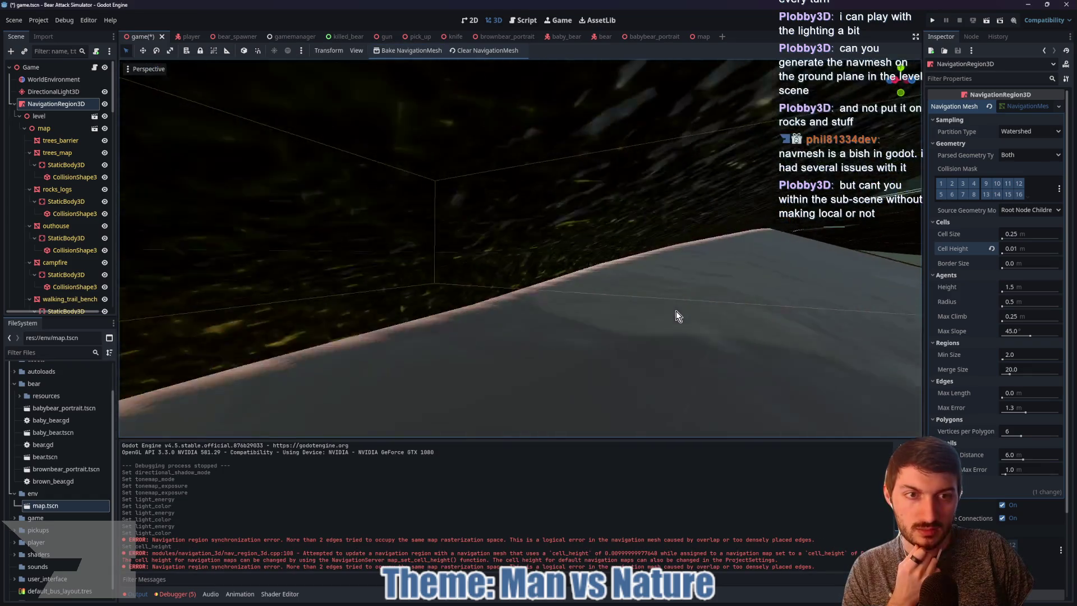
key(w)
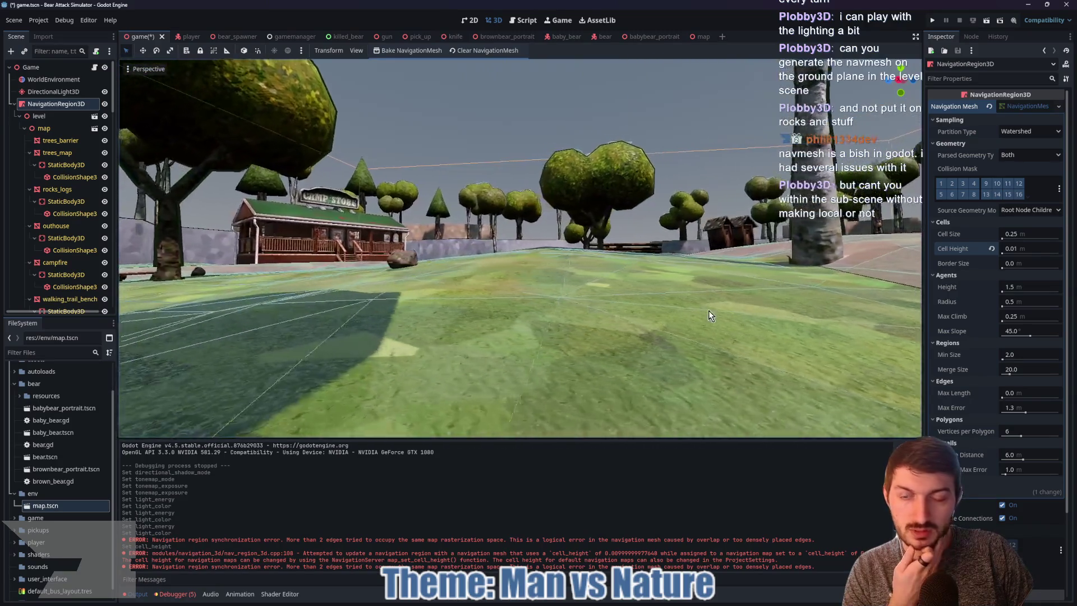
key(w)
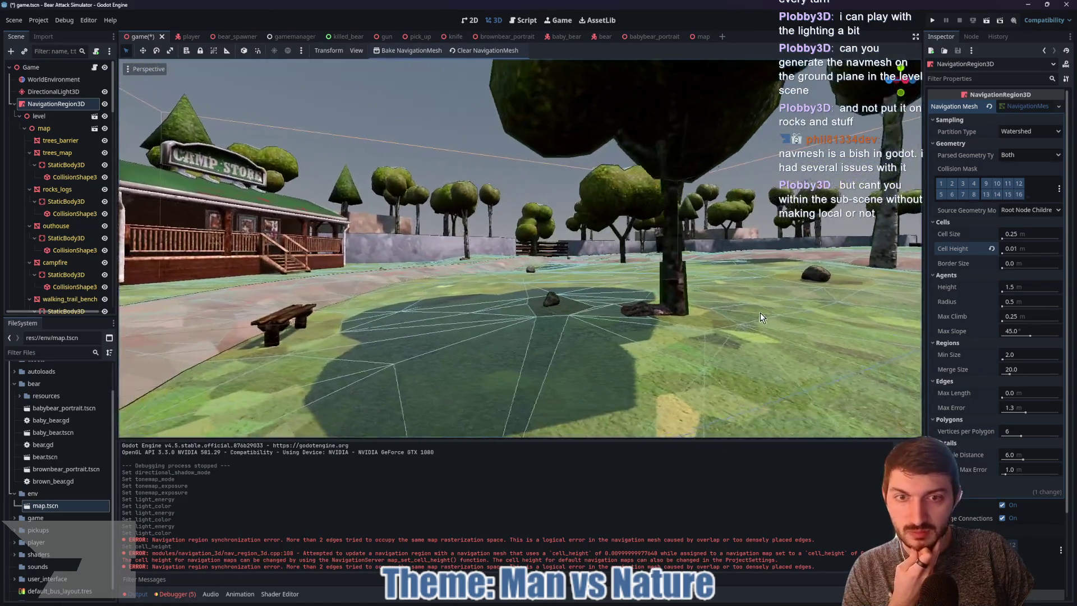
key(w)
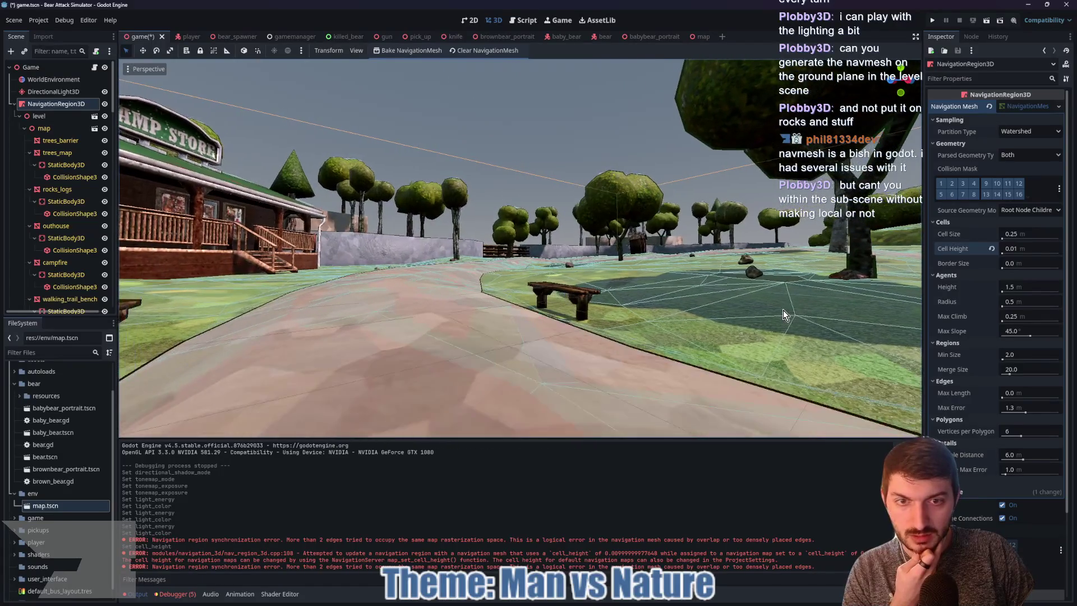
key(w)
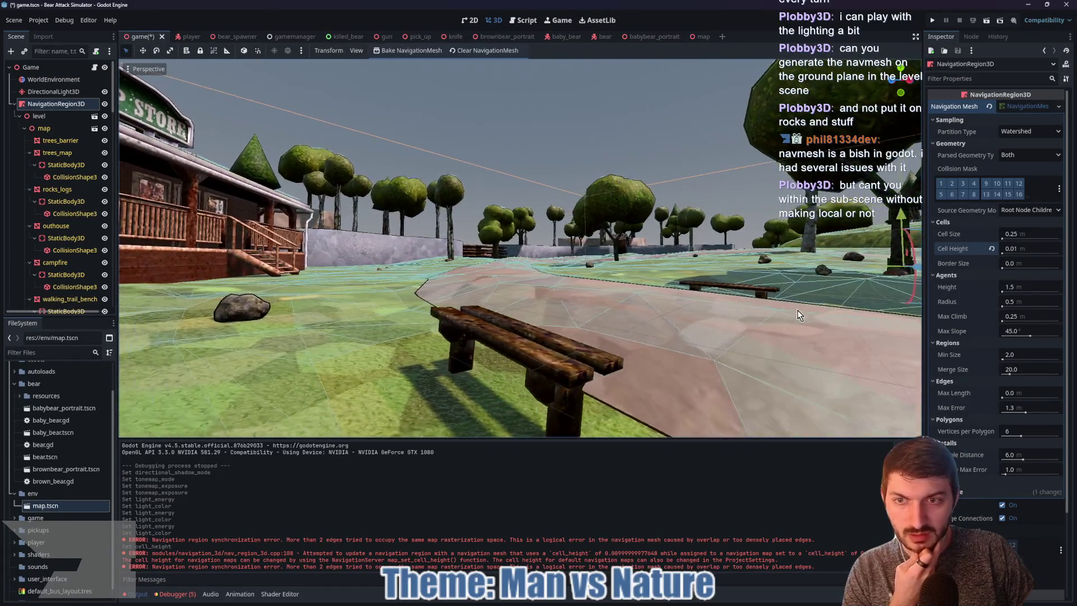
key(a)
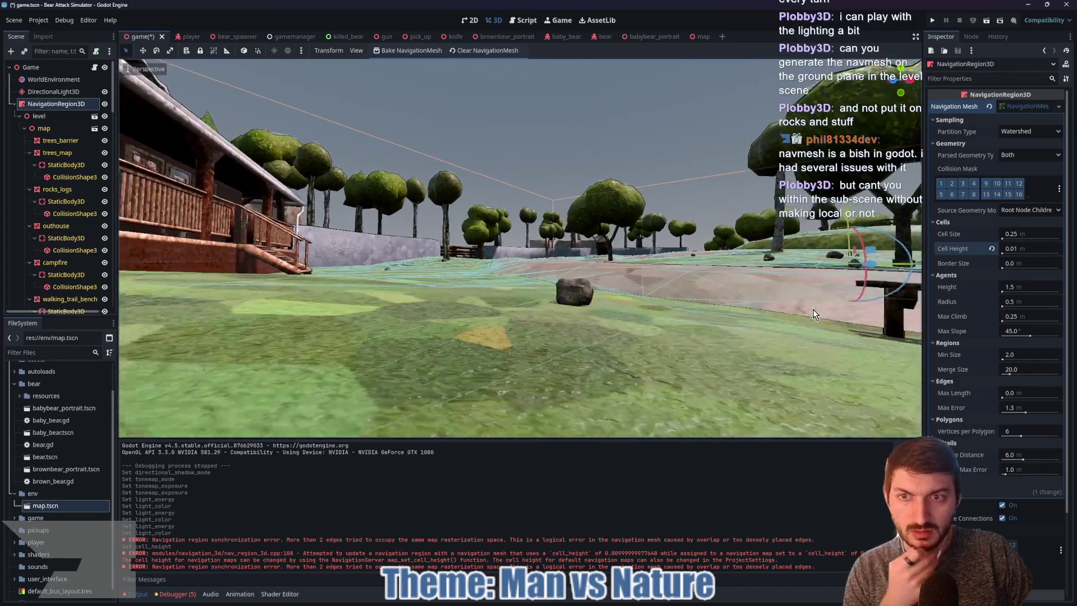
key(w)
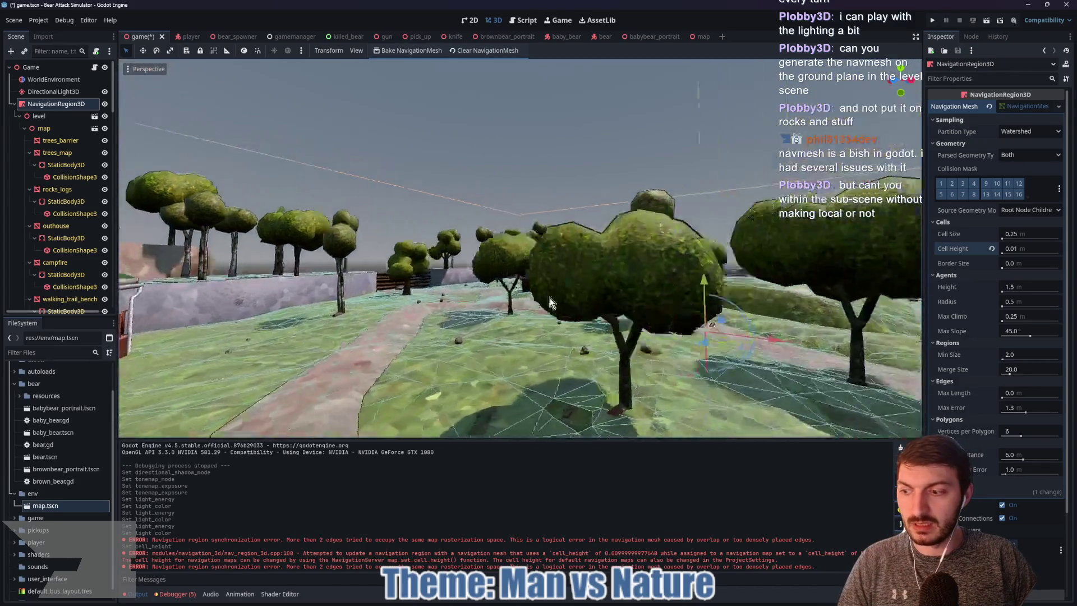
key(ctrl+s)
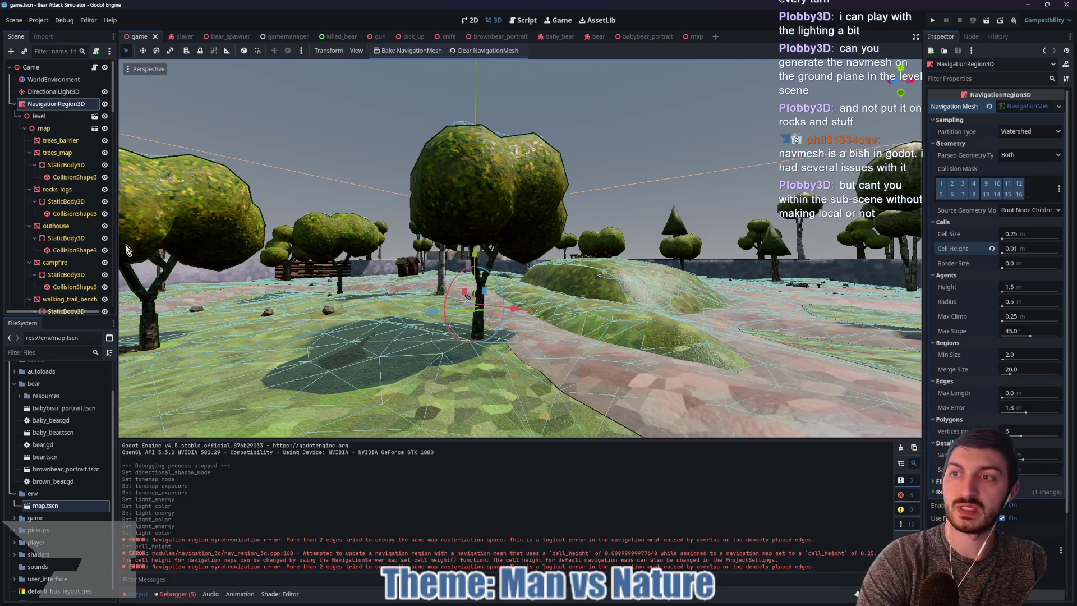
click(60, 140)
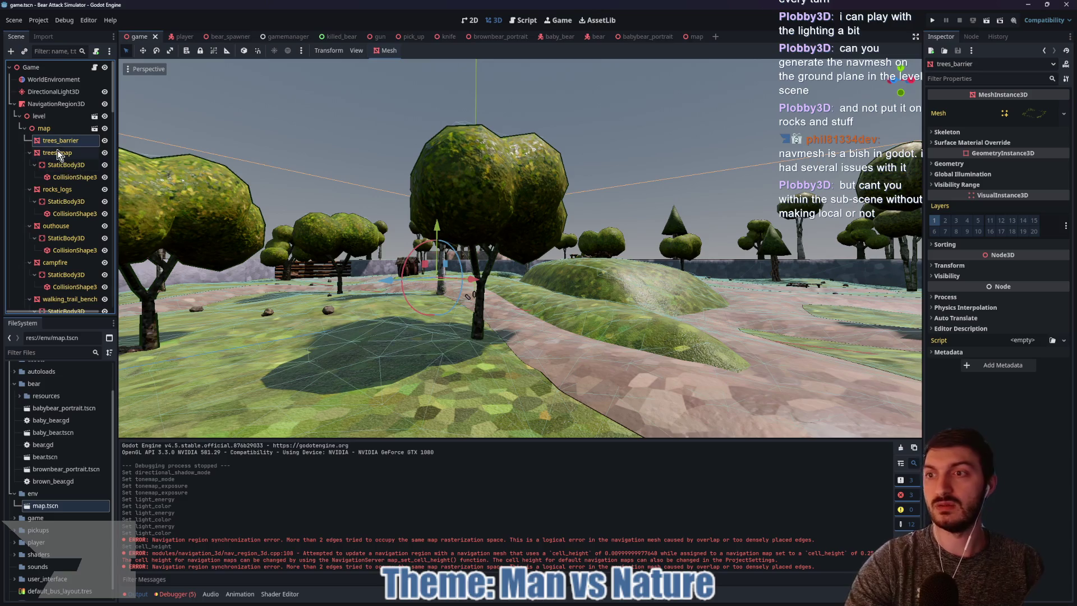
mouse_move(56, 144)
mouse_down()
mouse_move(21, 101)
mouse_move(50, 165)
mouse_up()
scroll(54, 171, down, 2)
scroll(54, 171, down, 6)
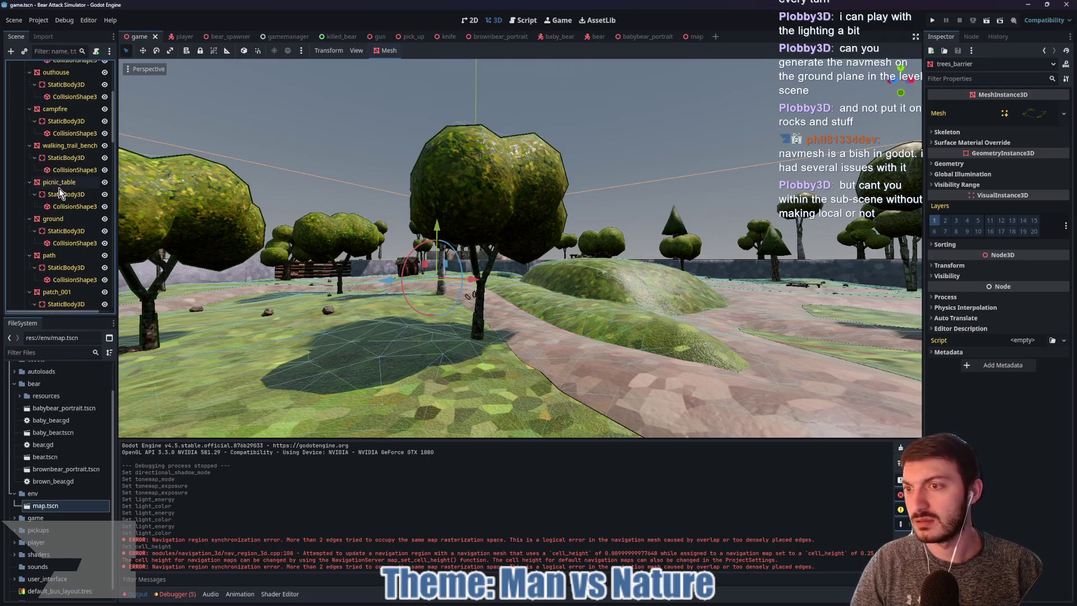
scroll(60, 201, down, 6)
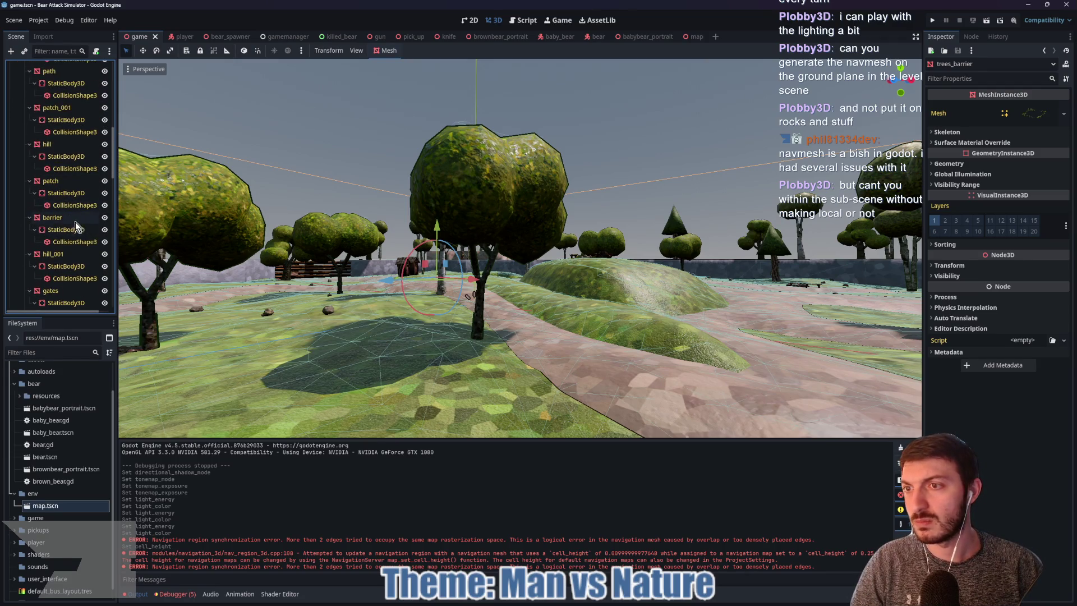
scroll(65, 241, up, 12)
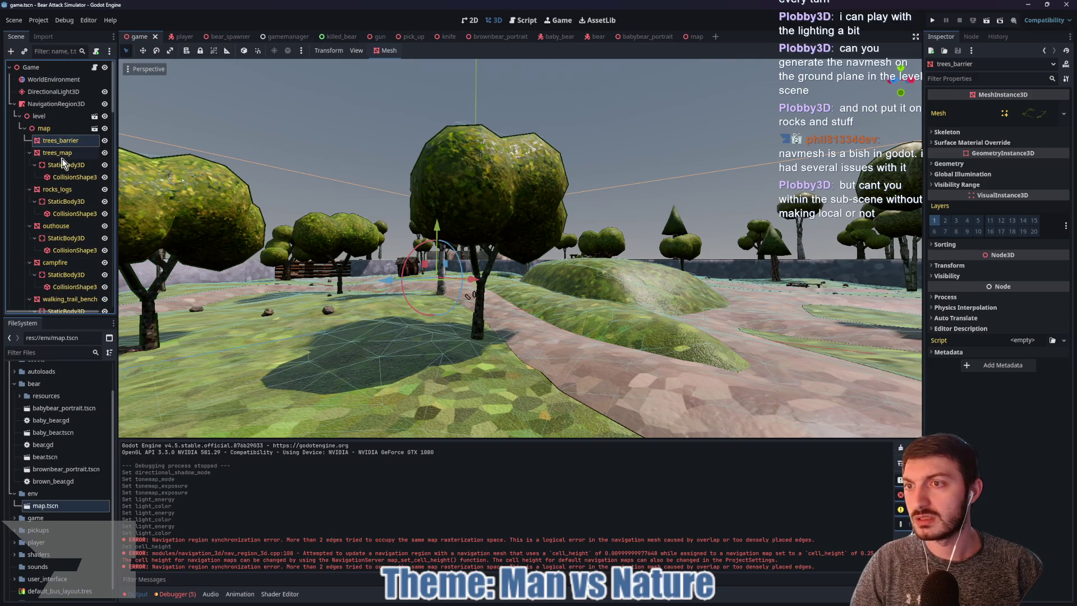
click(52, 190)
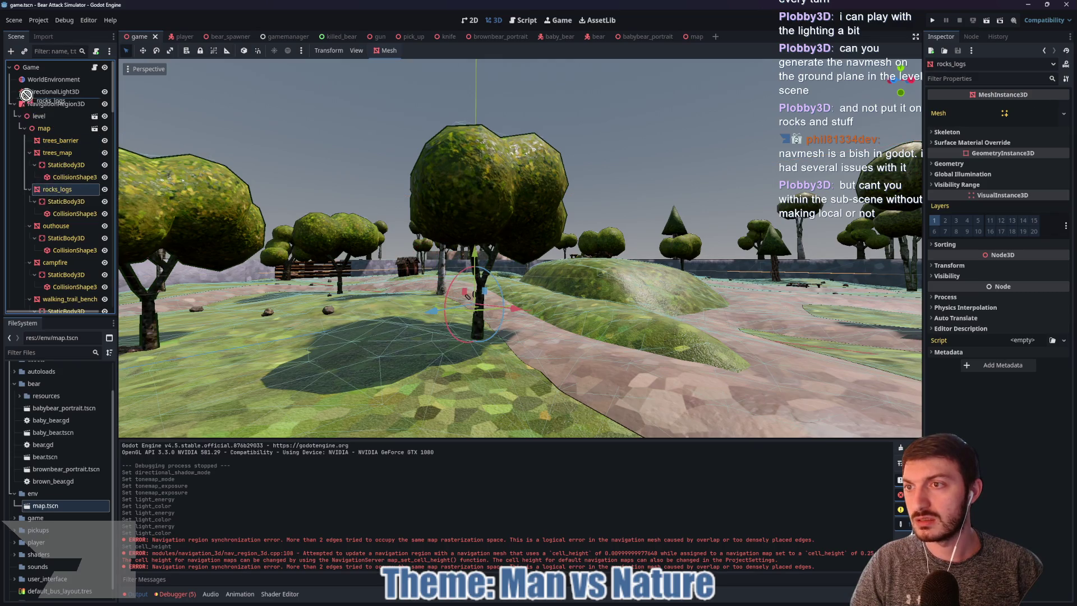
click(51, 91)
drag(52, 91, 32, 111)
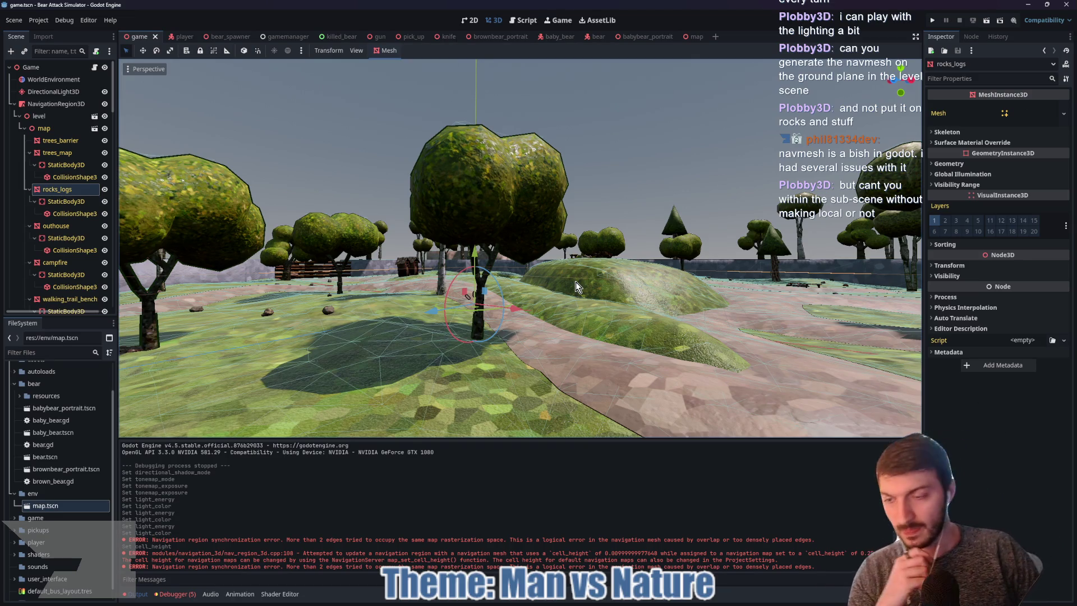
mouse_move(600, 263)
mouse_down()
mouse_move(699, 288)
mouse_move(580, 278)
mouse_move(499, 289)
mouse_move(670, 298)
mouse_move(661, 305)
mouse_move(789, 301)
mouse_move(624, 290)
mouse_move(617, 328)
mouse_move(694, 339)
mouse_move(706, 307)
mouse_move(759, 324)
mouse_move(823, 306)
mouse_move(527, 385)
mouse_move(483, 354)
mouse_up()
scroll(699, 340, up, 5)
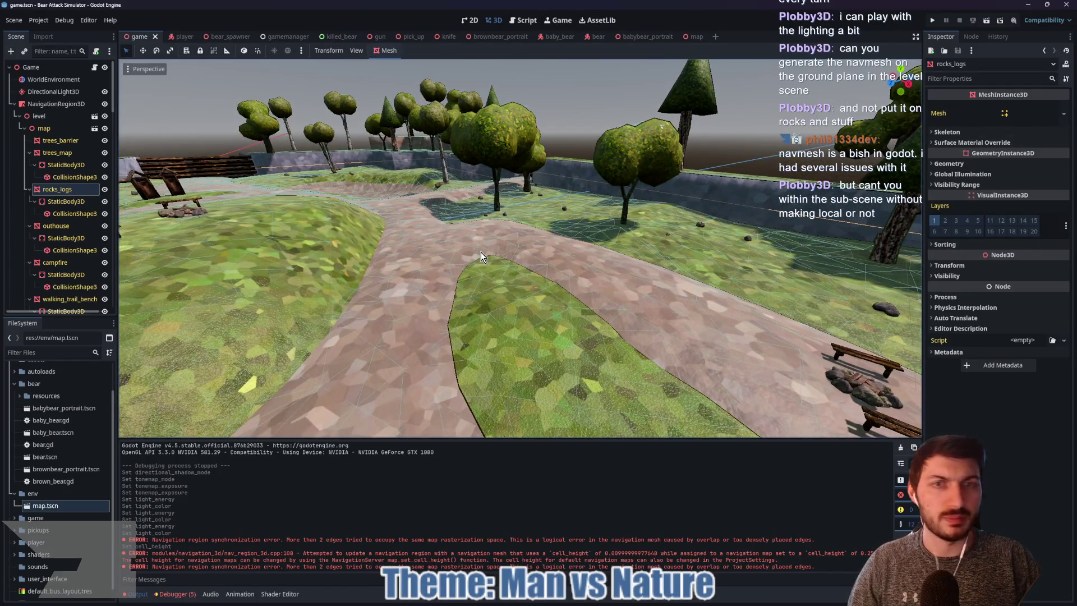
Select NavigationRegion3D, set Cell Size to 0.1, and rebake the navmesh
click(51, 104)
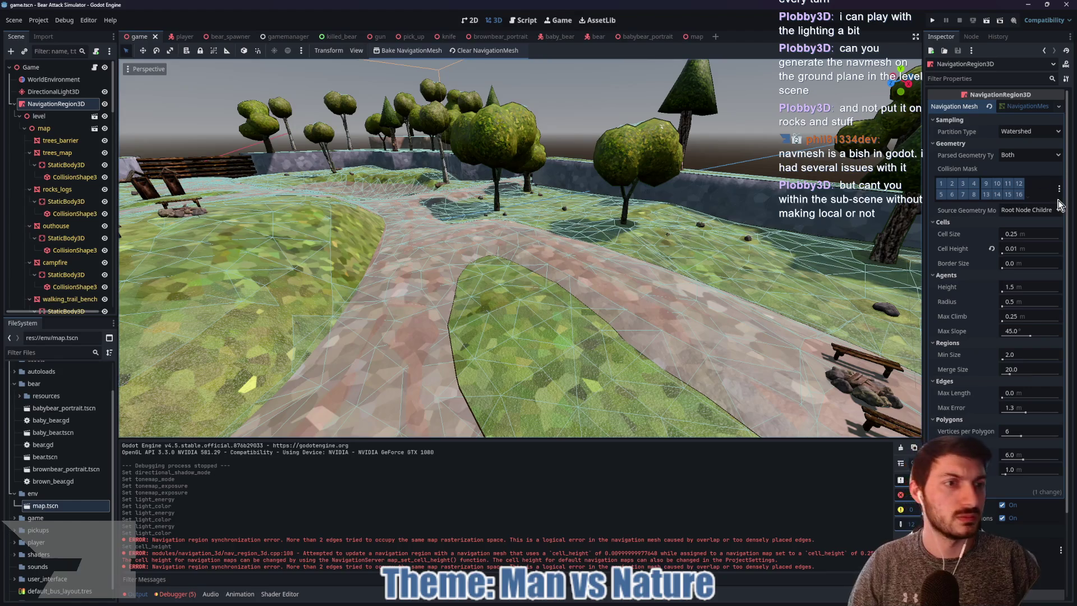
click(1003, 240)
click(1015, 236)
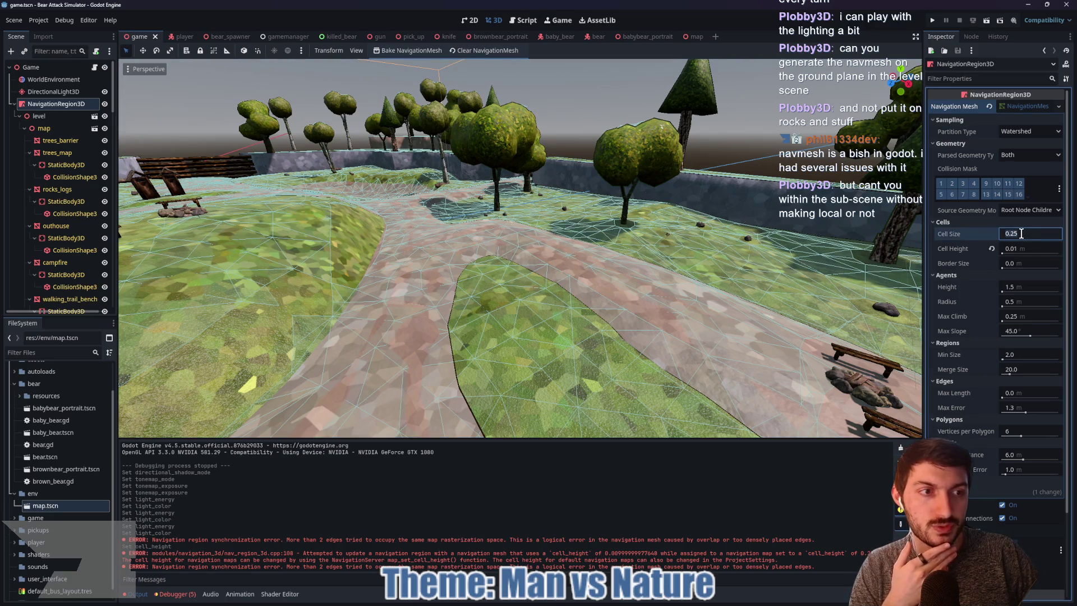
text(0)
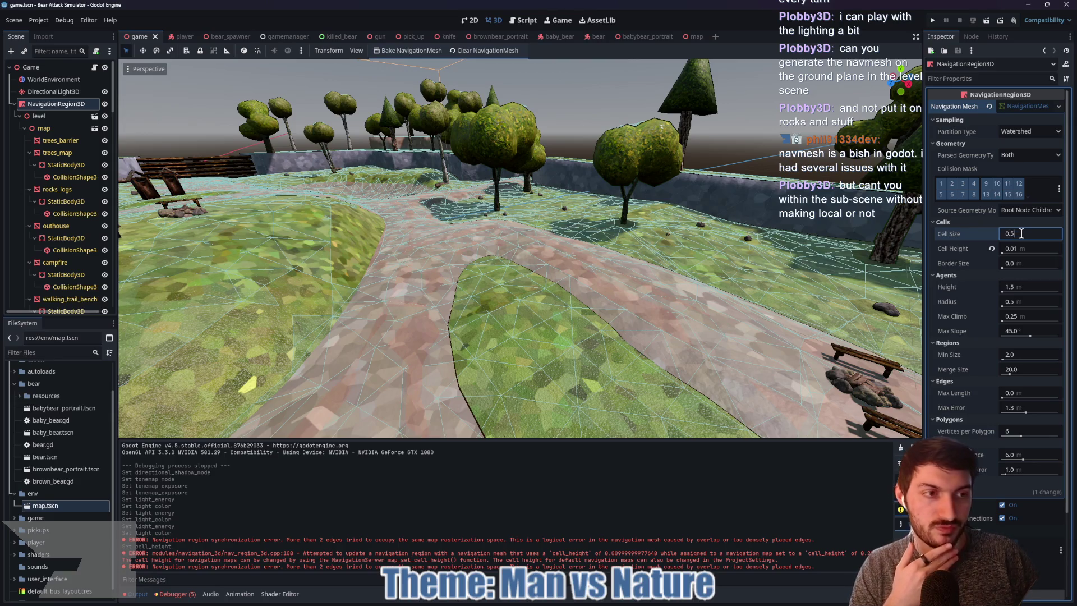
key(Return)
click(408, 51)
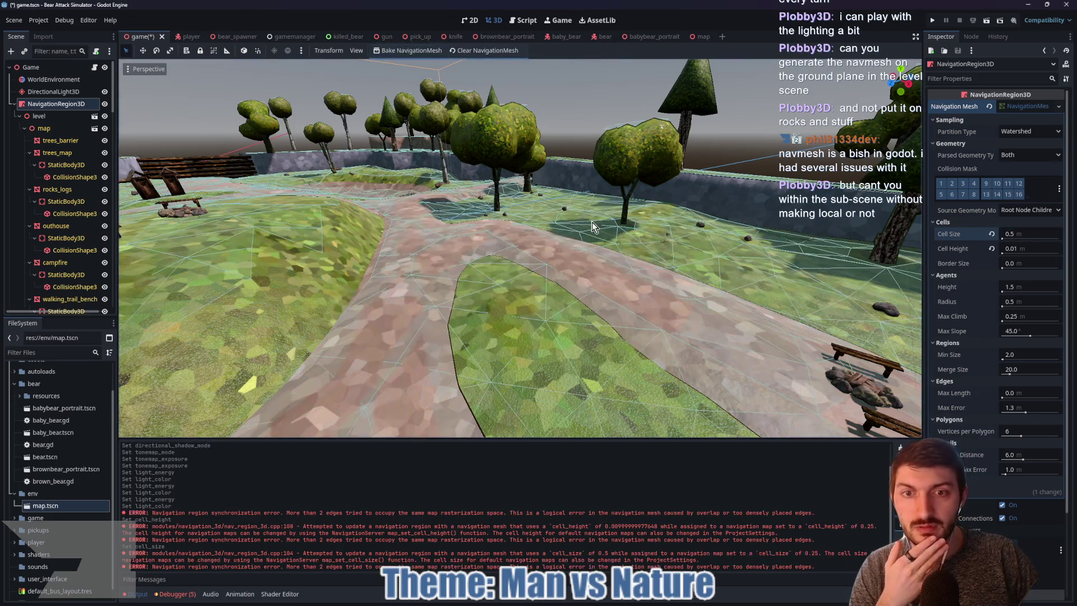
scroll(583, 273, down, 5)
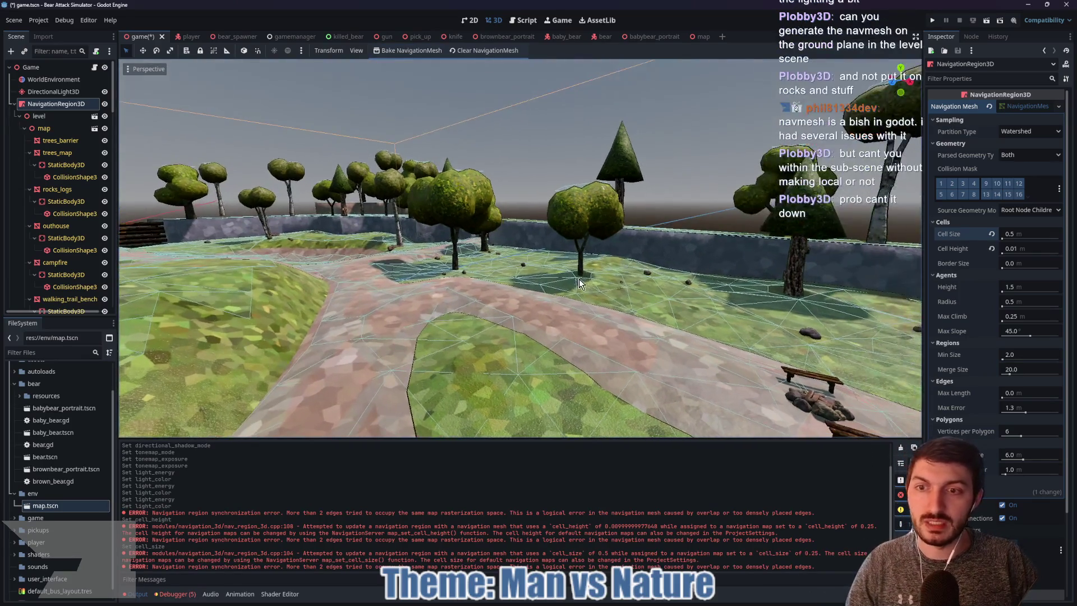
drag(581, 281, 479, 301)
Reset Cell Size to 0.25 and rebake, then set it back to 0.1 and rebake again
click(991, 234)
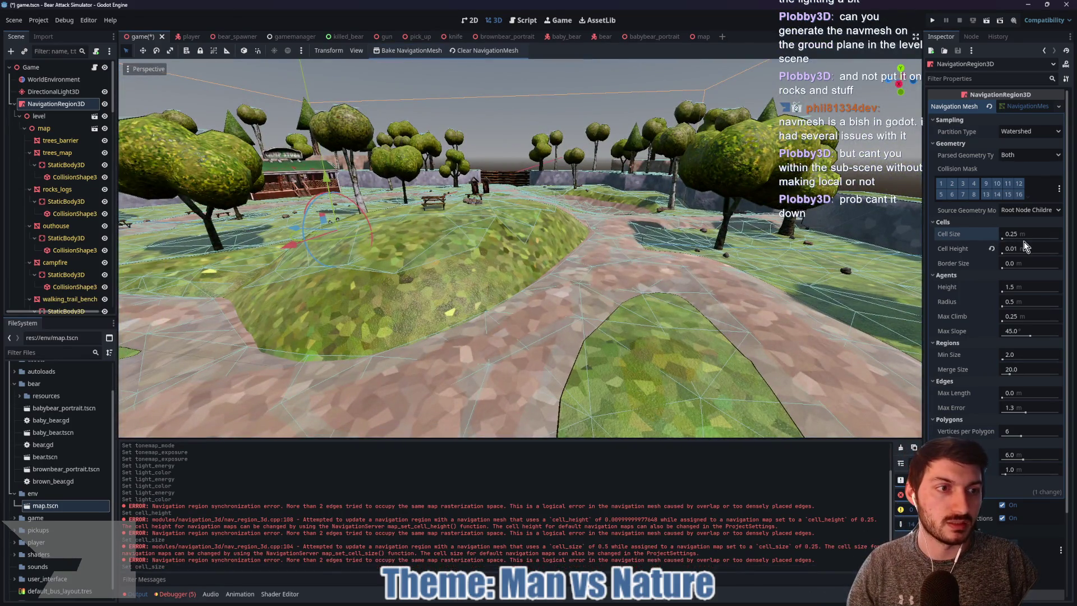
click(407, 50)
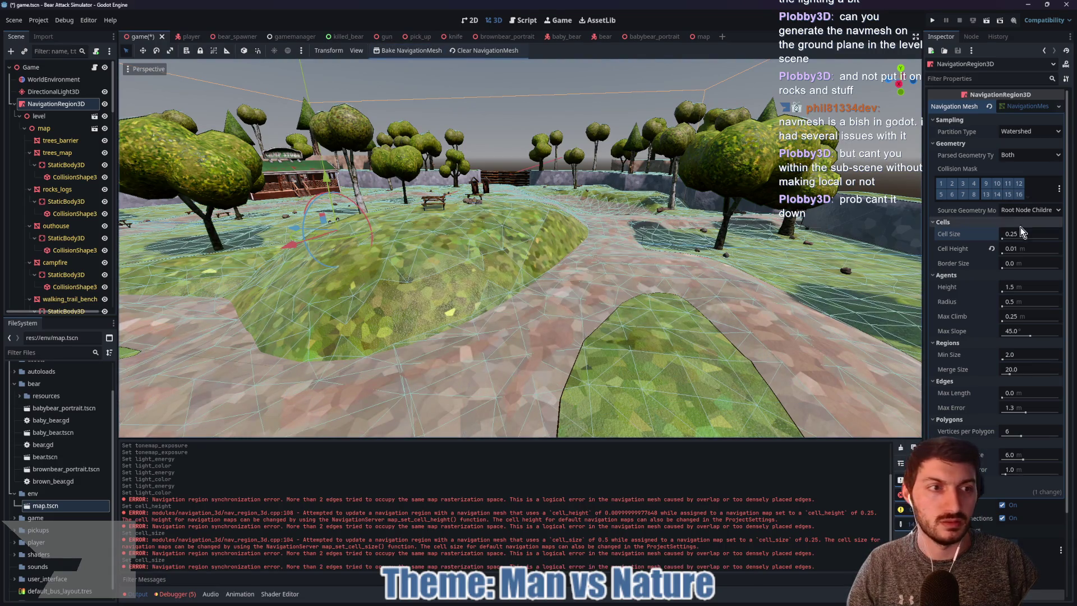
click(1026, 232)
text(0)
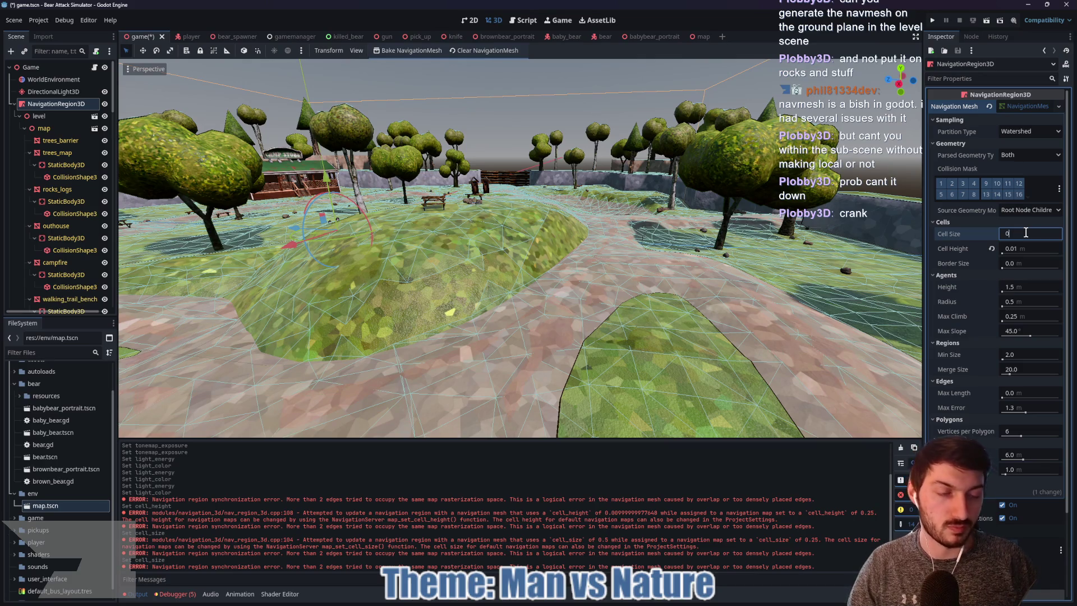
key(Return)
click(407, 51)
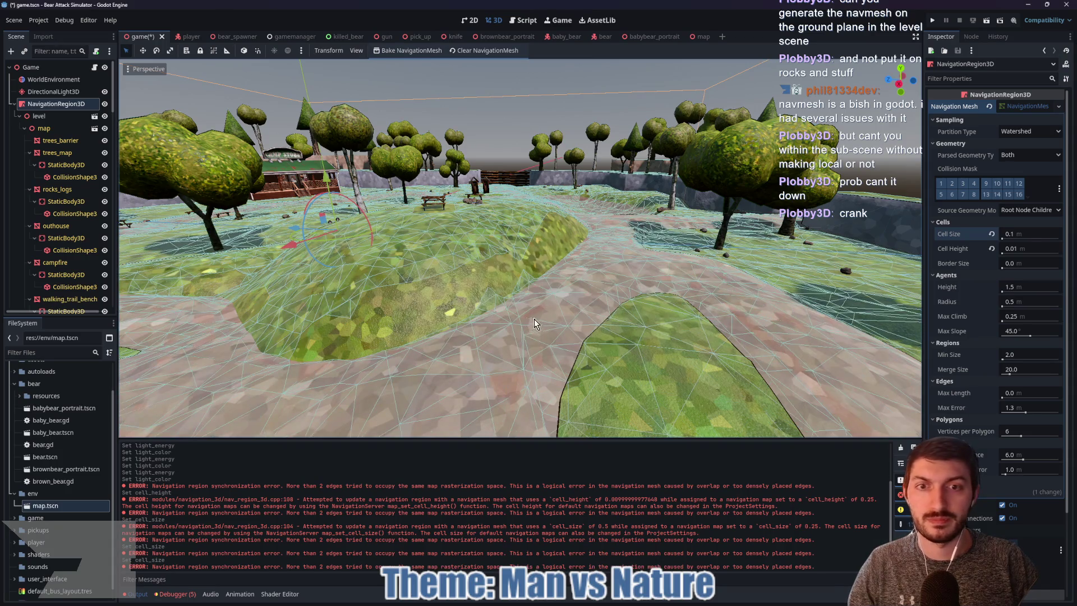
Orbit and zoom across the map to inspect the finer navmesh over the path and mound
scroll(536, 321, down, 1)
drag(536, 320, 421, 348)
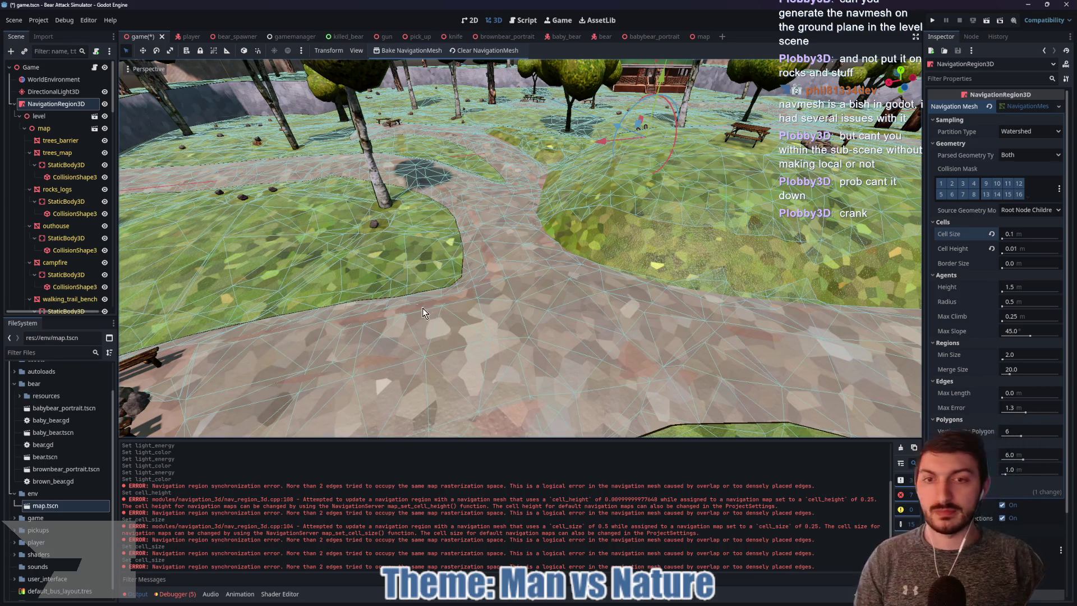
drag(426, 310, 463, 234)
scroll(463, 234, up, 10)
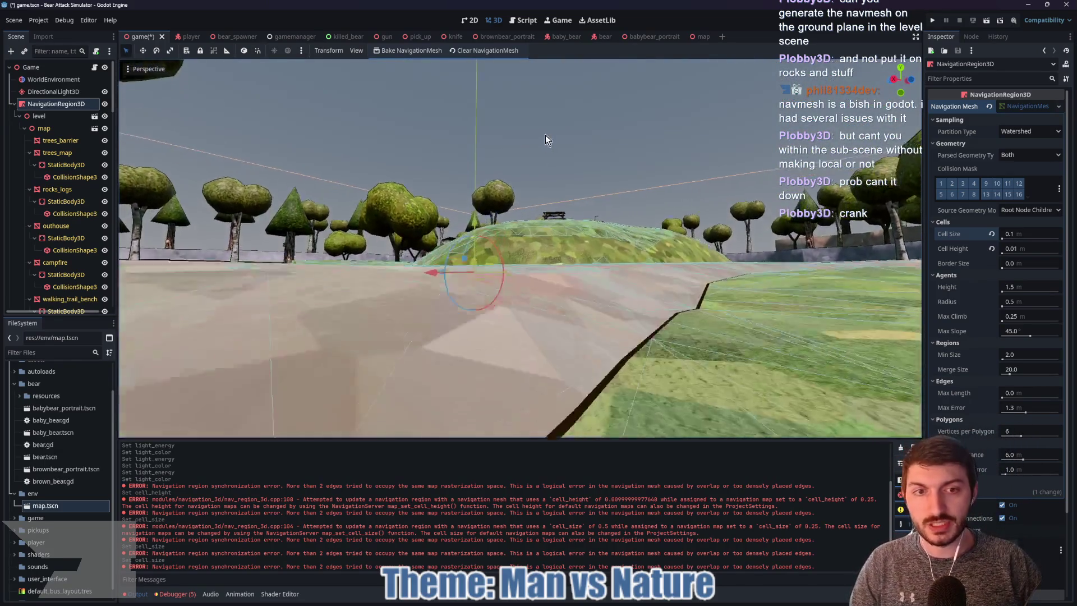
scroll(540, 252, down, 5)
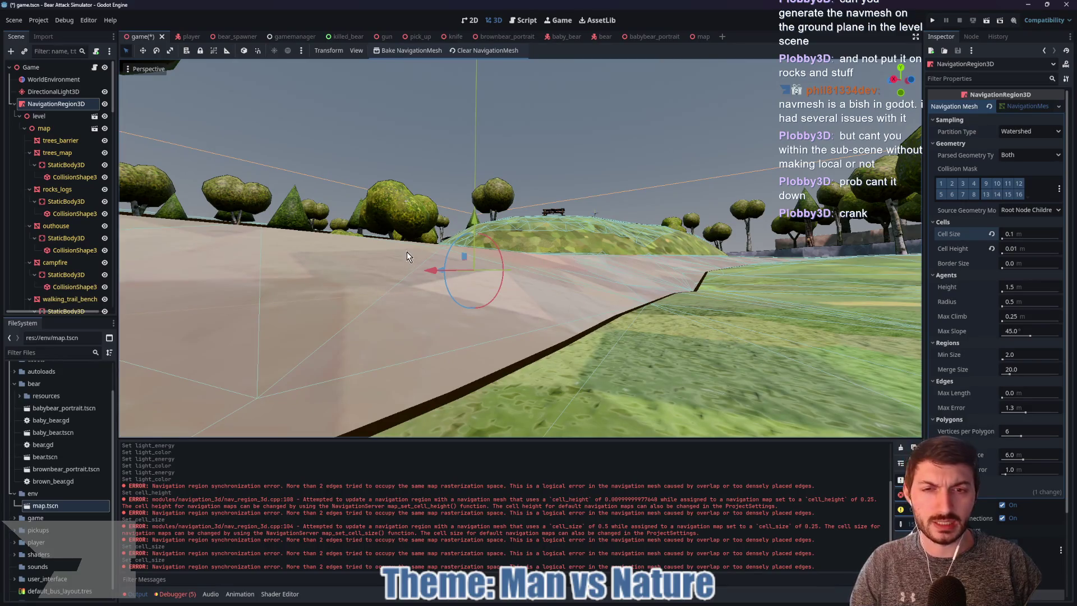
scroll(407, 257, down, 2)
mouse_move(408, 268)
mouse_down()
mouse_move(459, 279)
mouse_move(498, 321)
mouse_move(704, 348)
mouse_move(471, 298)
mouse_move(477, 285)
mouse_move(423, 300)
mouse_move(496, 234)
mouse_move(401, 270)
mouse_move(452, 255)
mouse_move(485, 278)
mouse_move(469, 254)
mouse_up()
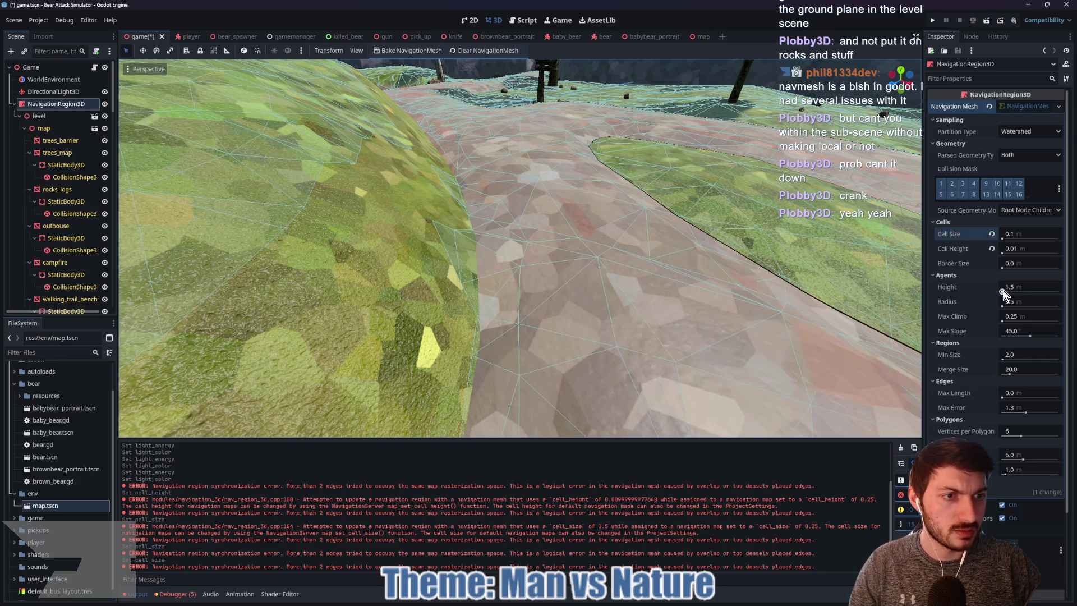
Set Max Climb to 0.5 and briefly try the measure tool from a low, level view
click(1016, 316)
text(0.5)
key(Return)
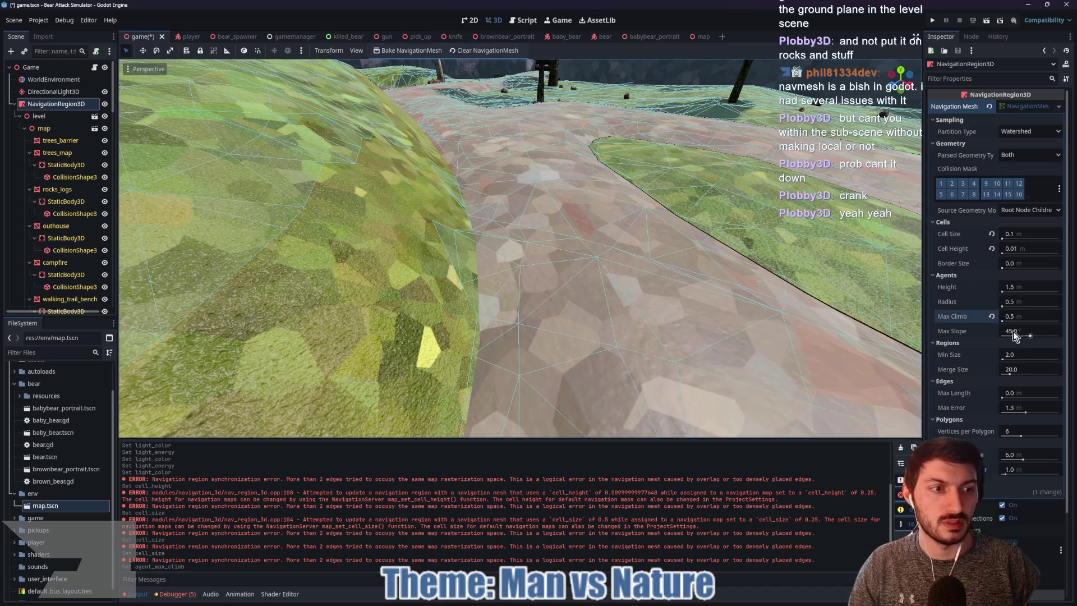
drag(513, 310, 533, 284)
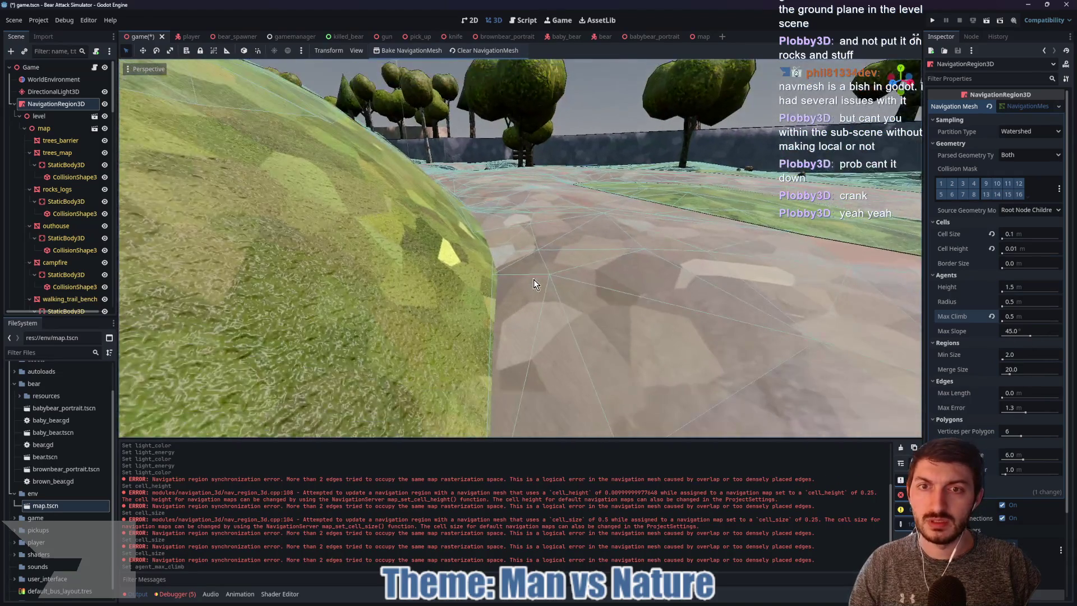
key(m)
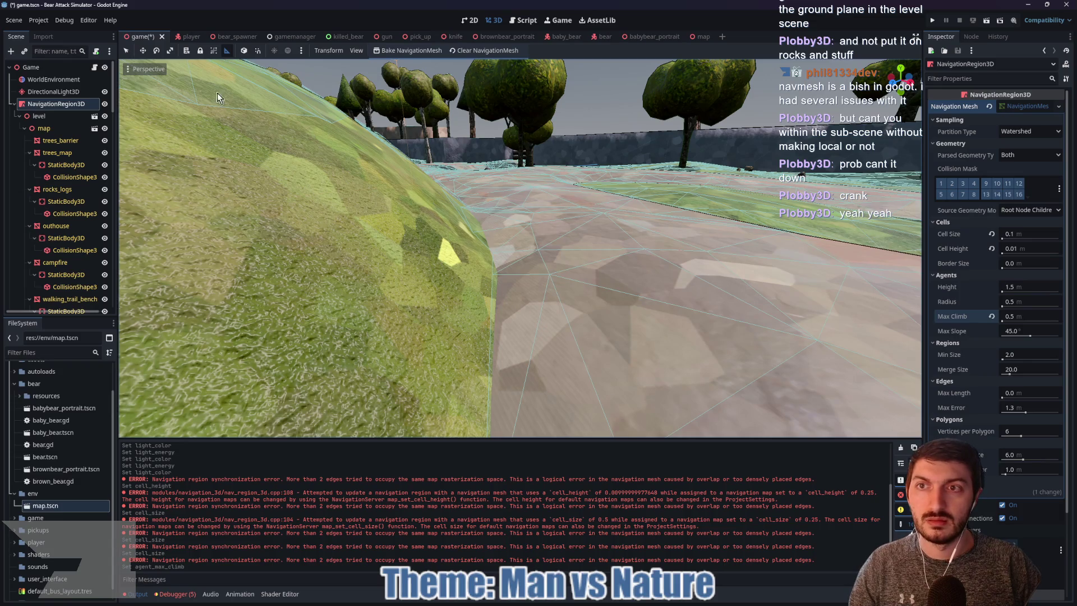
click(126, 50)
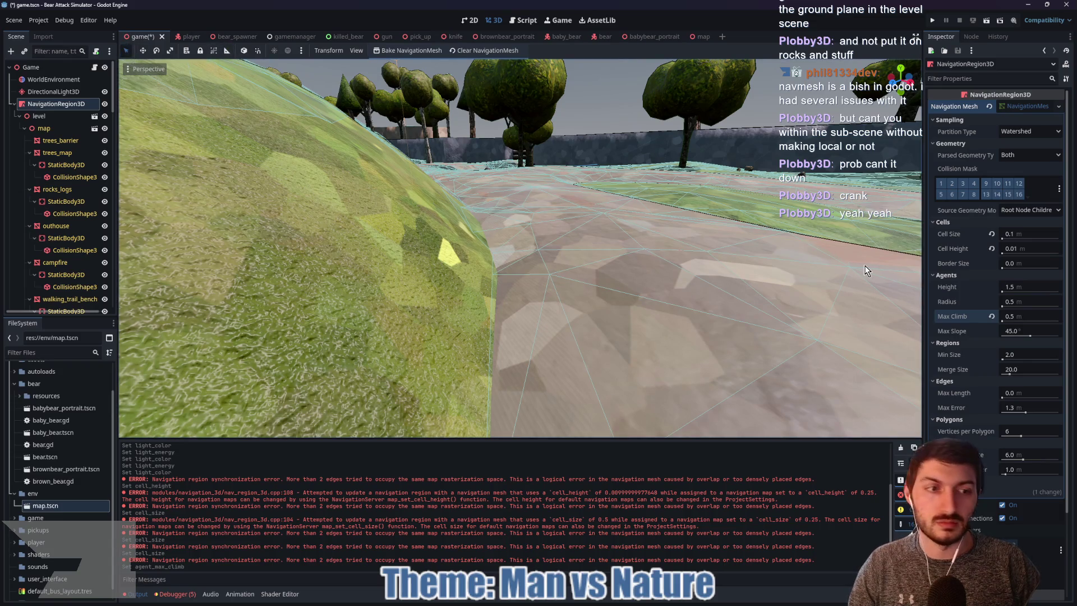
Set Max Slope to 65, rebake, and orbit over the path and slope to check coverage
click(1015, 332)
text(65)
key(Return)
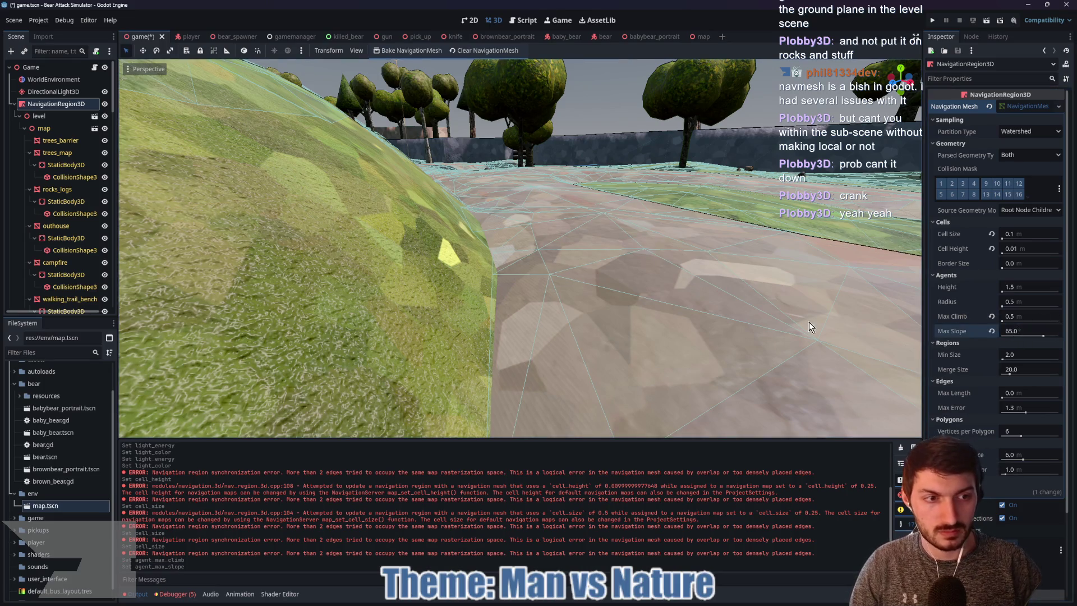
click(407, 50)
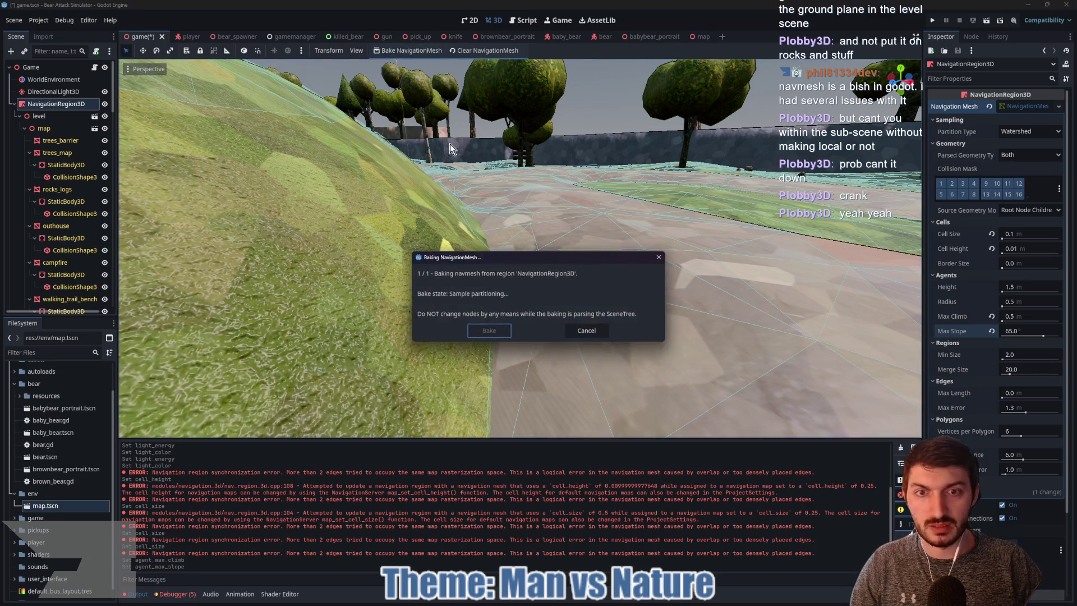
mouse_move(590, 288)
mouse_down()
mouse_move(564, 321)
mouse_move(604, 318)
mouse_move(645, 332)
mouse_move(582, 319)
mouse_move(670, 312)
mouse_up()
mouse_move(496, 196)
mouse_down()
mouse_move(584, 305)
mouse_move(552, 335)
mouse_move(515, 321)
mouse_move(532, 289)
mouse_up()
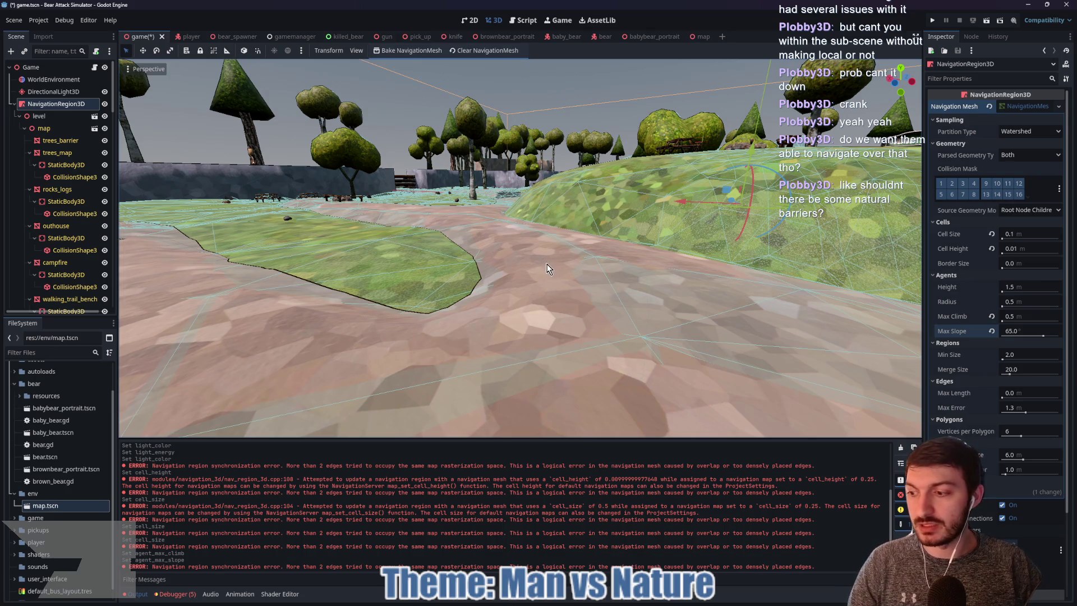
mouse_move(606, 271)
mouse_down()
mouse_move(634, 276)
mouse_move(651, 263)
mouse_move(751, 294)
mouse_move(650, 306)
mouse_move(651, 280)
mouse_move(723, 279)
mouse_move(621, 263)
mouse_move(560, 216)
mouse_move(695, 328)
mouse_move(647, 245)
mouse_move(644, 259)
mouse_move(690, 267)
mouse_move(672, 278)
mouse_move(769, 272)
mouse_move(631, 254)
mouse_move(642, 281)
mouse_move(582, 286)
mouse_move(629, 288)
mouse_move(522, 145)
mouse_move(284, 163)
mouse_move(504, 336)
mouse_move(629, 296)
mouse_up()
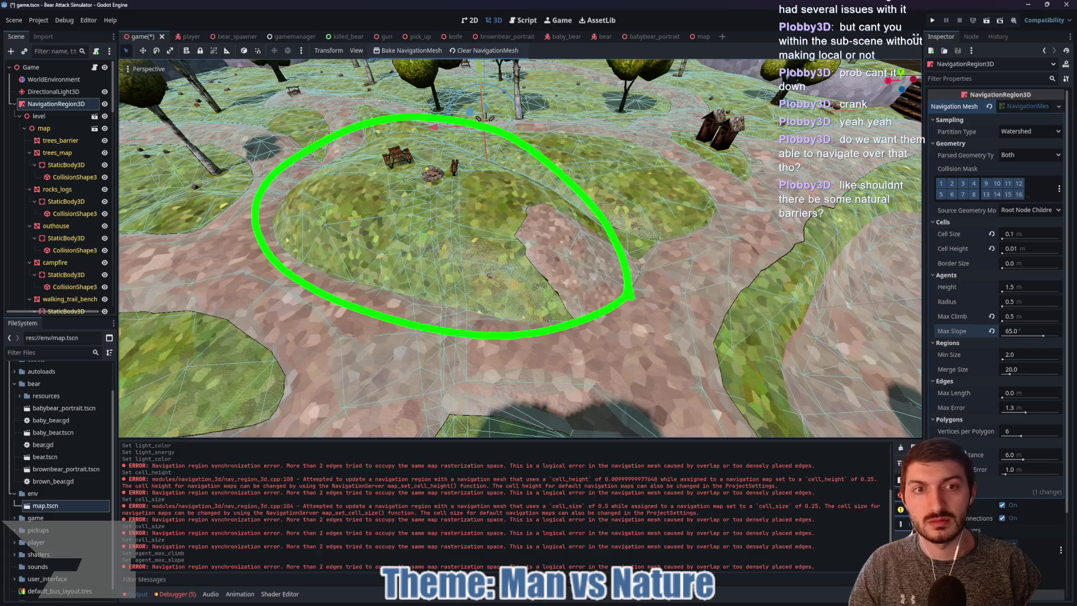
drag(520, 223, 652, 314)
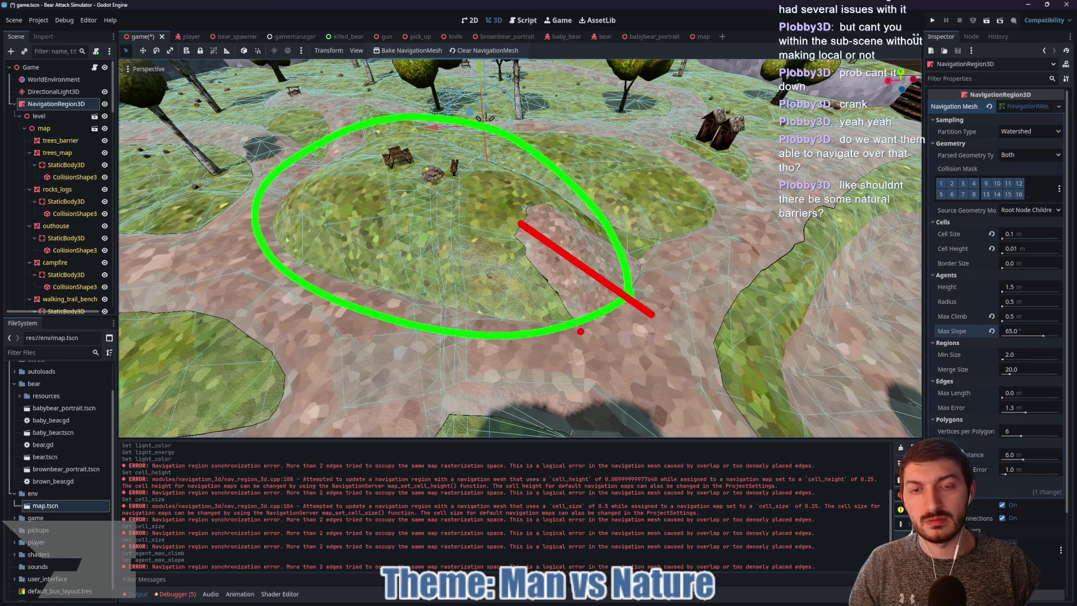
key(Escape)
scroll(571, 285, up, 3)
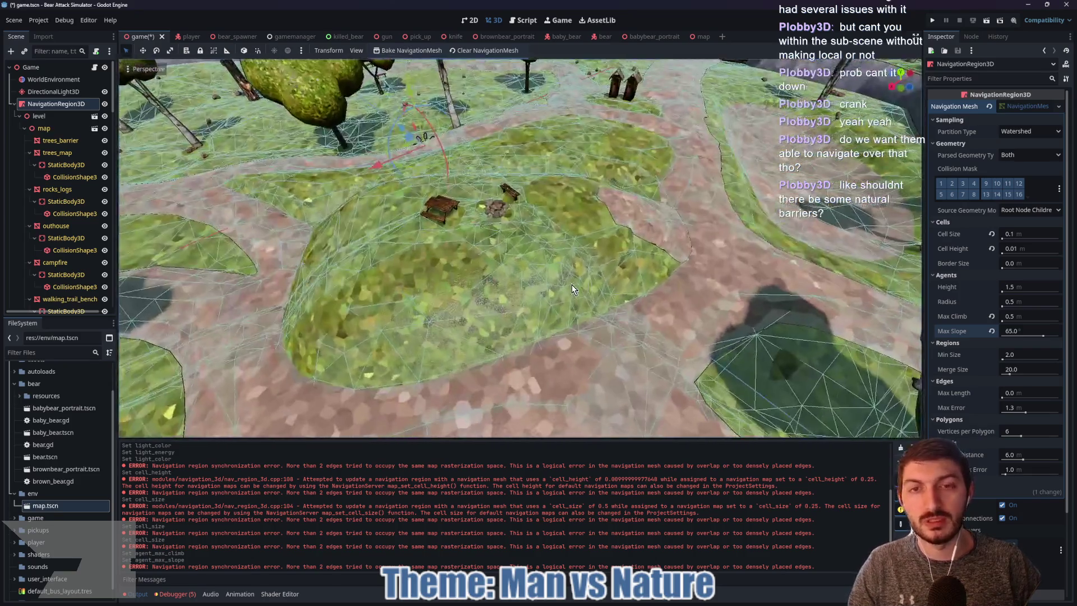
mouse_move(571, 284)
mouse_down()
mouse_move(460, 288)
mouse_move(416, 275)
mouse_move(557, 265)
mouse_move(587, 247)
mouse_move(631, 250)
mouse_move(577, 263)
mouse_up()
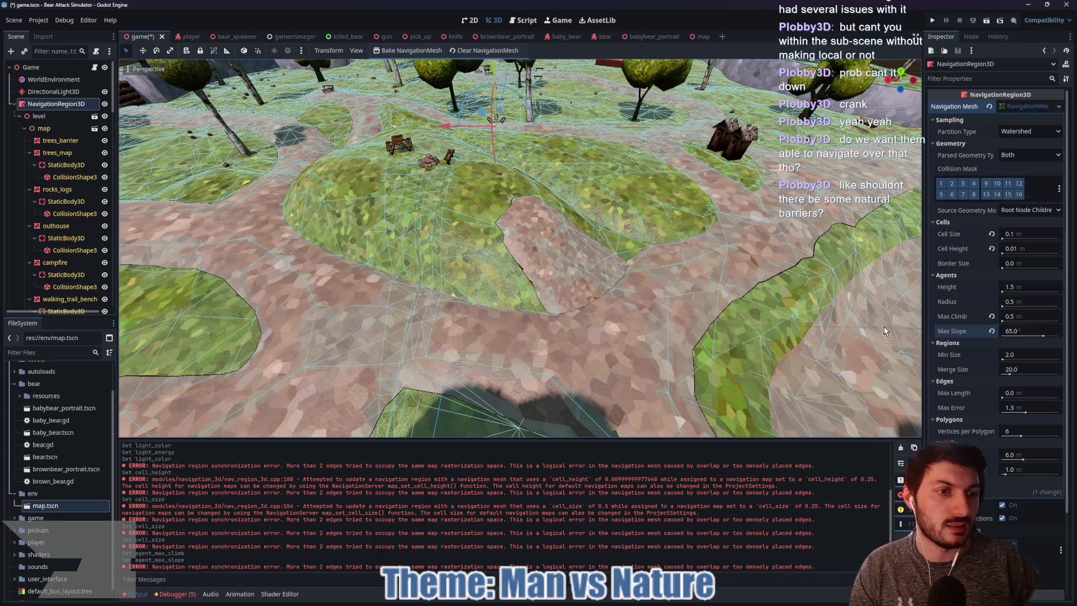
Enter Max Slope 50 and Max Climb 0.75 under Agents, then bake the navmesh again
click(1017, 331)
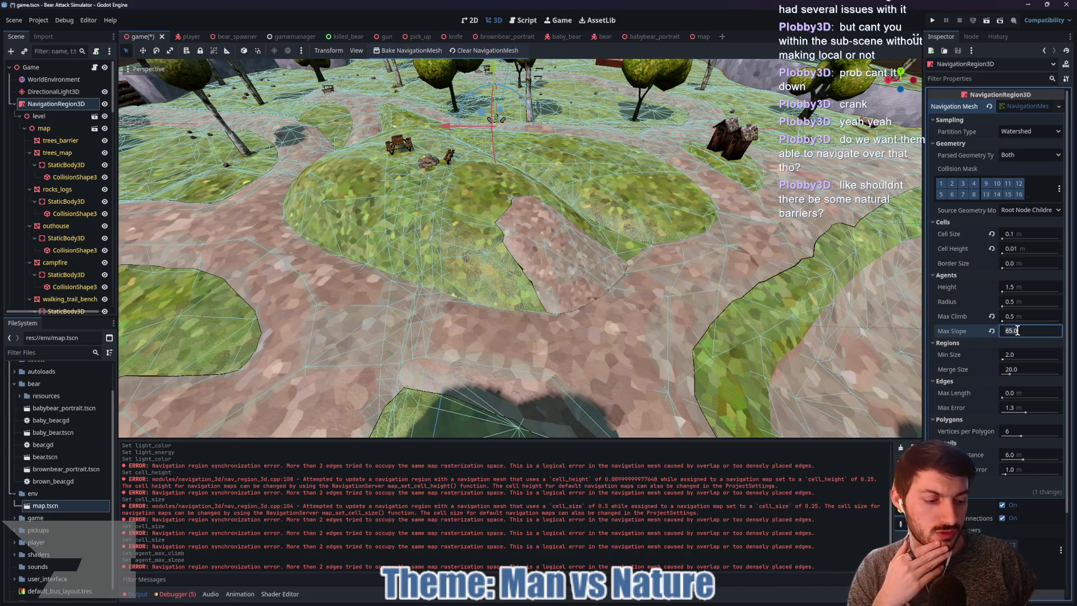
text(50)
key(Return)
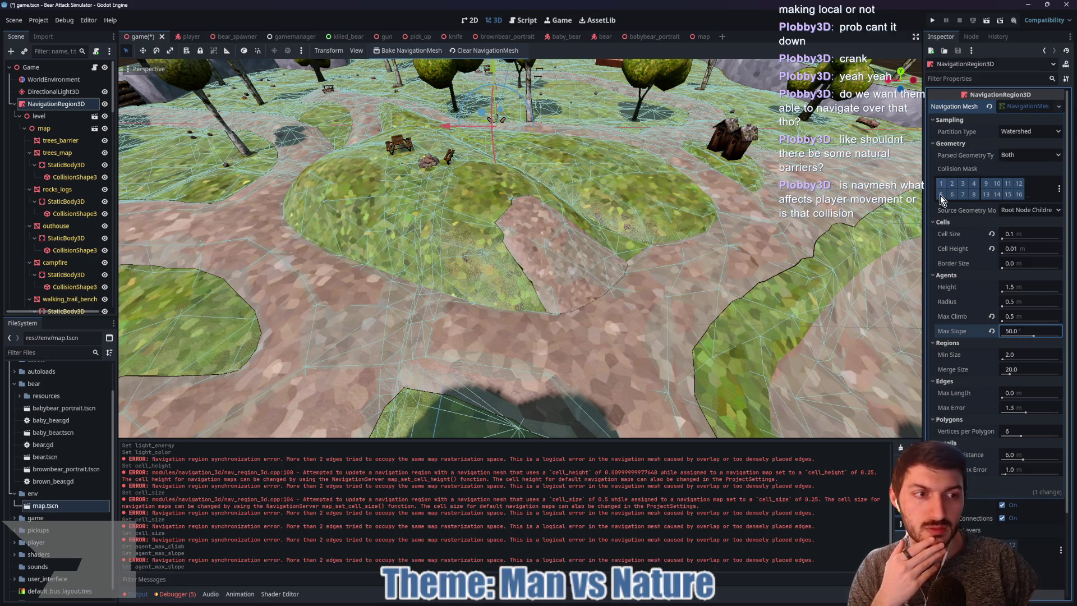
mouse_move(953, 320)
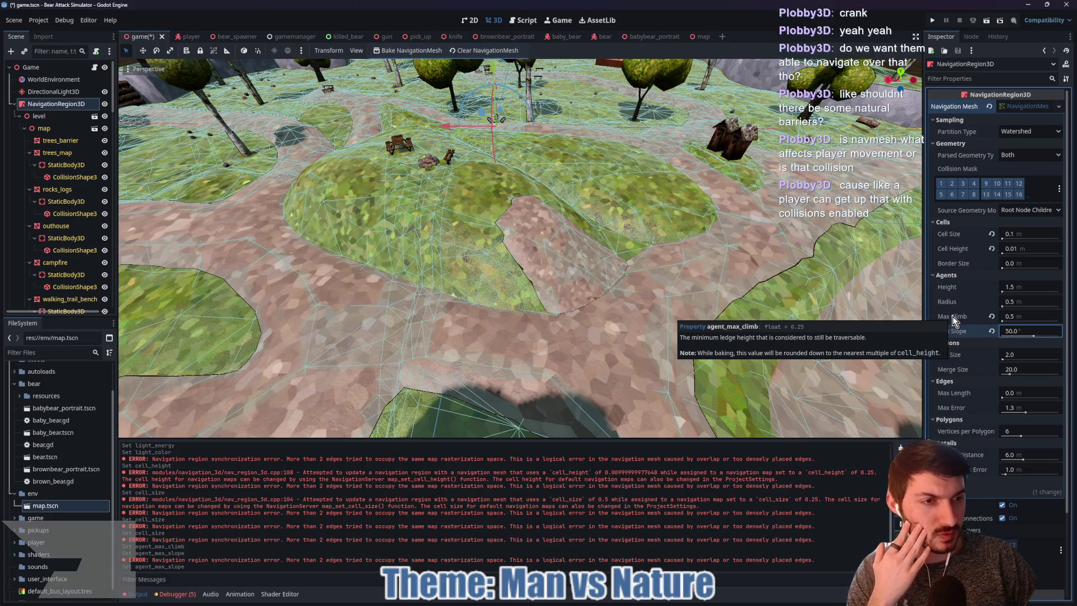
click(1007, 315)
text(0.)
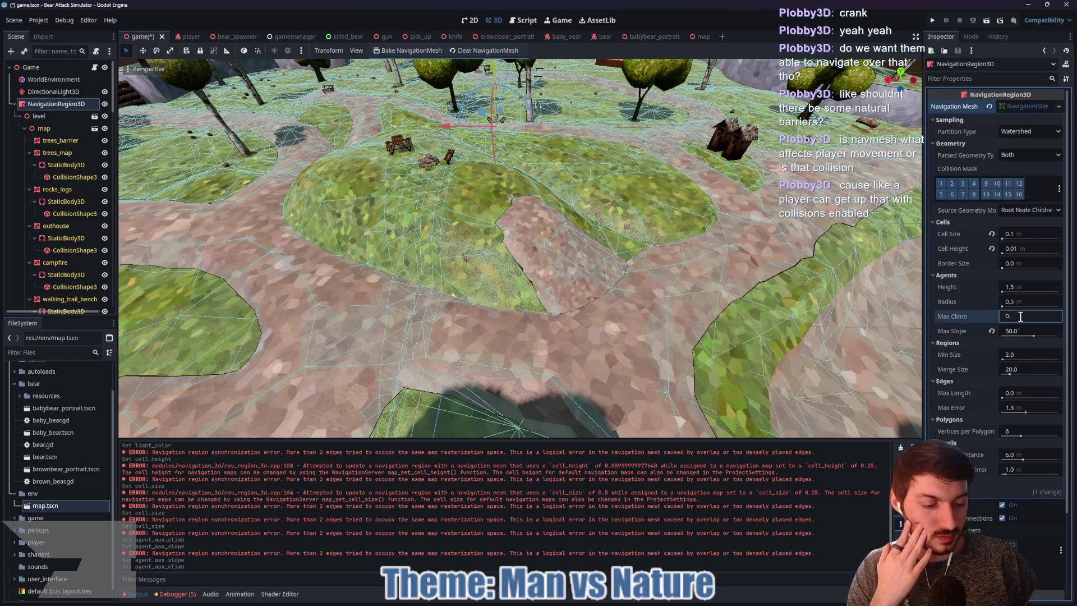
key(Return)
click(408, 49)
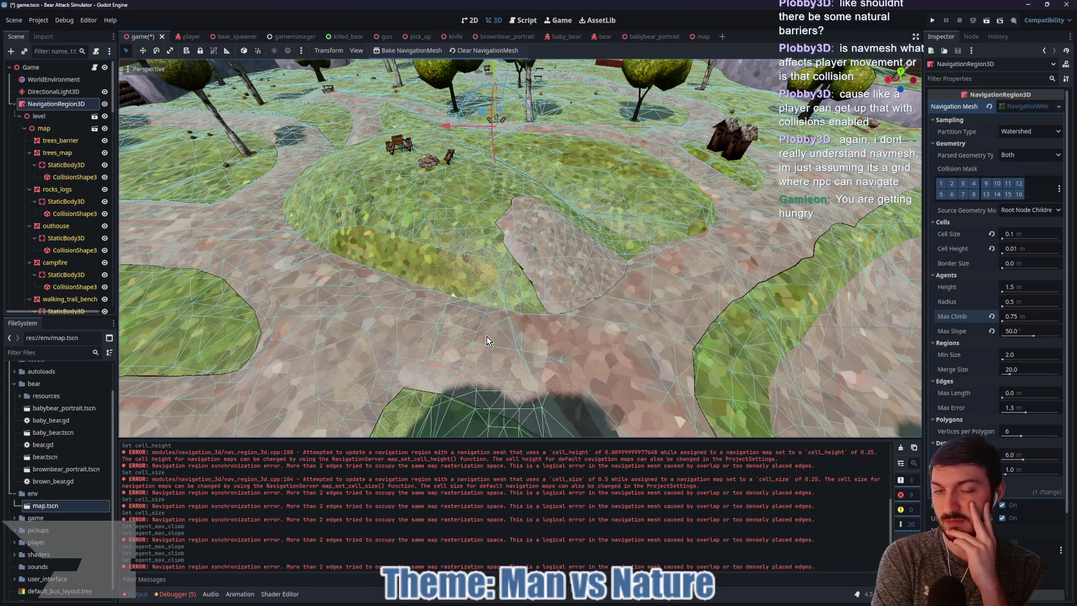
Orbit the navmesh and mark the path, mound and slope with on-screen drawings, then clear them
mouse_move(595, 328)
mouse_down()
mouse_move(669, 304)
mouse_move(656, 306)
mouse_up()
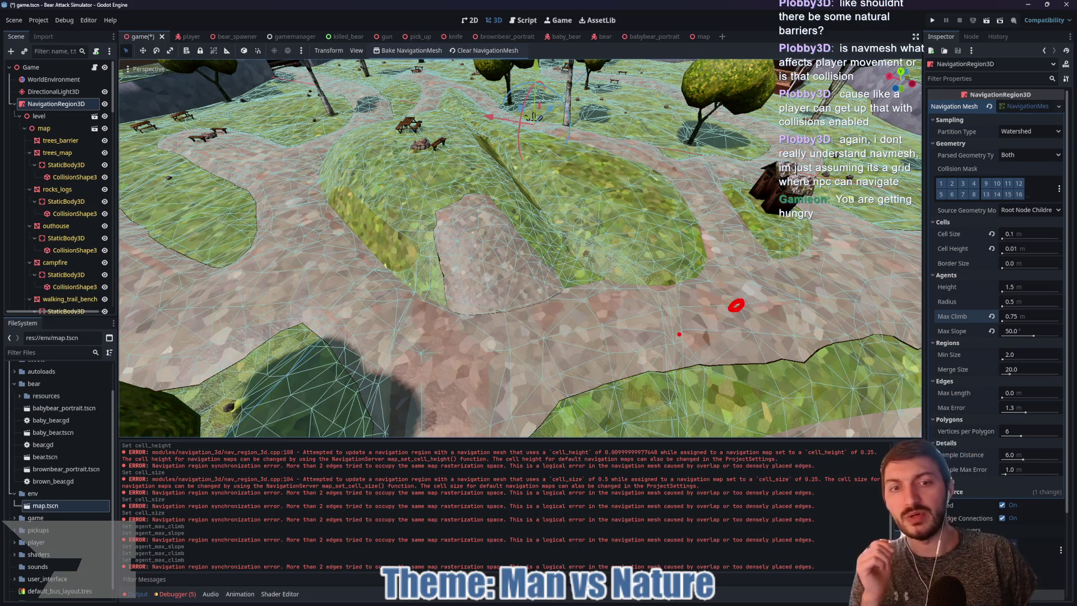
mouse_move(558, 335)
mouse_down()
mouse_move(700, 315)
mouse_move(702, 328)
mouse_up()
mouse_move(549, 203)
mouse_down()
mouse_move(432, 224)
mouse_move(461, 325)
mouse_up()
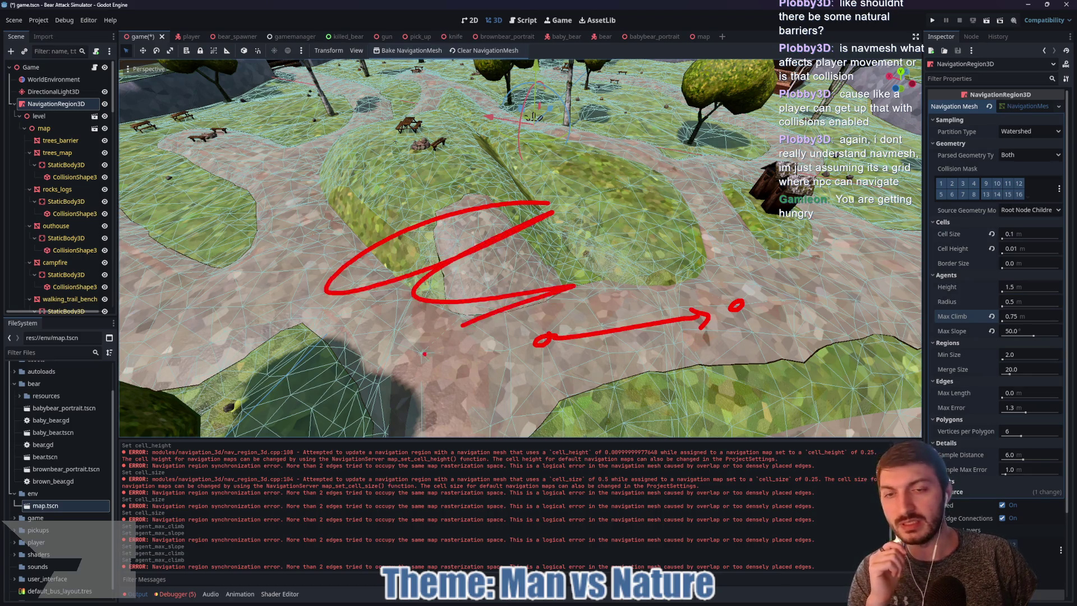
key(Escape)
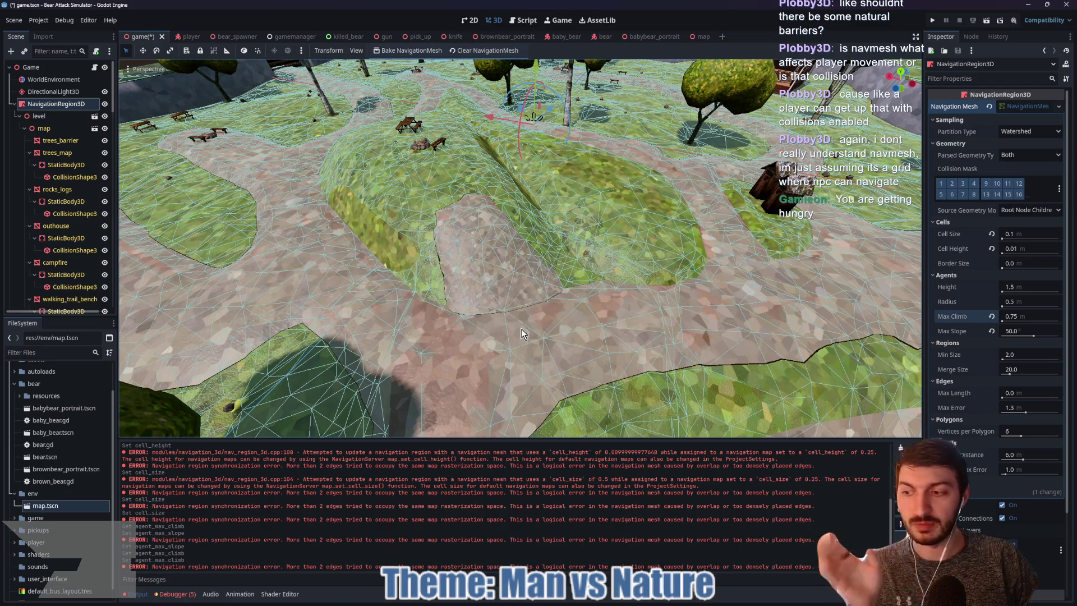
scroll(561, 324, up, 1)
scroll(574, 321, down, 2)
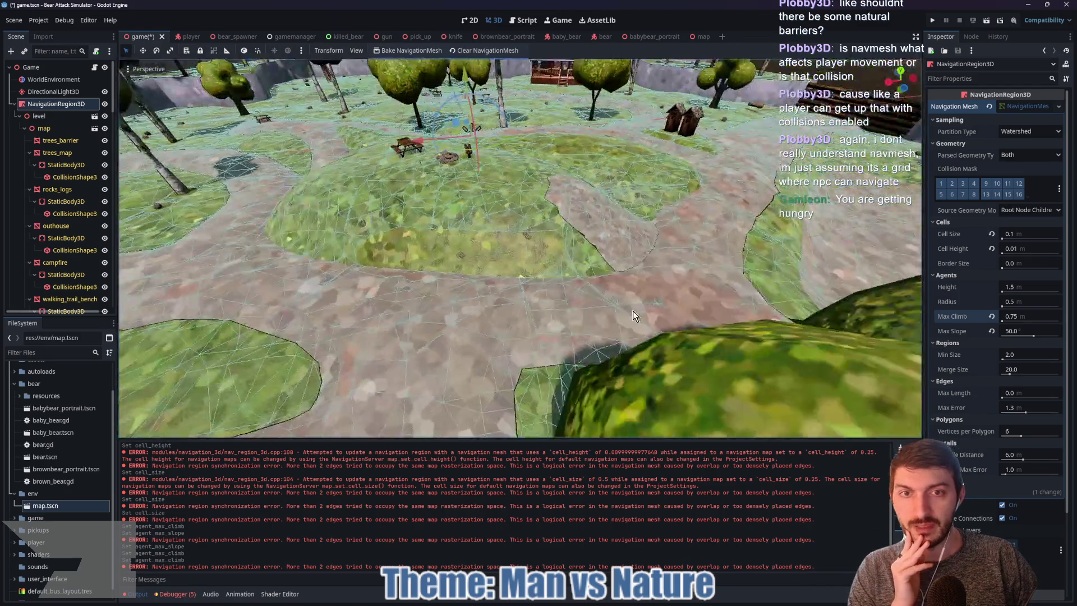
scroll(647, 292, down, 1)
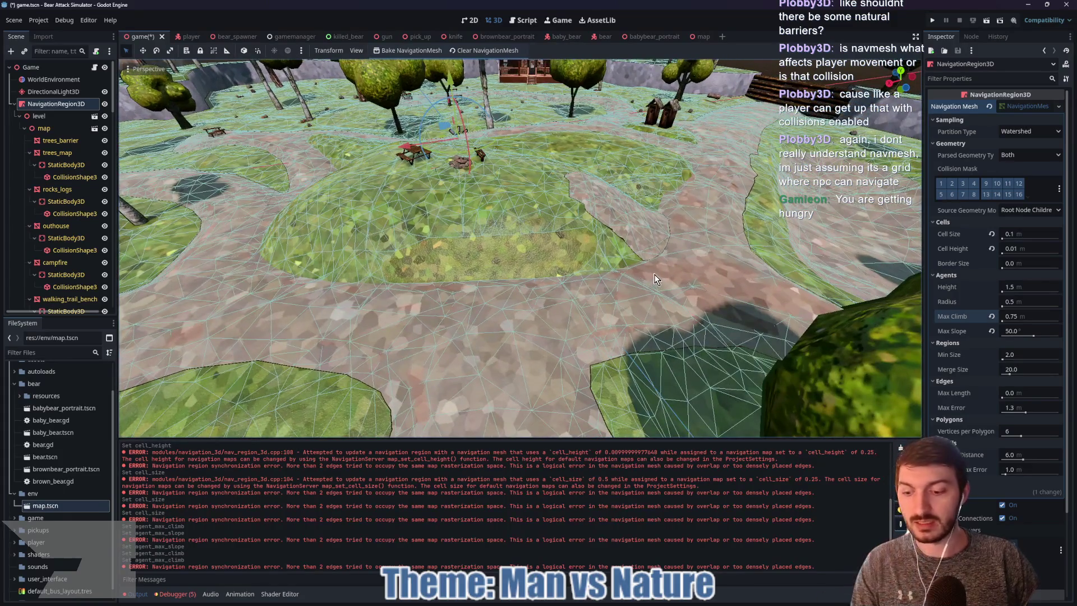
drag(680, 227, 597, 209)
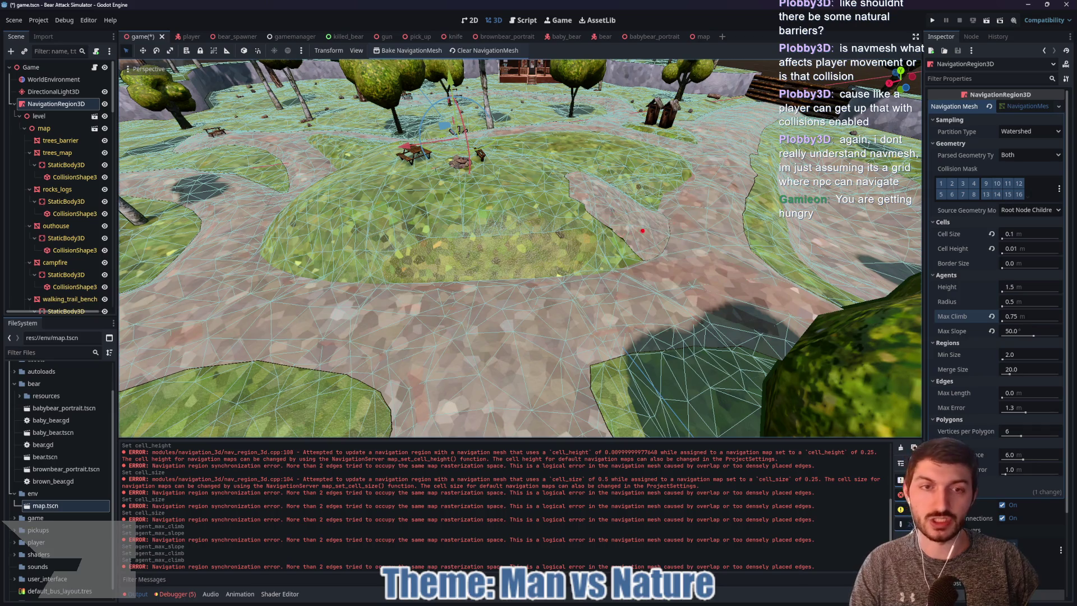
mouse_move(670, 232)
mouse_down()
mouse_move(614, 199)
mouse_move(625, 193)
mouse_up()
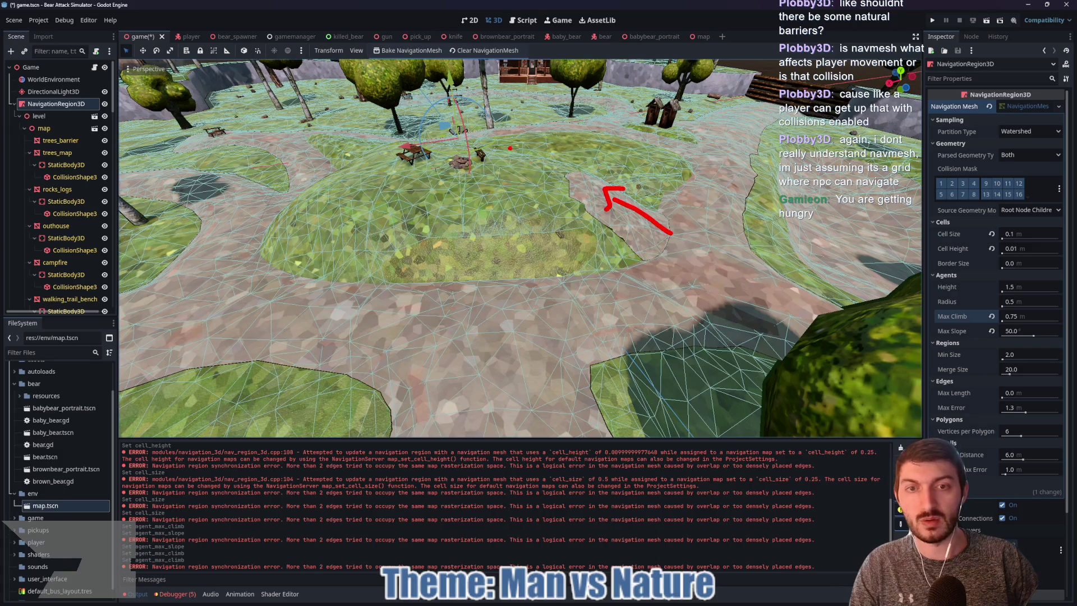
key(Escape)
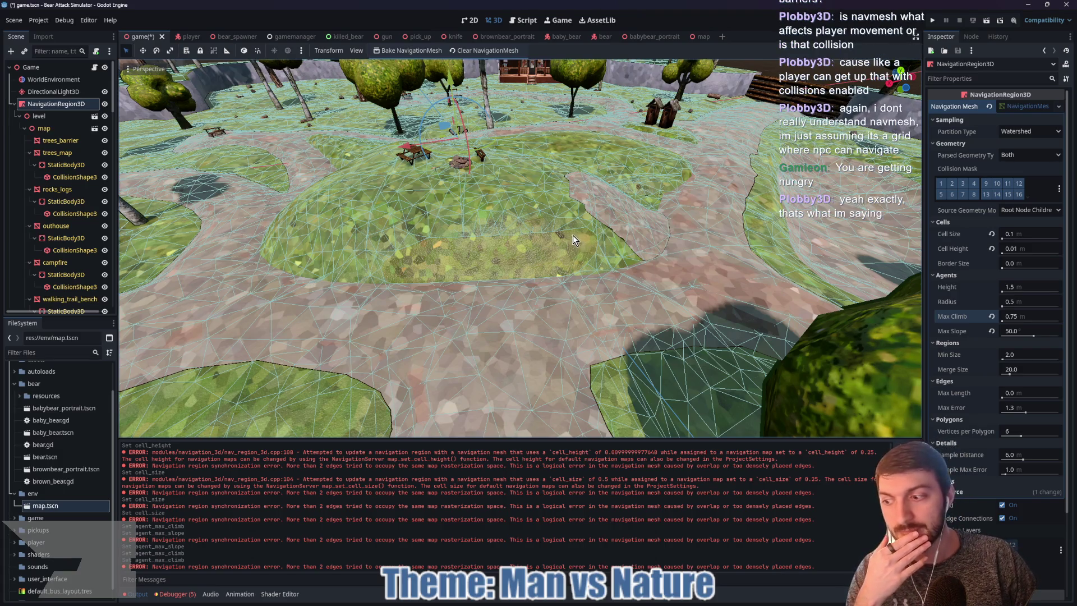
mouse_move(571, 236)
mouse_down()
mouse_move(552, 237)
mouse_move(739, 226)
mouse_move(583, 240)
mouse_move(657, 242)
mouse_up()
Reset Max Slope to 45 and Max Climb to 0.25, rebake, and move over the hill
click(991, 332)
click(991, 316)
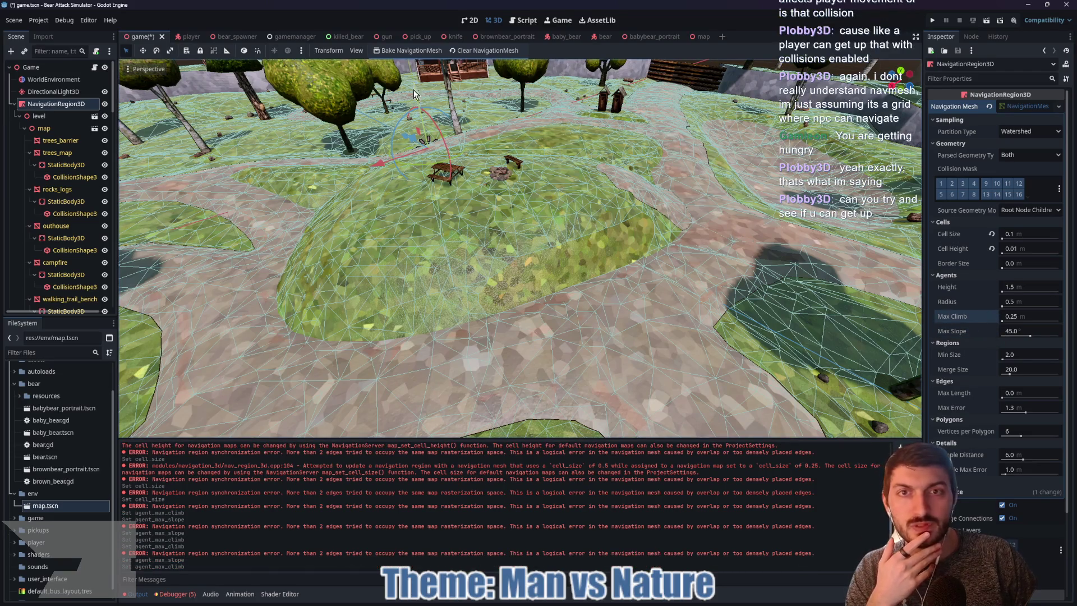
click(393, 49)
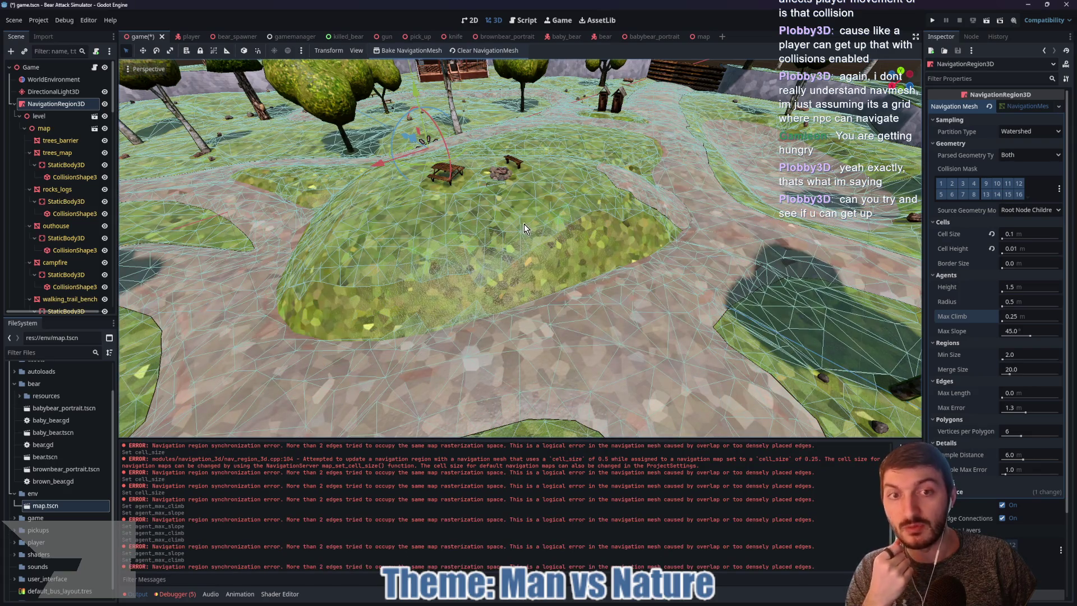
mouse_move(523, 223)
mouse_down()
mouse_move(611, 216)
mouse_move(596, 227)
mouse_up()
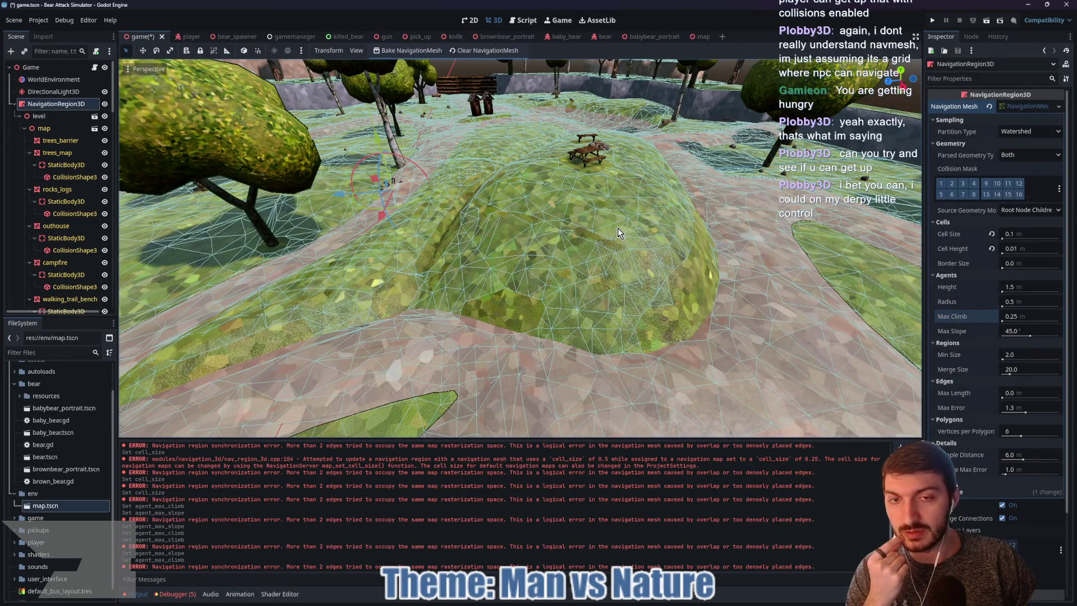
mouse_move(617, 227)
mouse_down()
mouse_move(579, 241)
mouse_move(409, 220)
mouse_move(530, 229)
mouse_up()
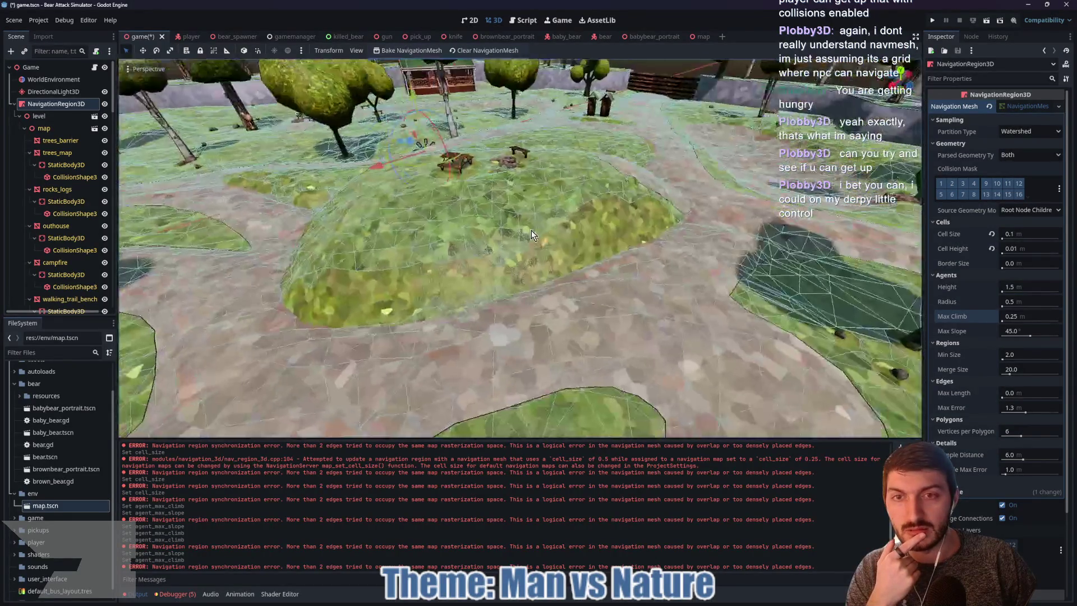
Circle areas on both sides of the hill, clear the drawings, and orbit to check coverage
mouse_move(604, 217)
mouse_down()
mouse_move(519, 264)
mouse_move(568, 242)
mouse_up()
mouse_move(476, 270)
mouse_down()
mouse_move(493, 287)
mouse_move(370, 284)
mouse_up()
key(Escape)
scroll(477, 297, up, 3)
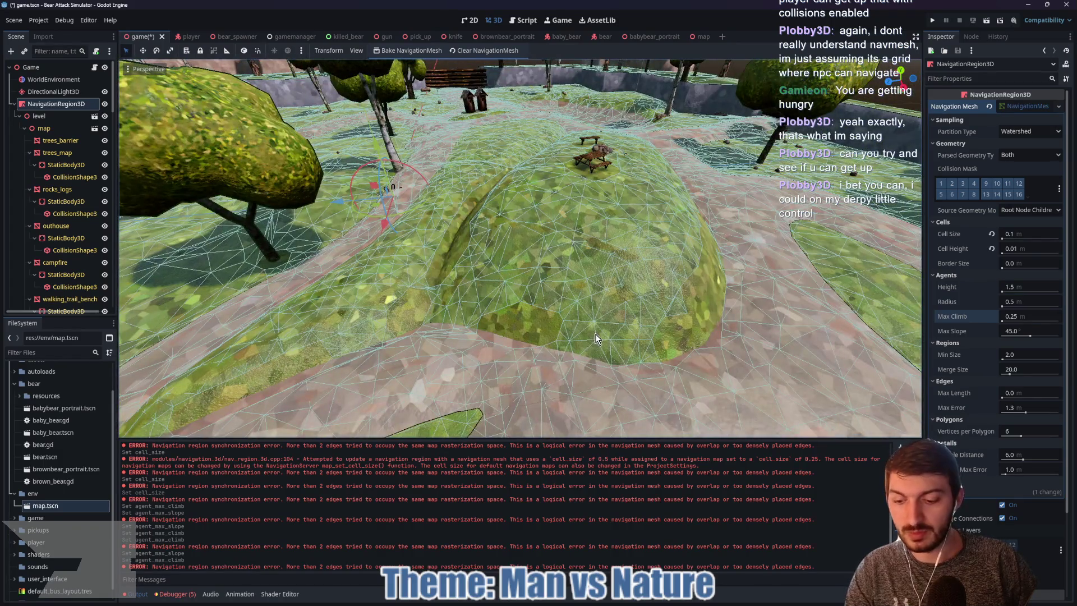
mouse_move(580, 373)
mouse_down()
mouse_move(642, 309)
mouse_move(543, 360)
mouse_up()
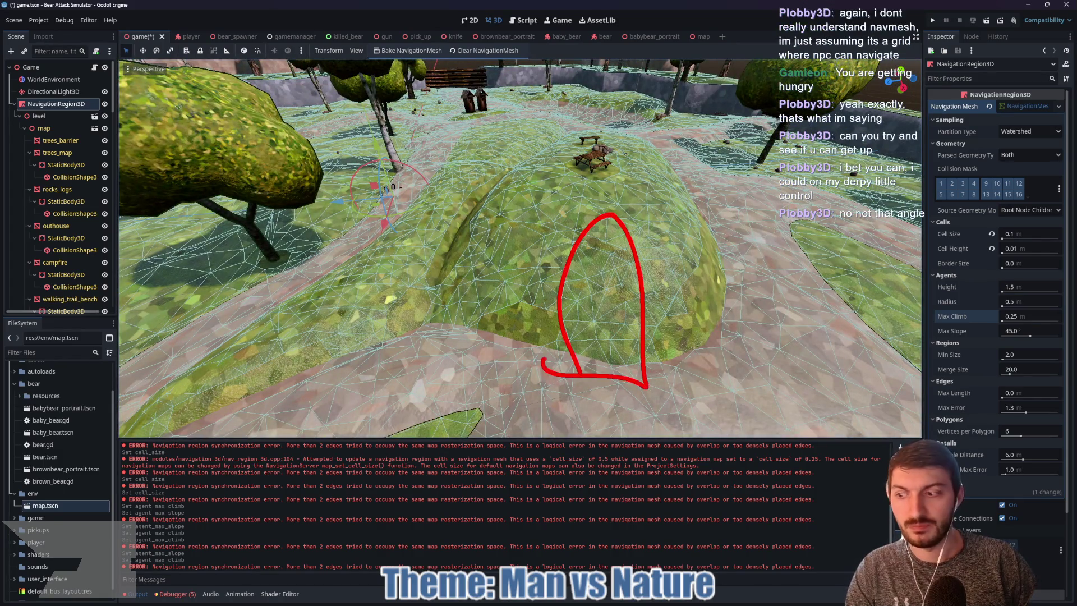
key(Escape)
mouse_move(609, 332)
mouse_down()
mouse_move(654, 328)
mouse_move(596, 323)
mouse_up()
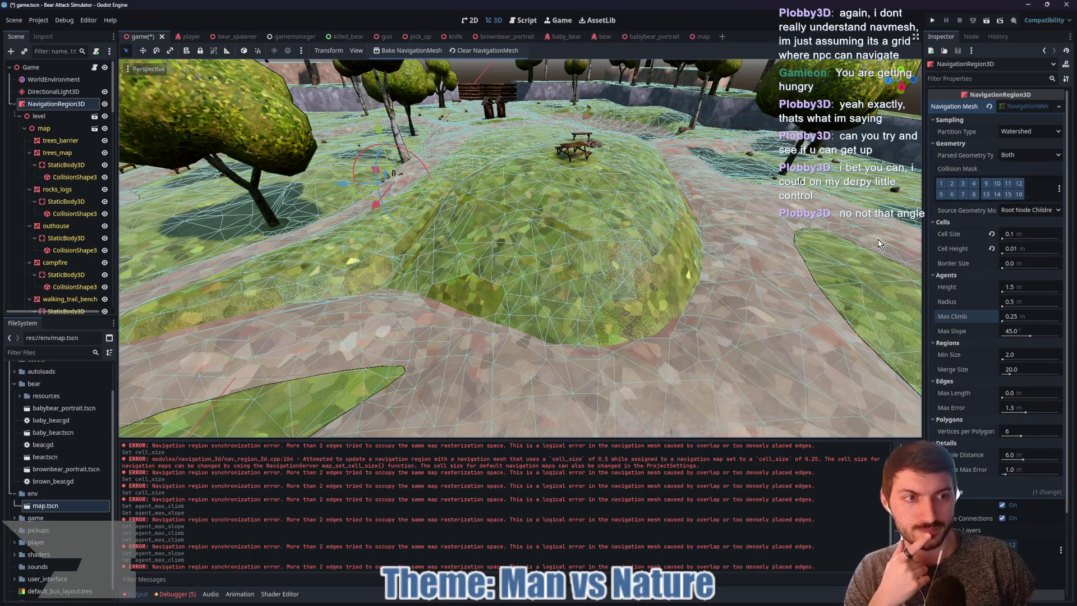
Zoom and pull back over the outhouse and picnic tables, then start entering a Max Slope of 35
scroll(633, 323, down, 10)
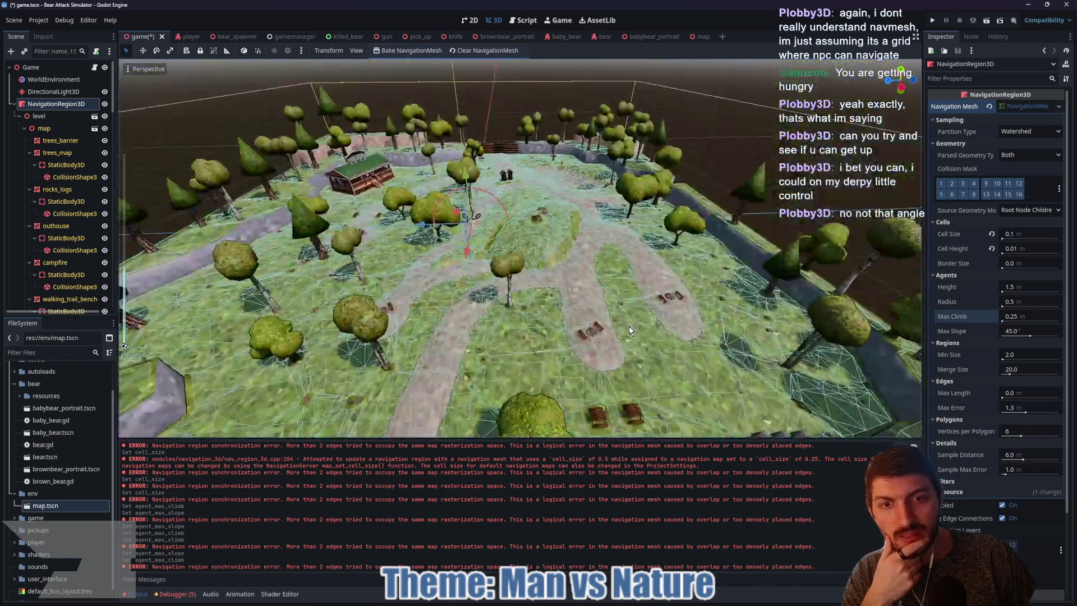
scroll(630, 317, up, 6)
scroll(639, 311, up, 5)
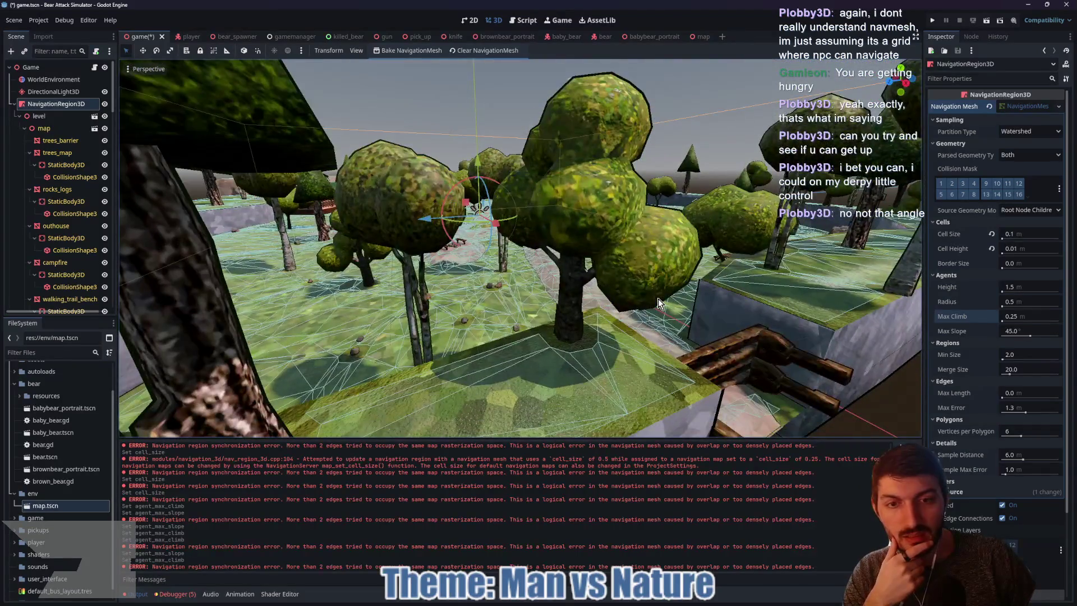
scroll(658, 299, down, 8)
scroll(714, 316, down, 5)
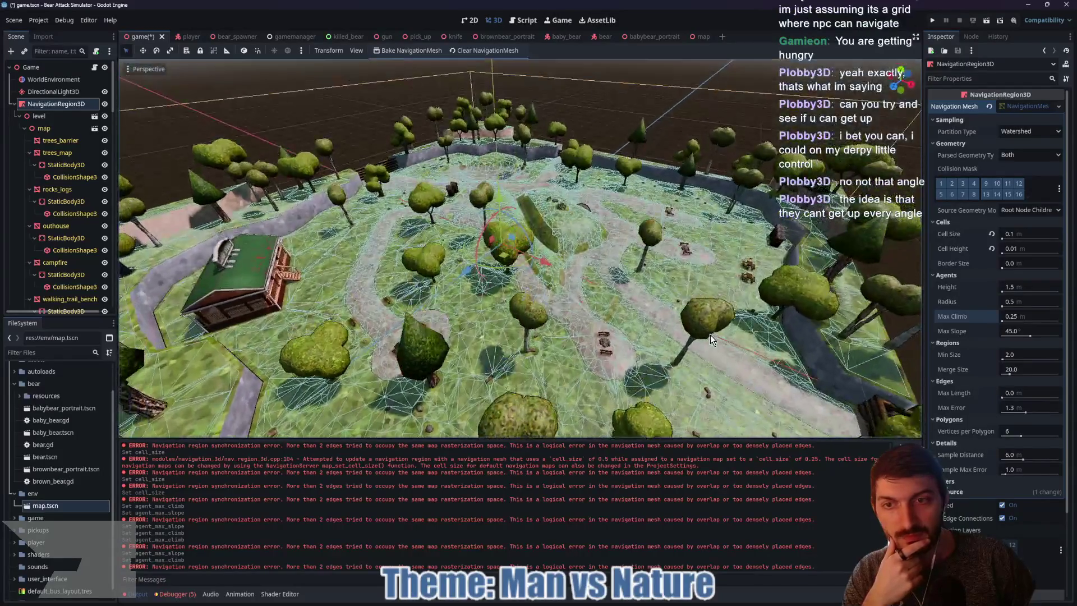
scroll(649, 345, down, 4)
scroll(548, 362, up, 4)
scroll(549, 362, up, 8)
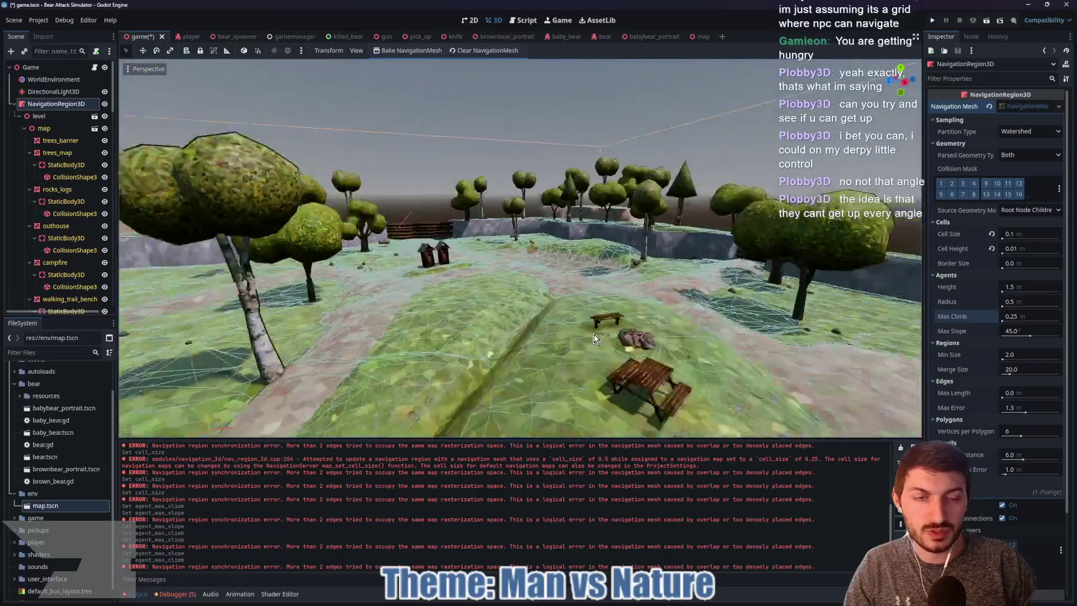
drag(596, 338, 553, 322)
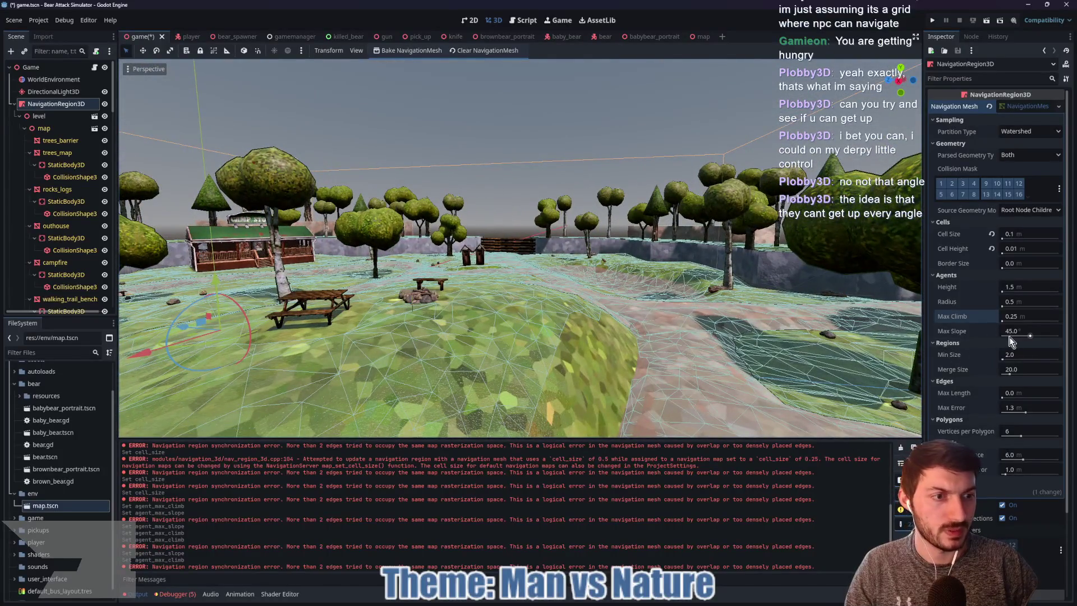
click(1029, 333)
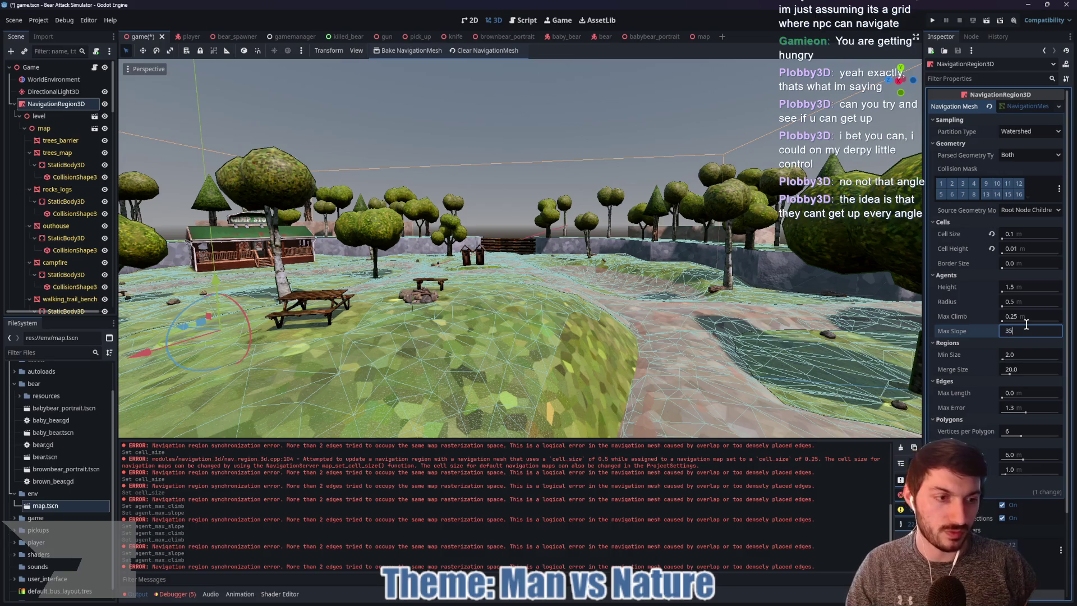
Commit Max Slope 35, rebake, and inspect the navmesh over the hill, path and rocks
key(Return)
mouse_move(684, 341)
mouse_down()
mouse_move(596, 364)
mouse_move(643, 359)
mouse_up()
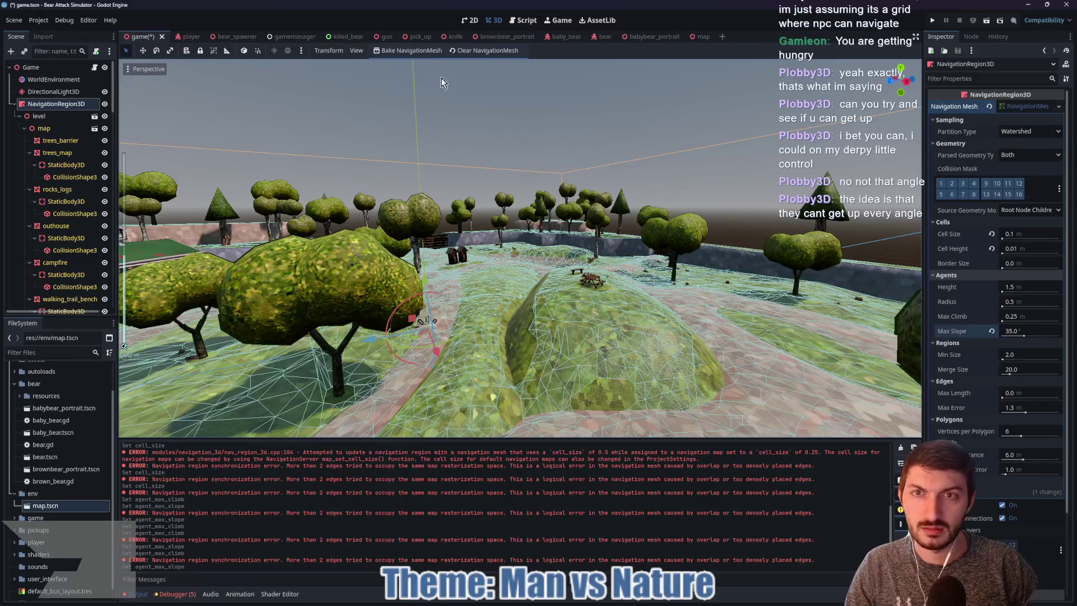
click(409, 50)
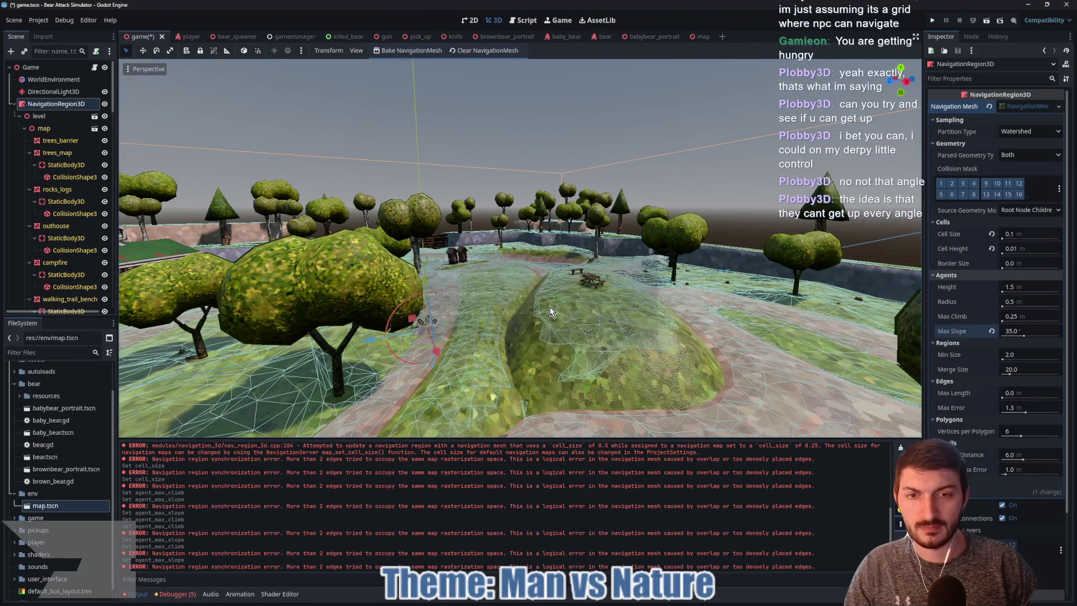
mouse_move(663, 359)
mouse_down()
mouse_move(482, 402)
mouse_move(520, 314)
mouse_move(467, 335)
mouse_move(511, 275)
mouse_up()
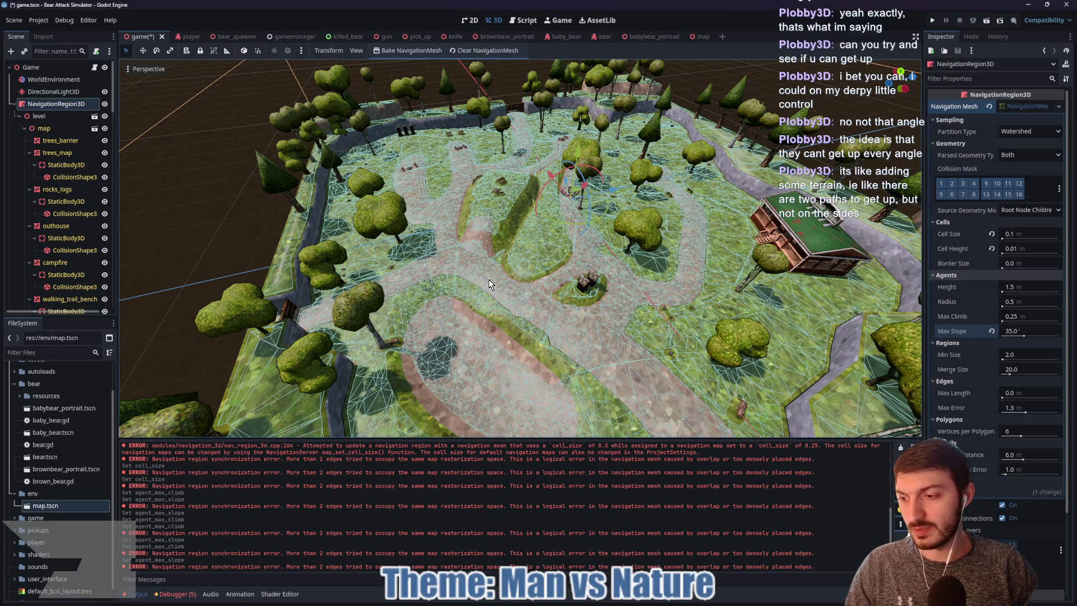
scroll(466, 265, up, 10)
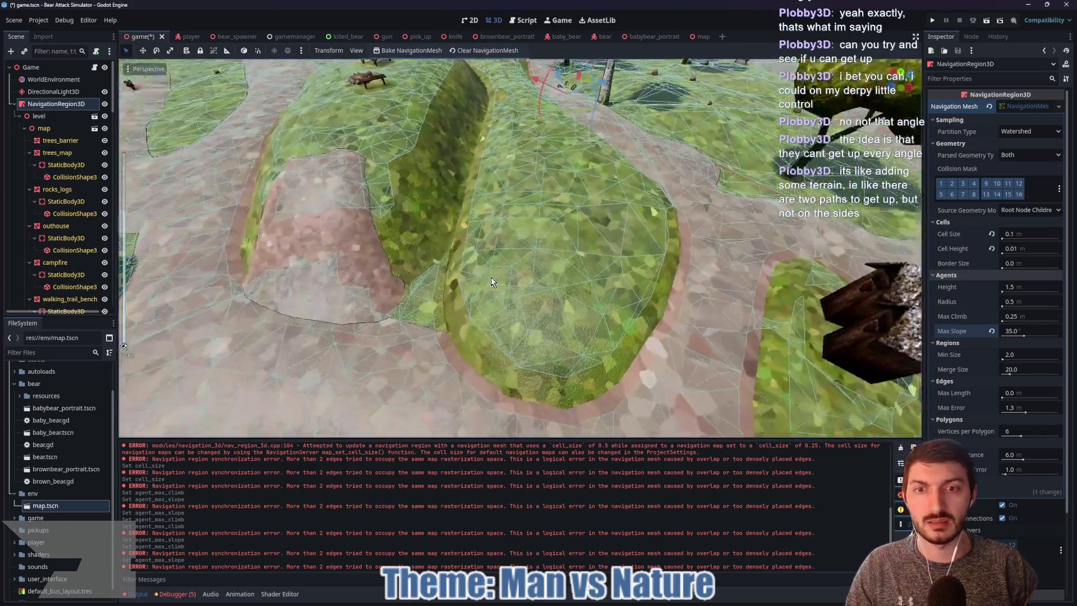
mouse_move(490, 277)
mouse_down()
mouse_move(562, 246)
mouse_move(412, 278)
mouse_move(541, 282)
mouse_move(392, 281)
mouse_move(436, 370)
mouse_up()
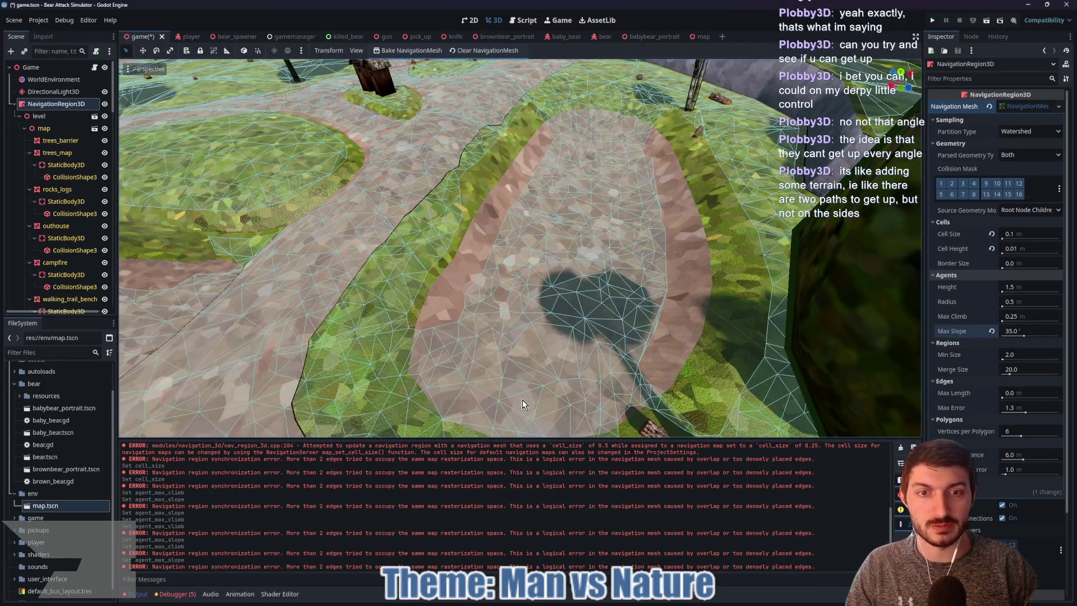
mouse_move(516, 257)
mouse_down()
mouse_move(497, 261)
mouse_move(578, 228)
mouse_up()
mouse_move(728, 308)
mouse_down()
mouse_move(410, 281)
mouse_move(412, 292)
mouse_move(540, 150)
mouse_move(498, 279)
mouse_move(438, 292)
mouse_move(527, 285)
mouse_up()
Save the scene, run the game with F5, and start play from the title menu
key(ctrl+s)
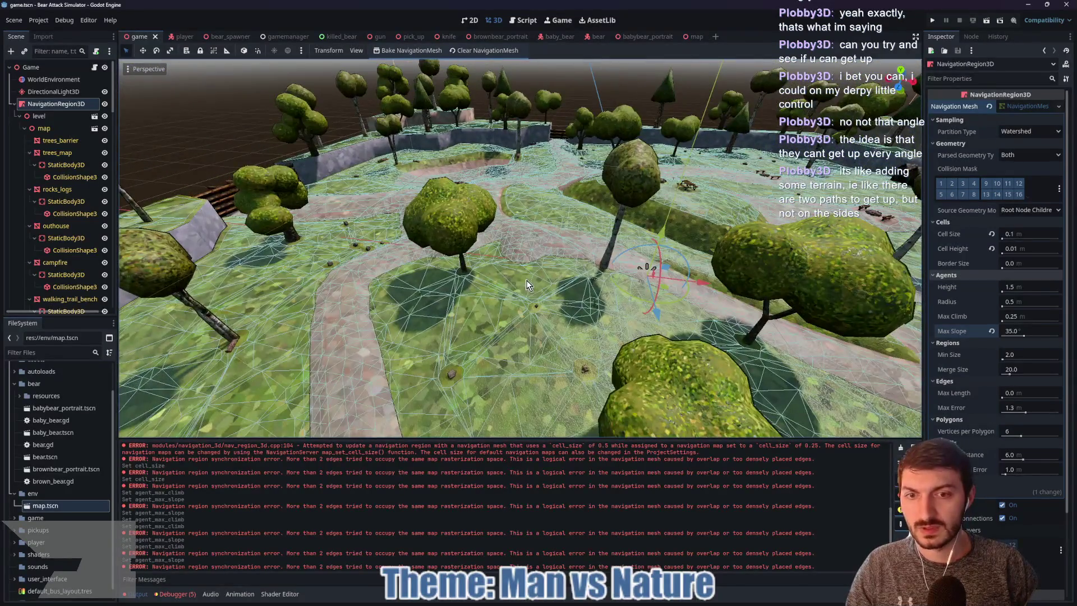
key(F5)
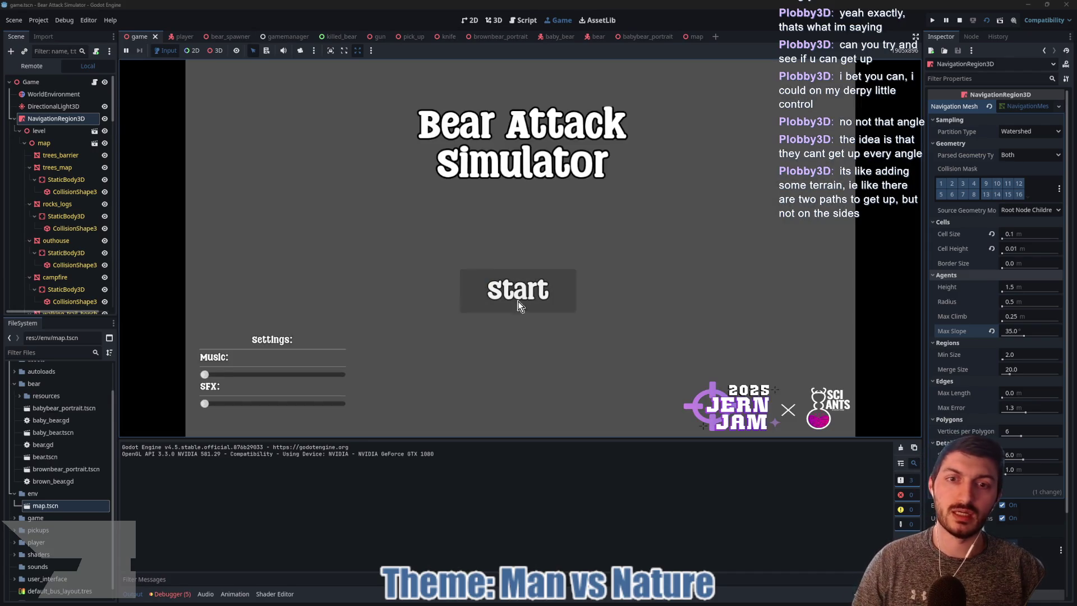
click(519, 298)
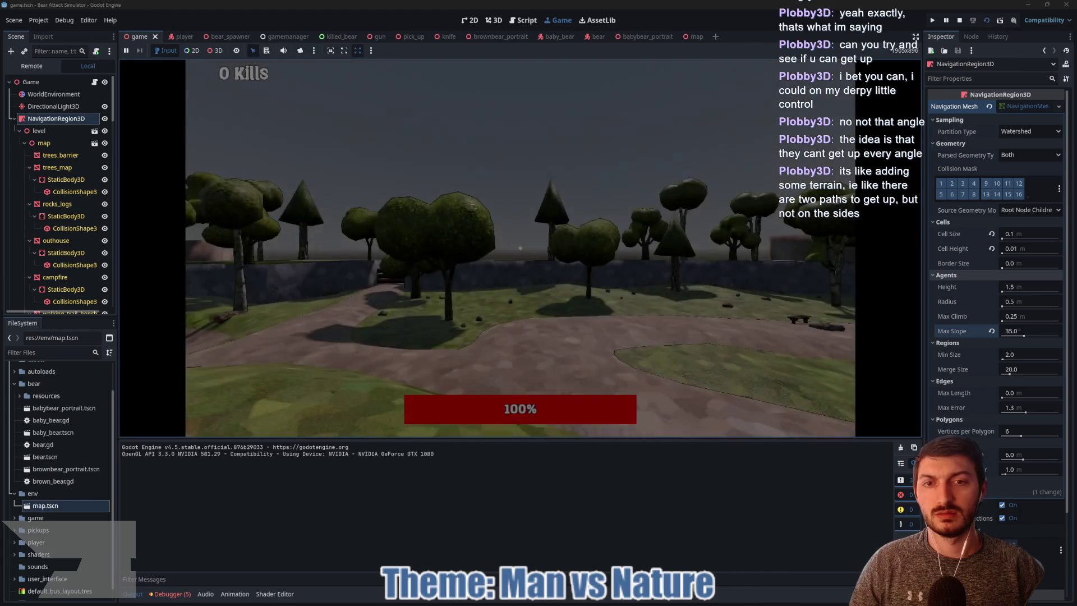
Walk over the grassy hills and down the dirt path past the log bench toward the bears
key(w)
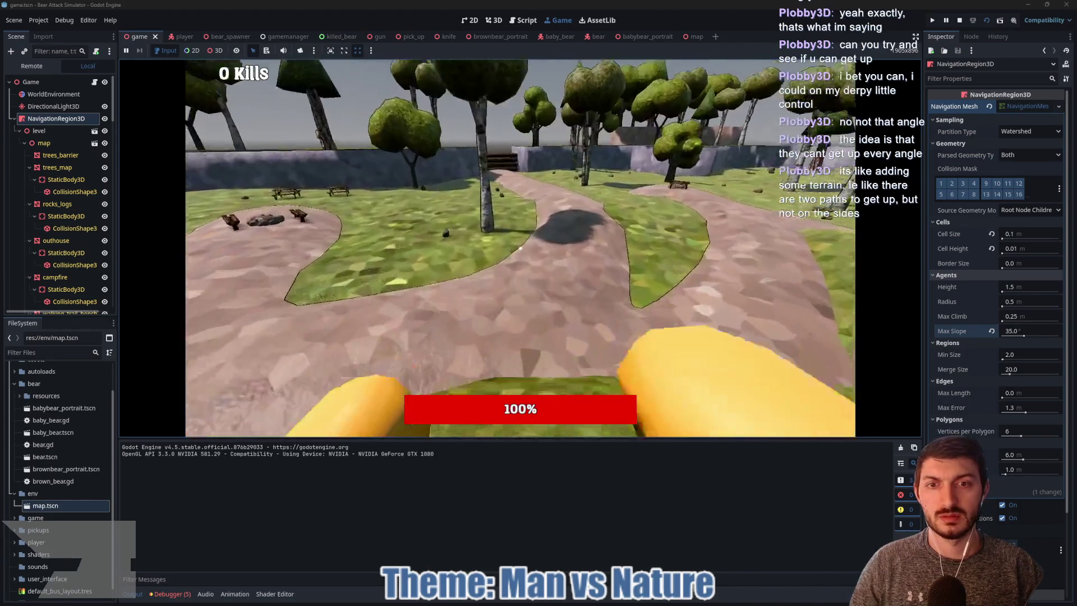
key(w)
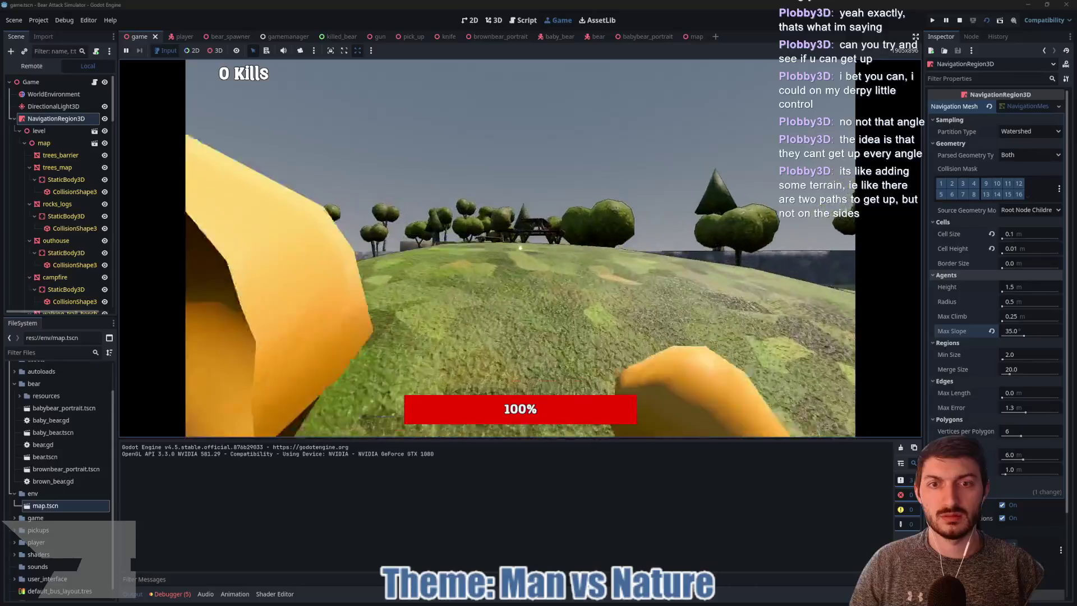
key(w)
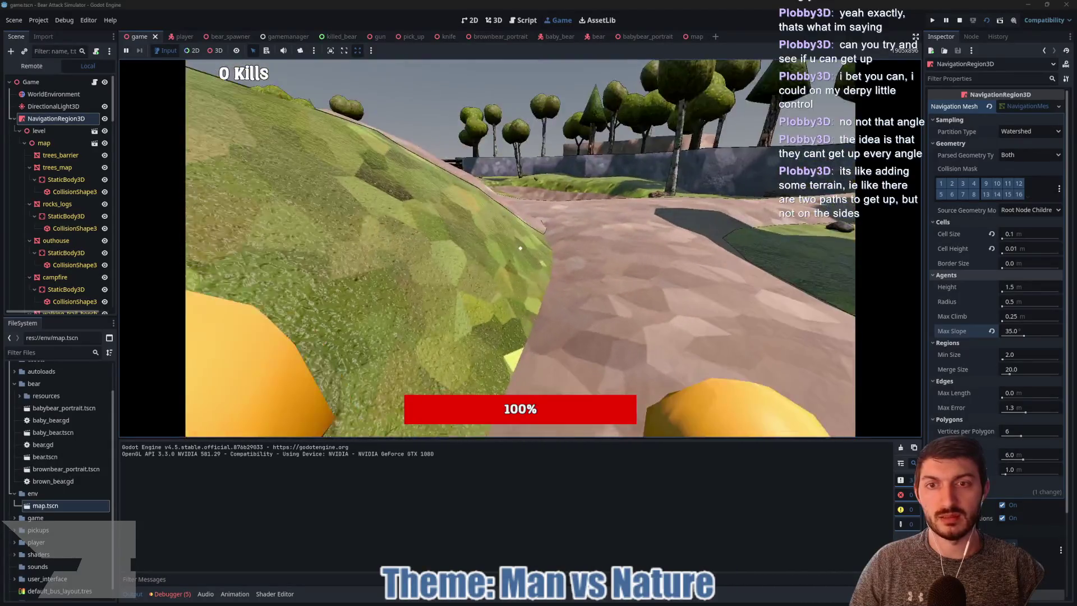
key(w)
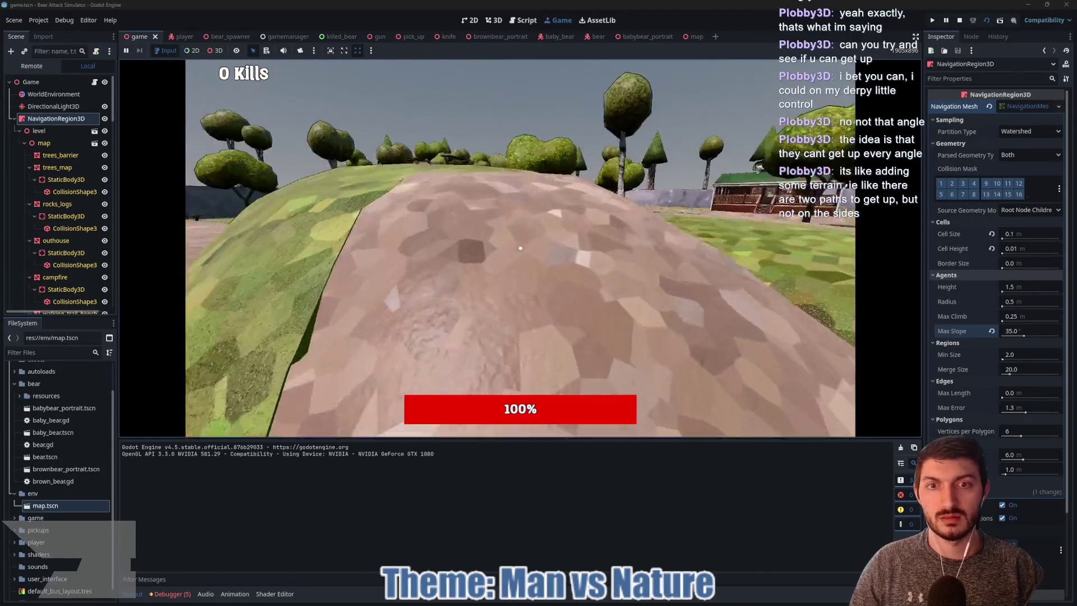
key(w)
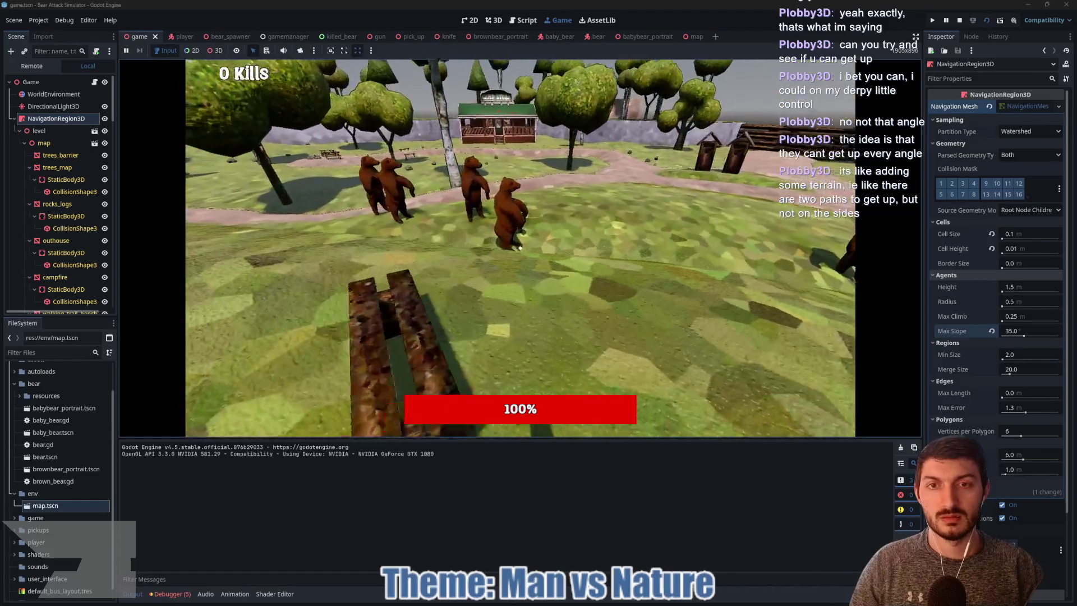
key(w)
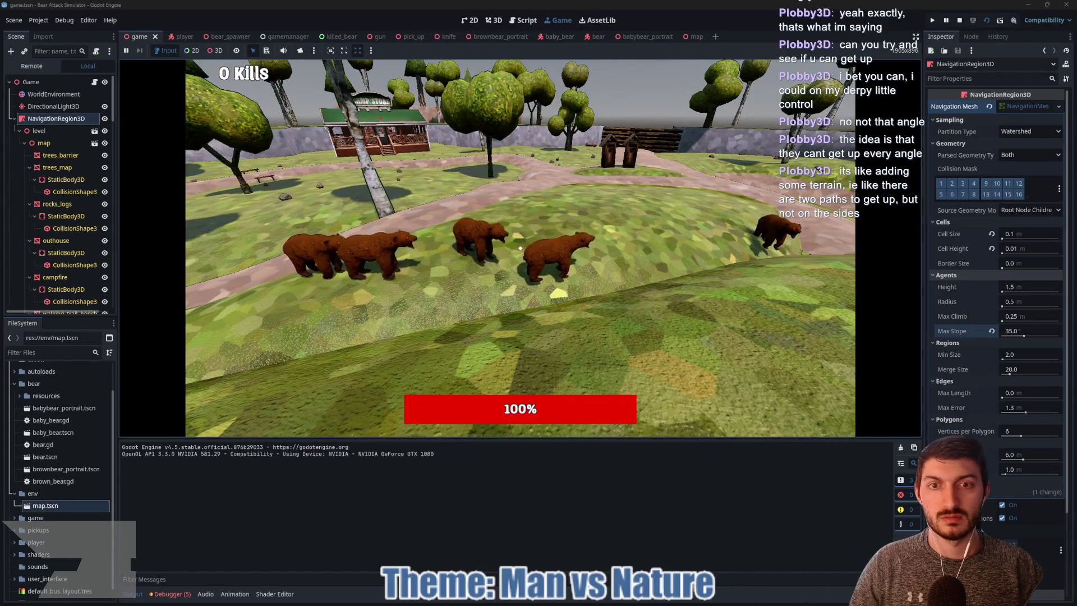
Approach a bear, back away toward the outhouses and fence, then stop the game with F8
key(w)
key(w)
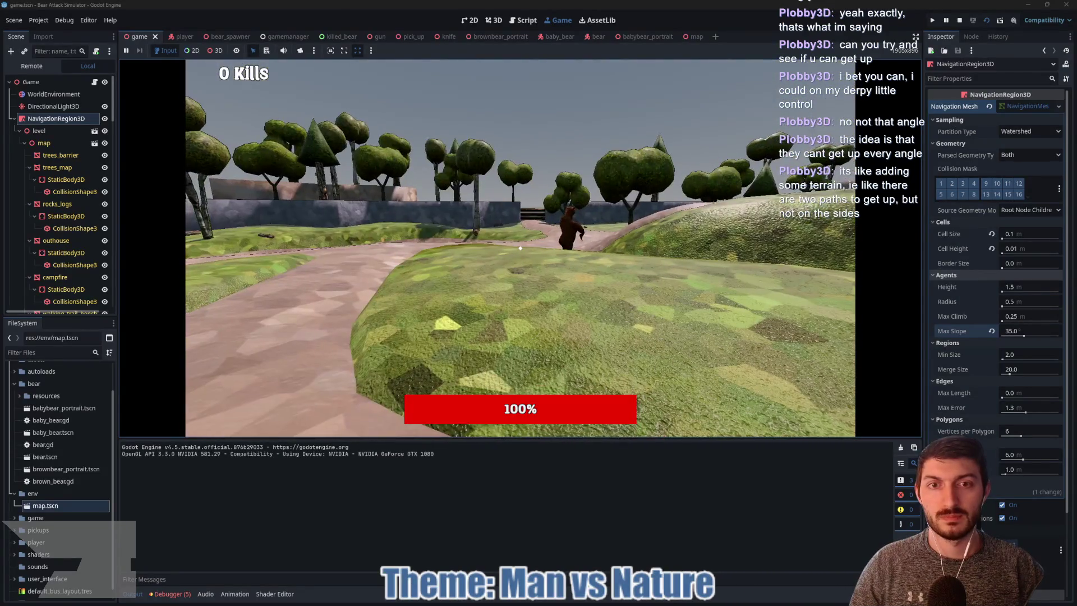
key(w)
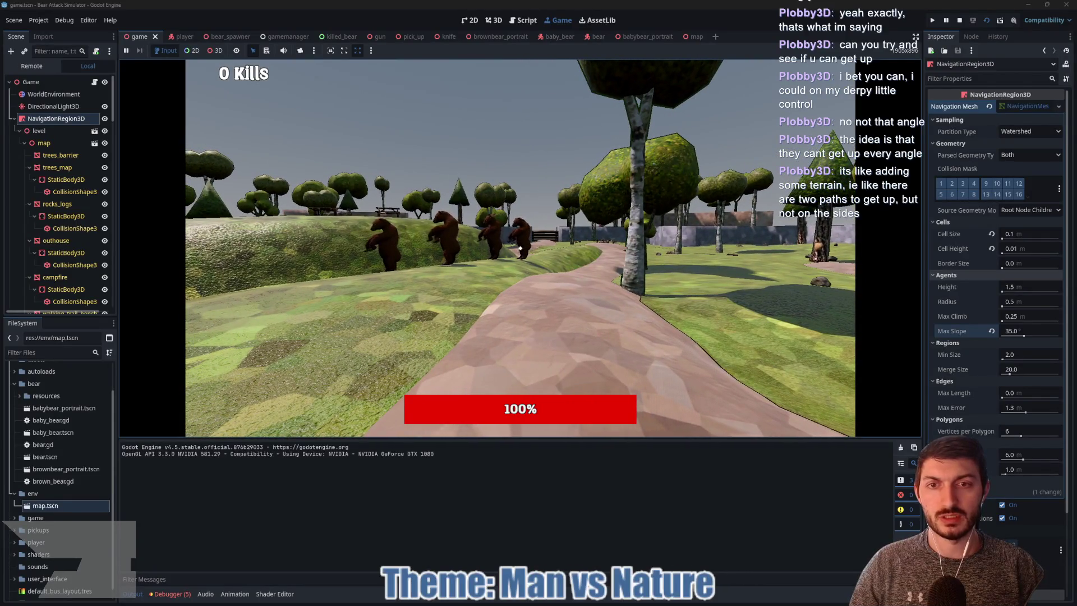
key(w)
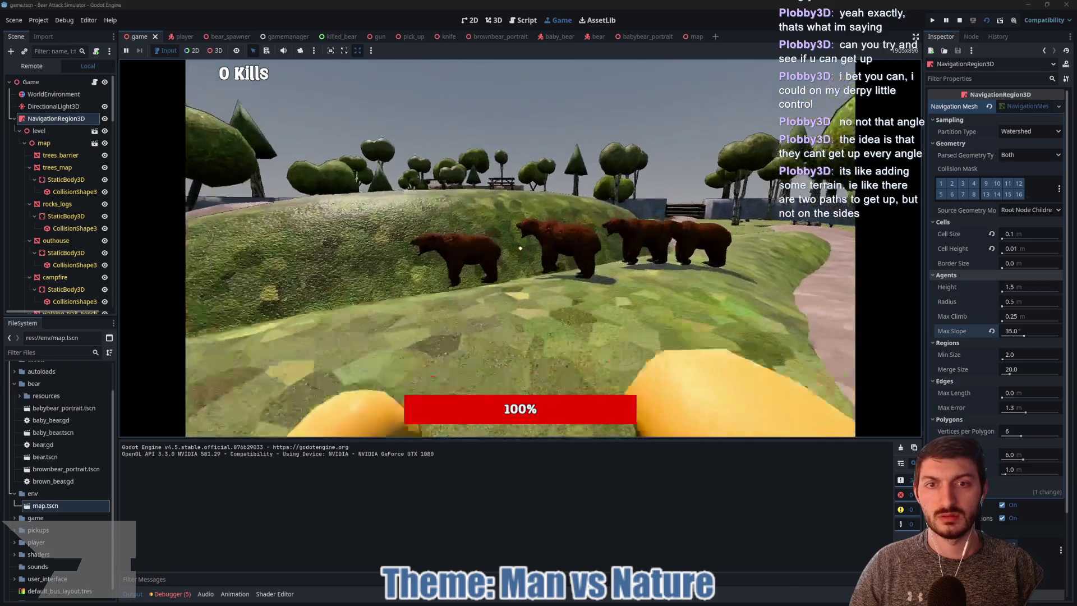
key(s)
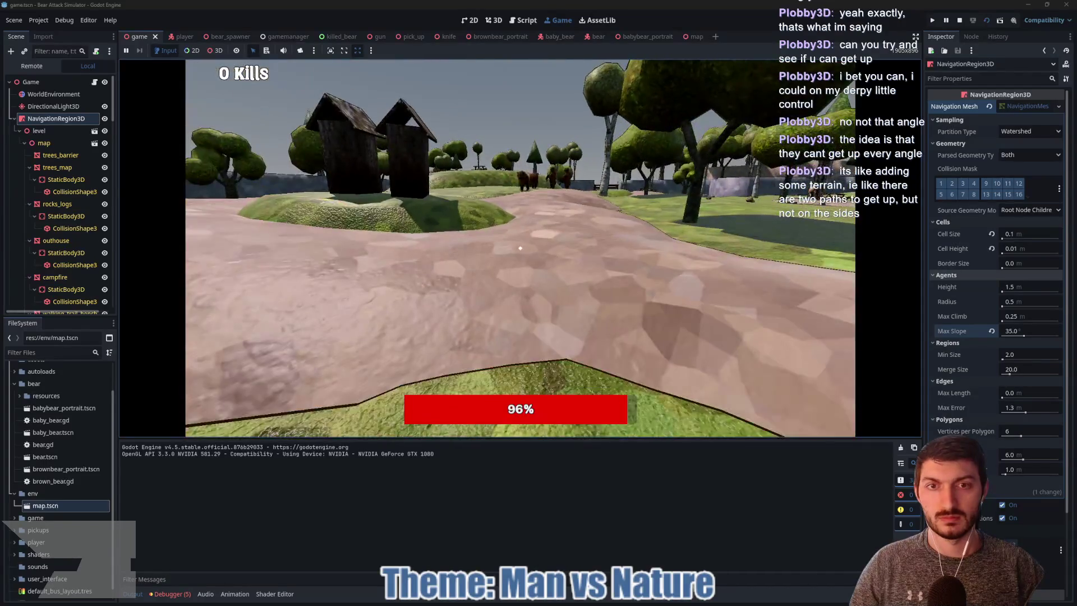
key(w)
key(w)
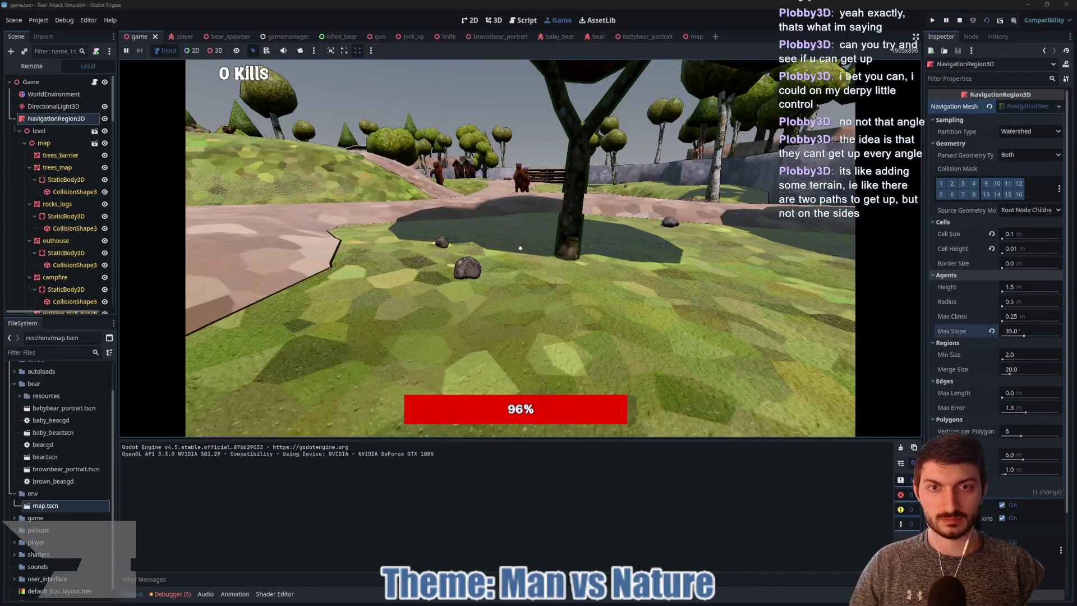
key(w)
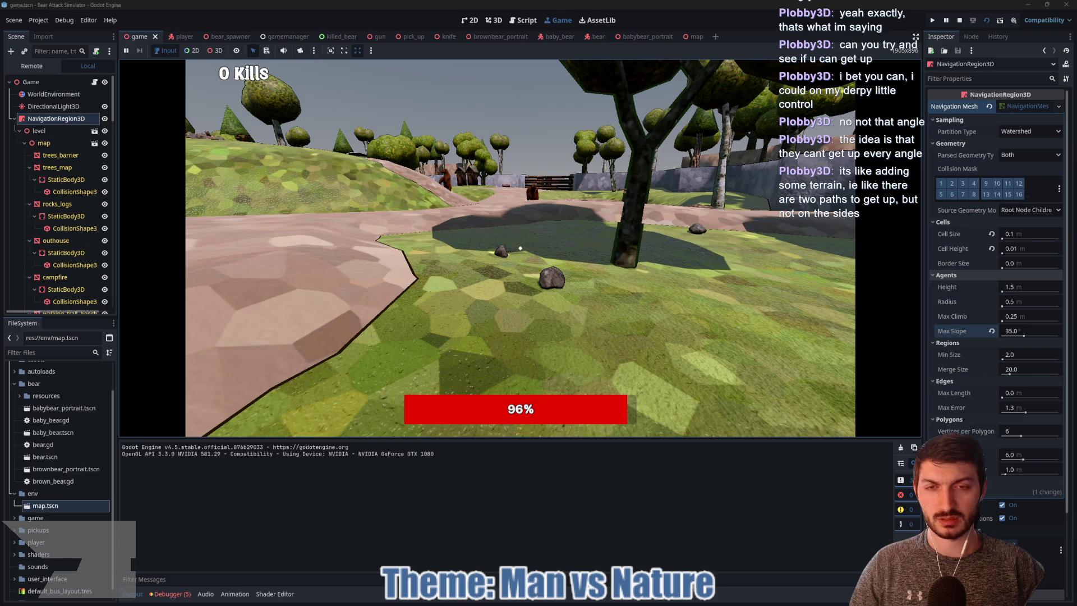
key(w)
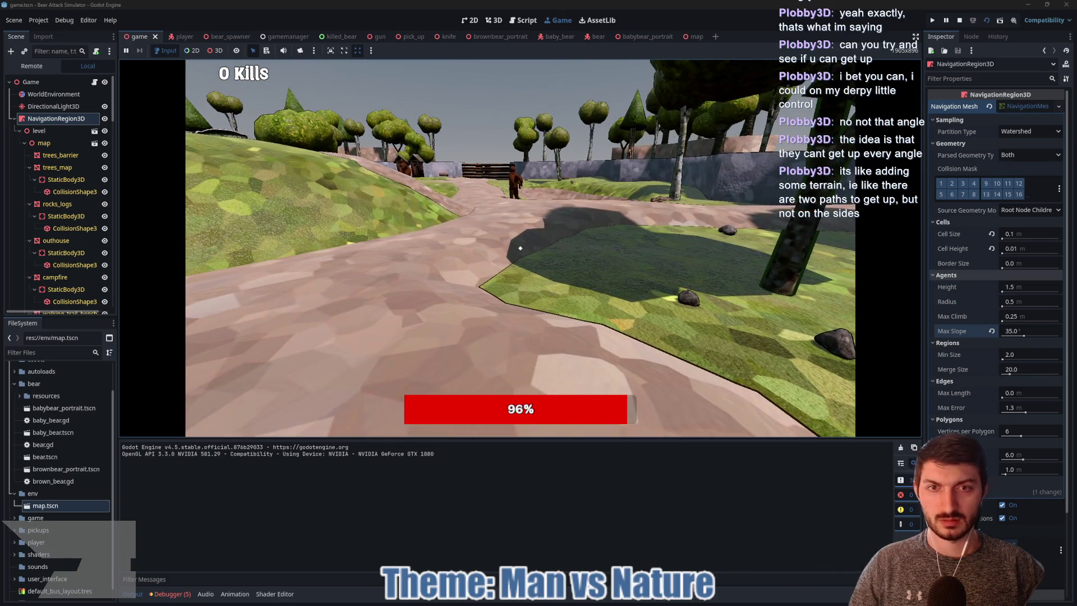
key(F8)
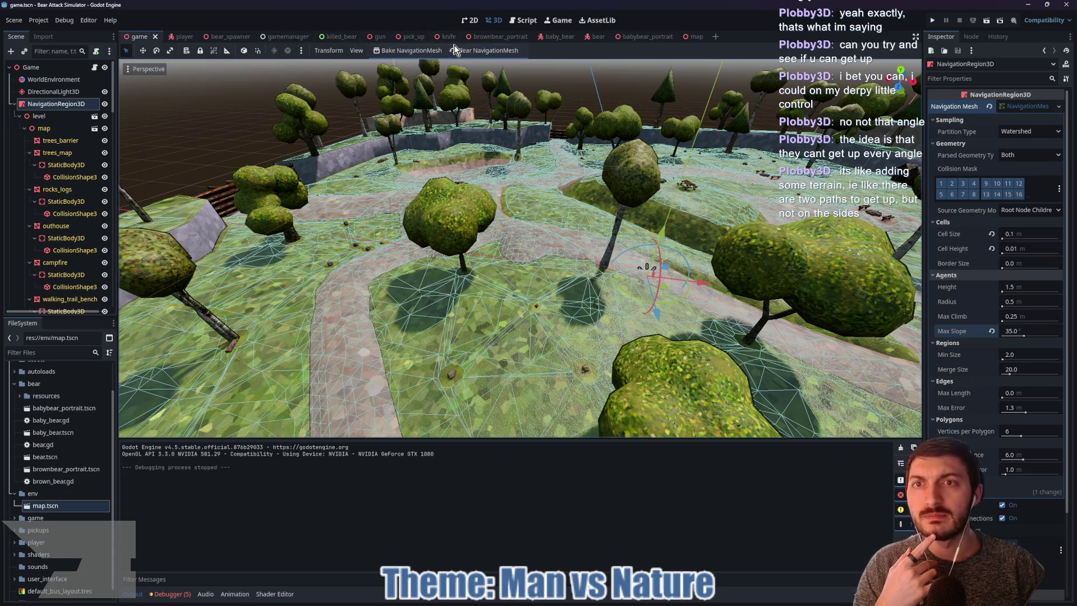
Open bear_spawner.gd and comment out the fixed single-bear spawn lines 25–27
click(237, 41)
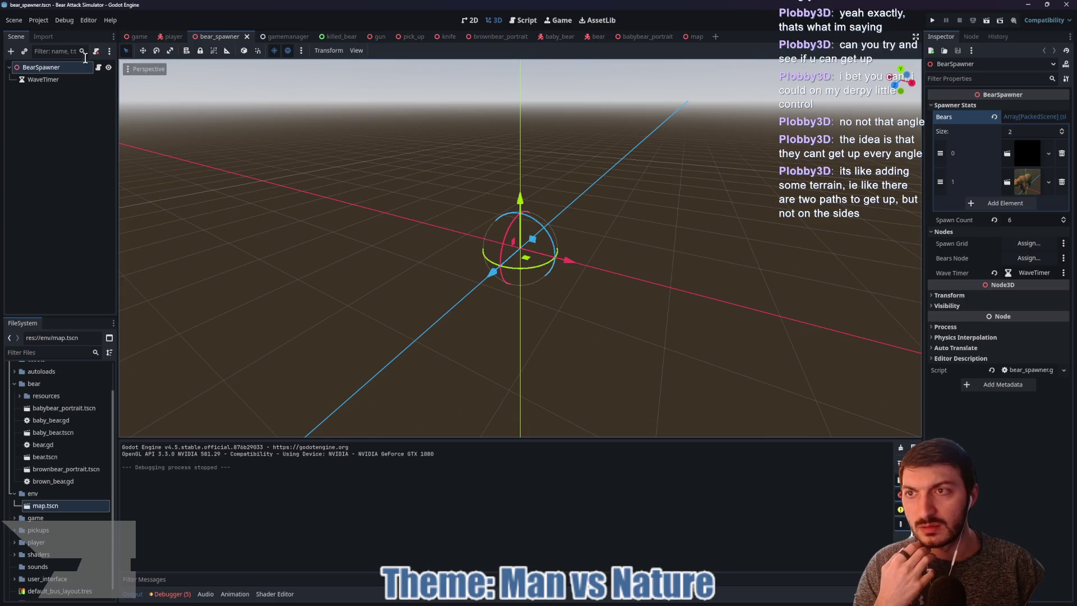
click(99, 68)
mouse_move(705, 254)
mouse_down()
mouse_move(480, 247)
mouse_move(288, 212)
mouse_up()
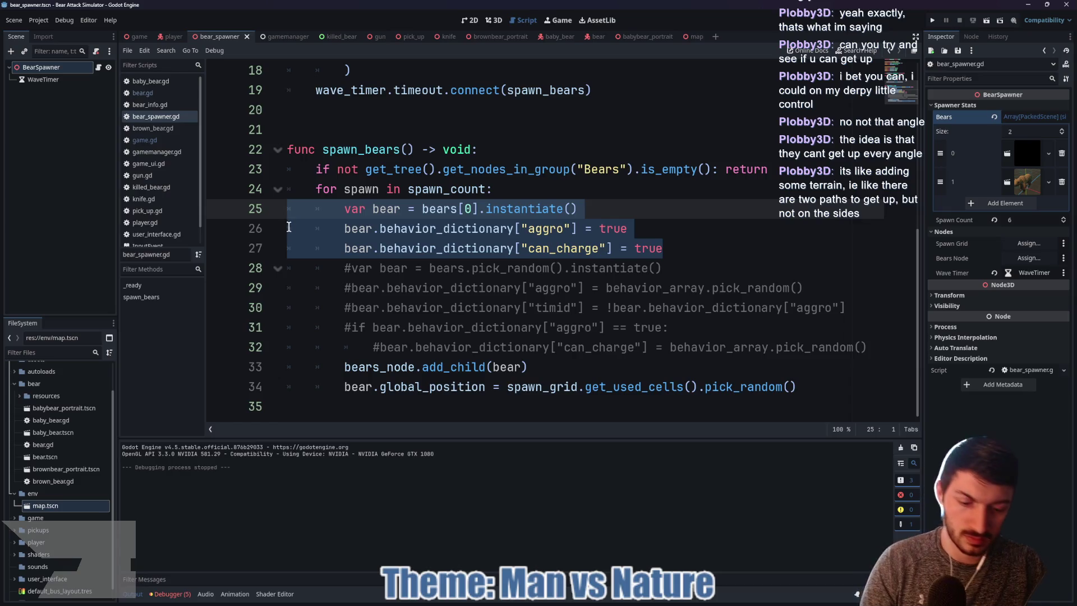
key(ctrl+k)
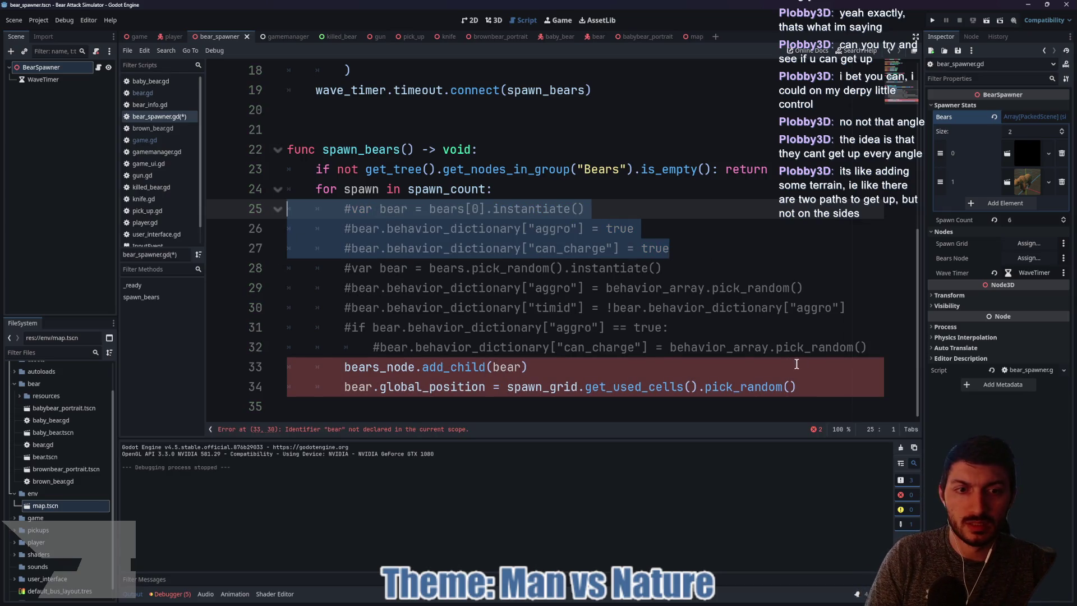
Uncomment the random bear spawn lines 28–32, save bear_spawner.gd, and select the brown bear's ChargeTimer
mouse_move(873, 343)
mouse_down()
mouse_move(668, 328)
mouse_move(303, 268)
mouse_move(257, 250)
mouse_move(235, 260)
mouse_up()
key(ctrl+k)
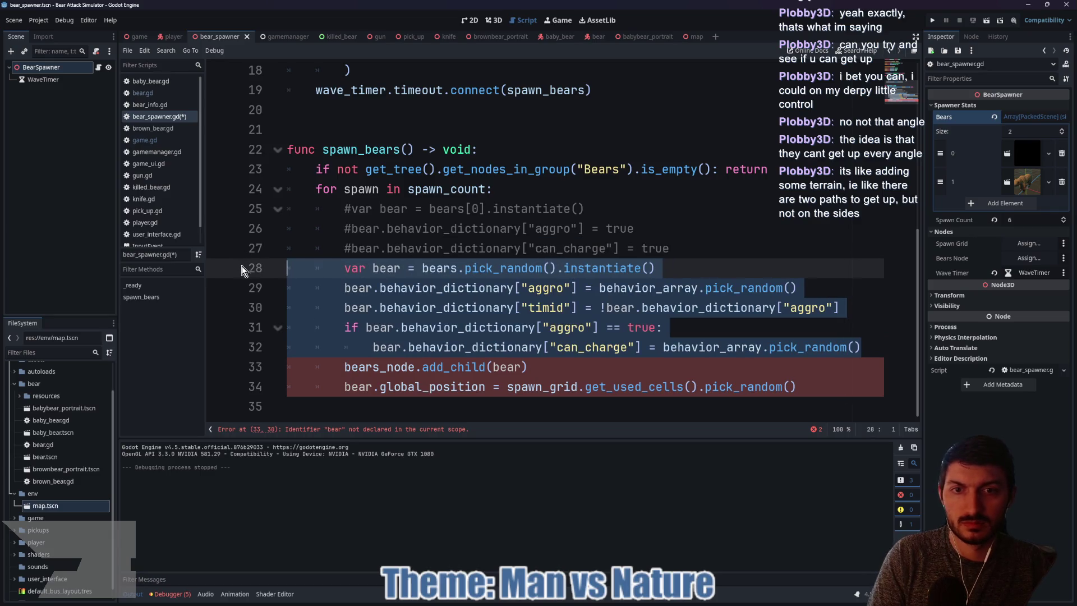
click(680, 242)
key(ctrl+s)
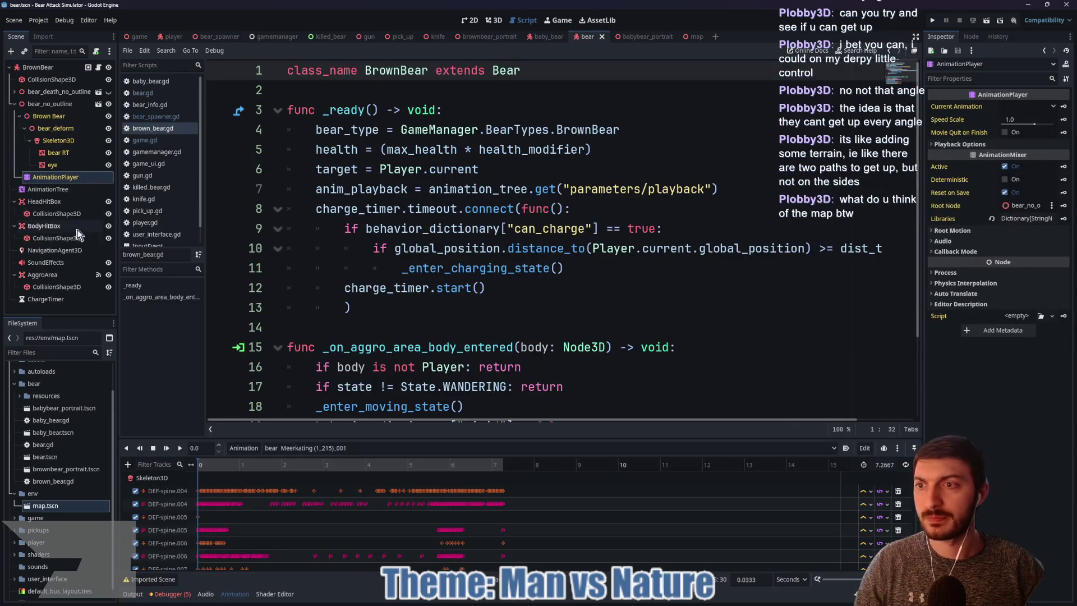
click(44, 299)
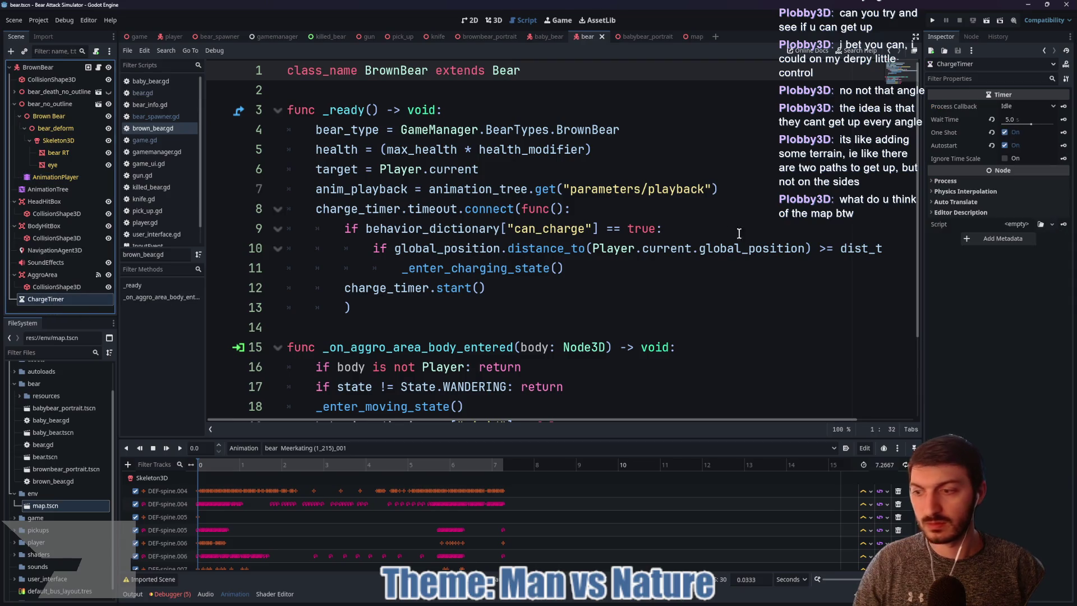
Make the brown bear's ChargeTimer ignore time scale and save the bear scene
click(1004, 158)
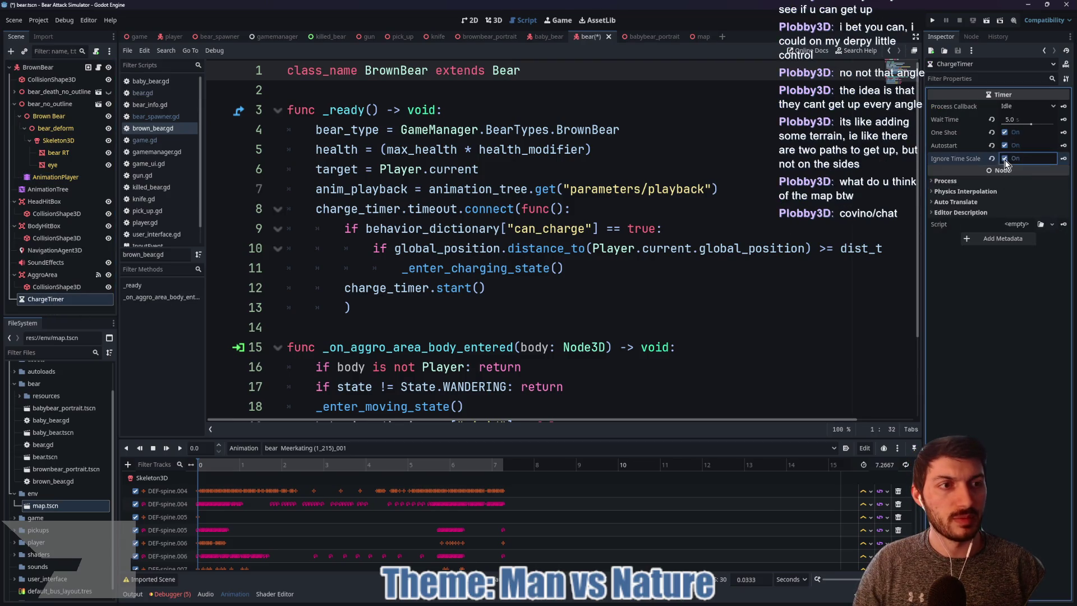
click(703, 249)
key(ctrl+s)
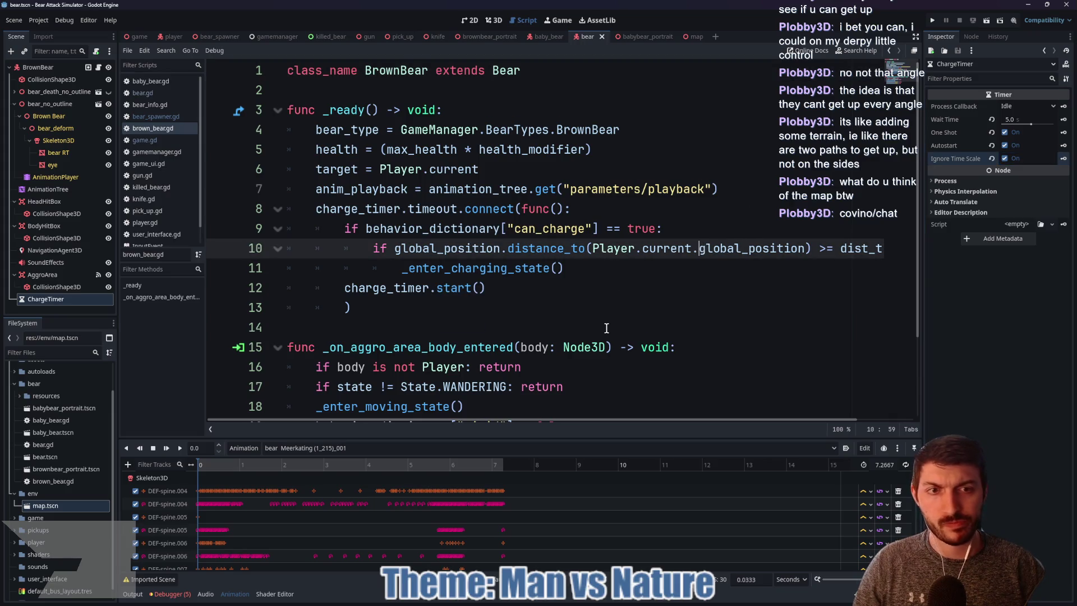
mouse_move(523, 418)
mouse_down()
mouse_move(633, 423)
mouse_move(471, 426)
mouse_up()
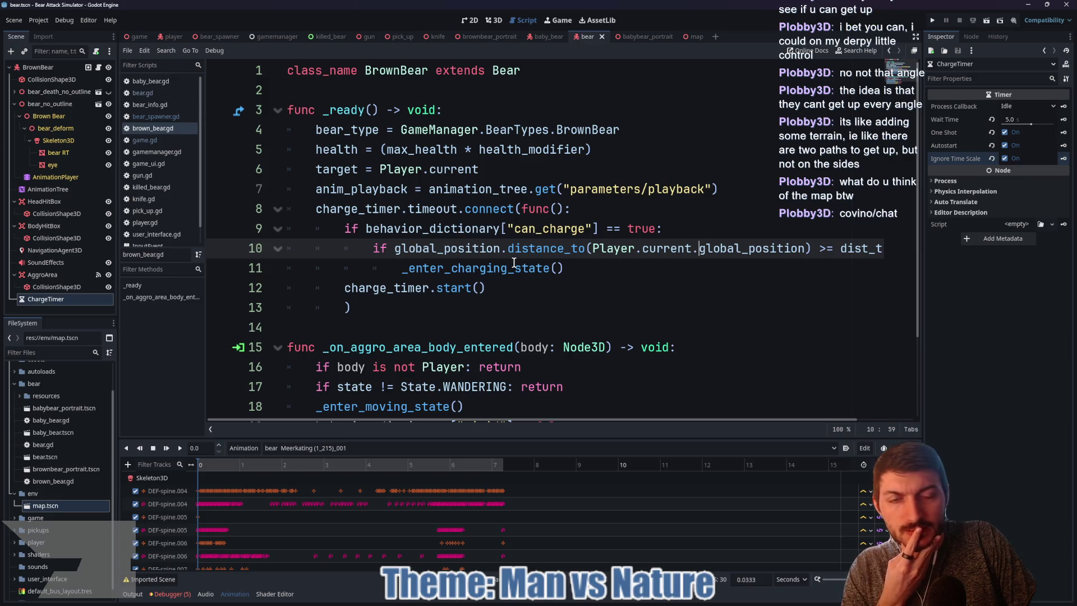
Set the ChargeTimer's Wait Time to 10 seconds and save the bear scene
click(1021, 117)
text(10)
key(Return)
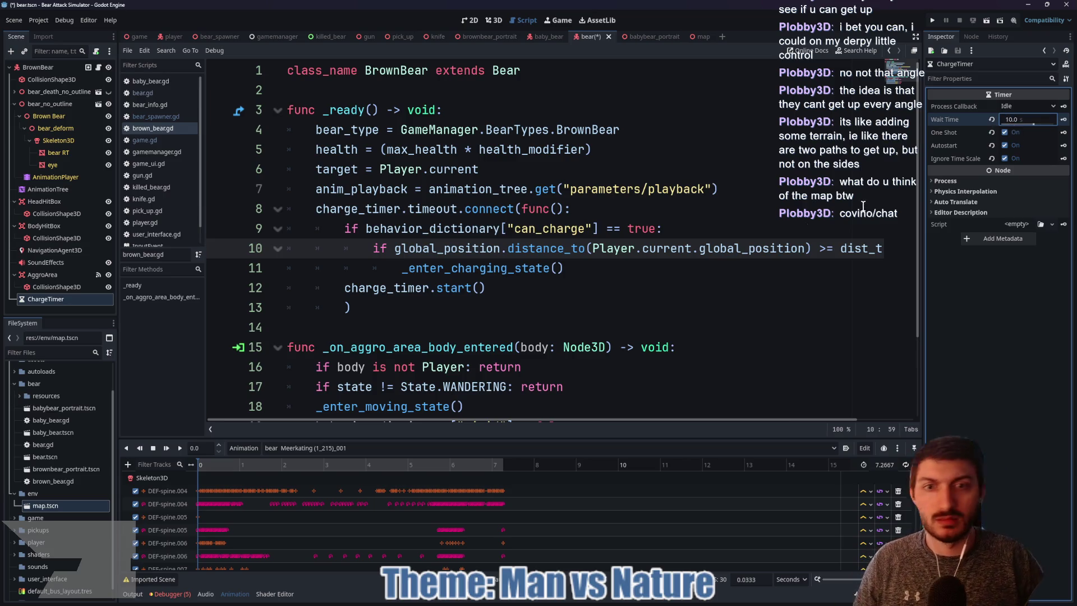
click(576, 274)
key(ctrl+s)
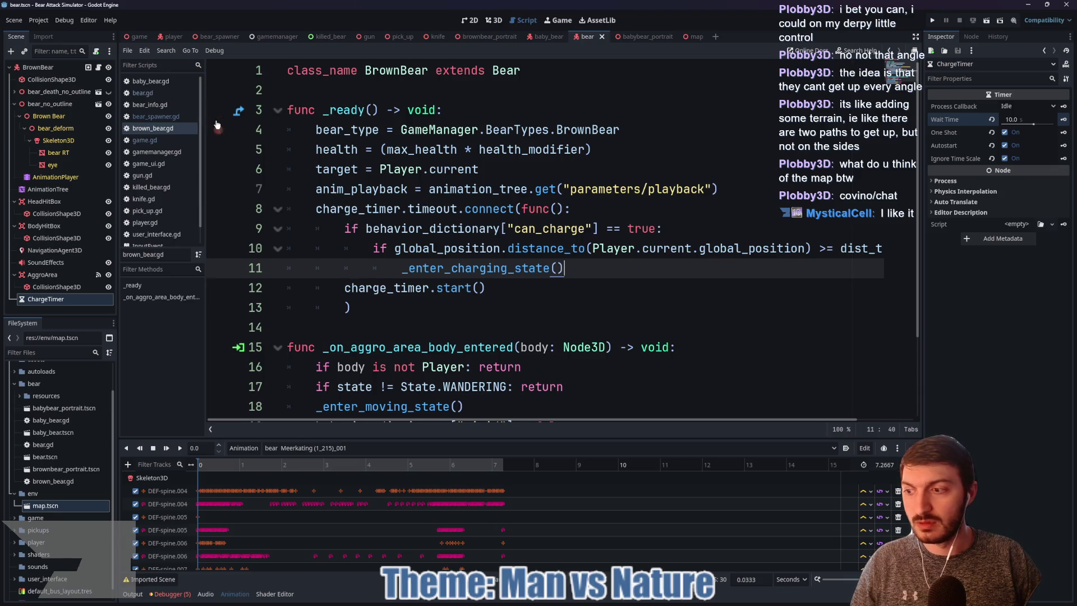
click(137, 37)
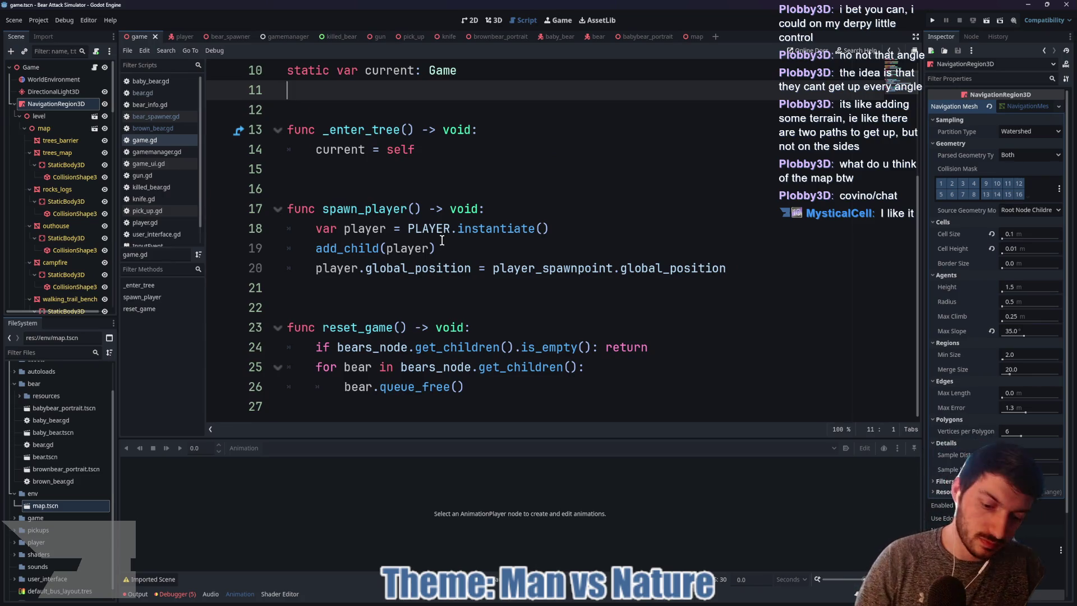
Run the project with F5, start from the title screen, and walk past the campfire toward the cabin
key(F5)
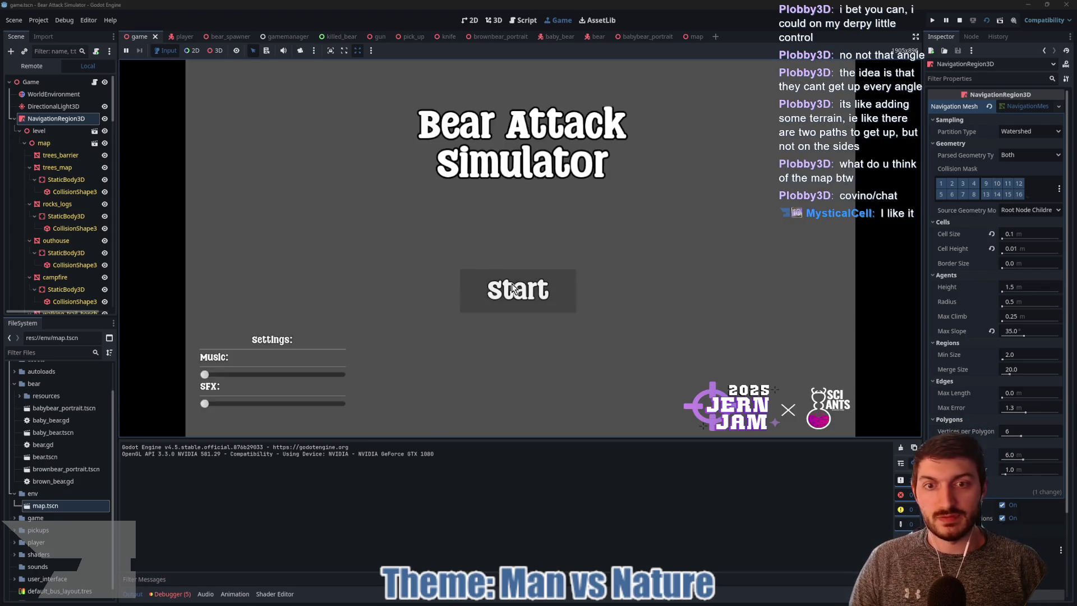
click(474, 285)
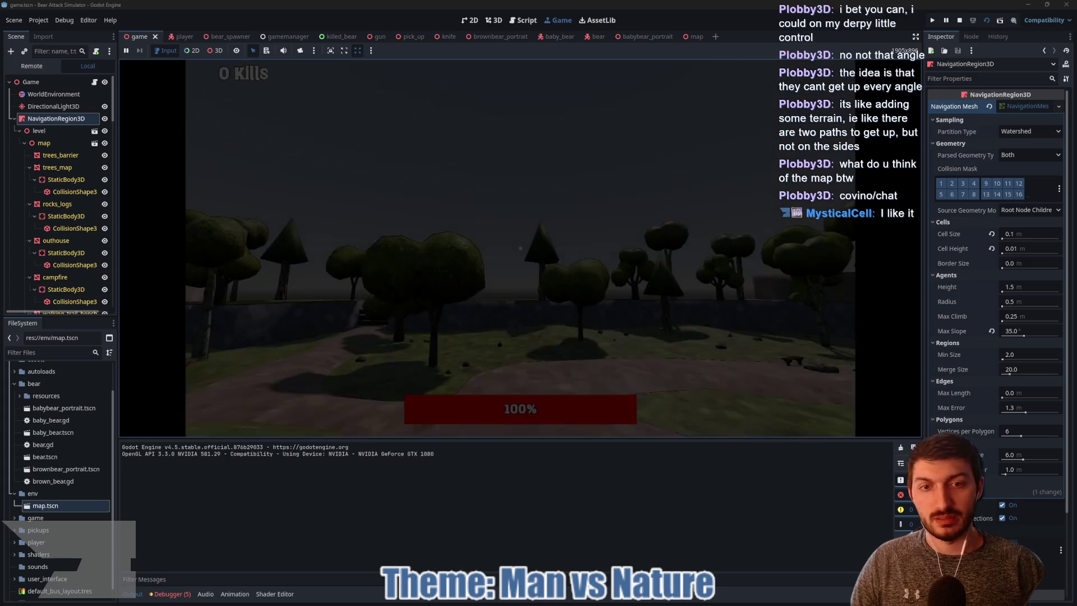
key(w)
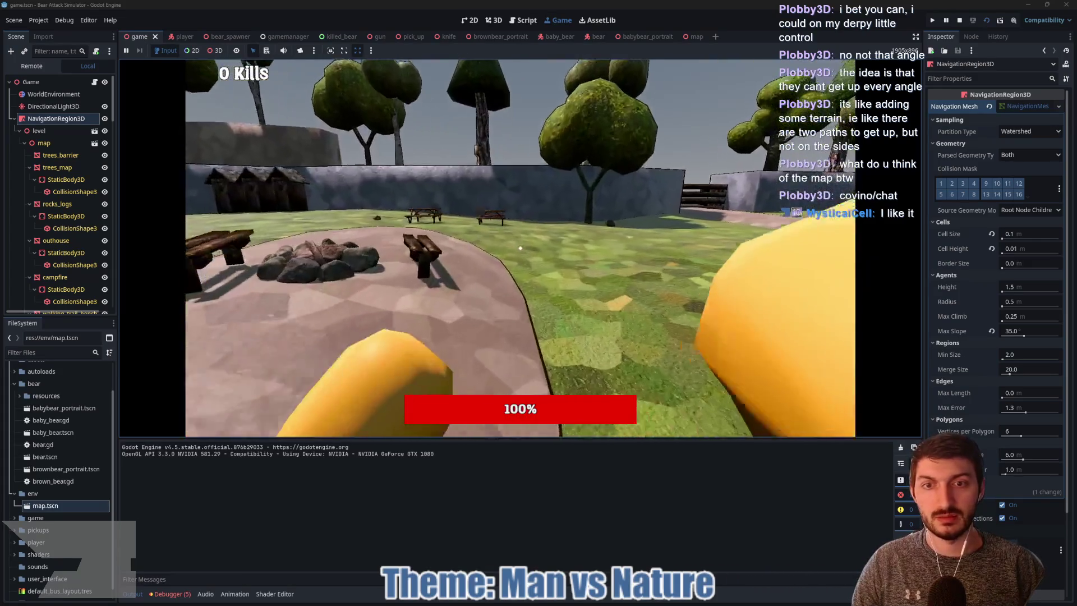
key(w)
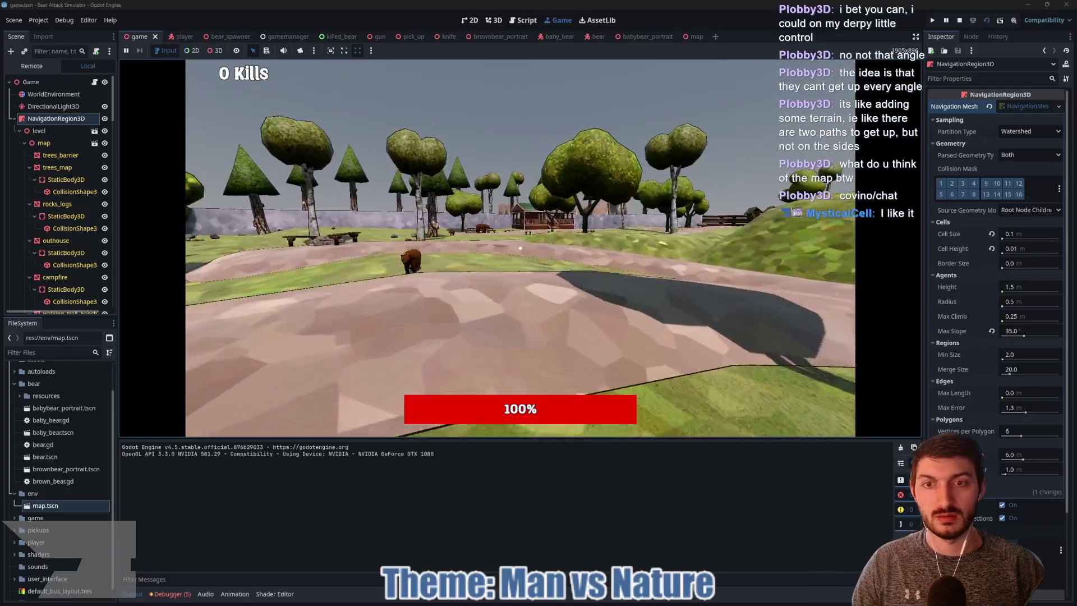
key(w)
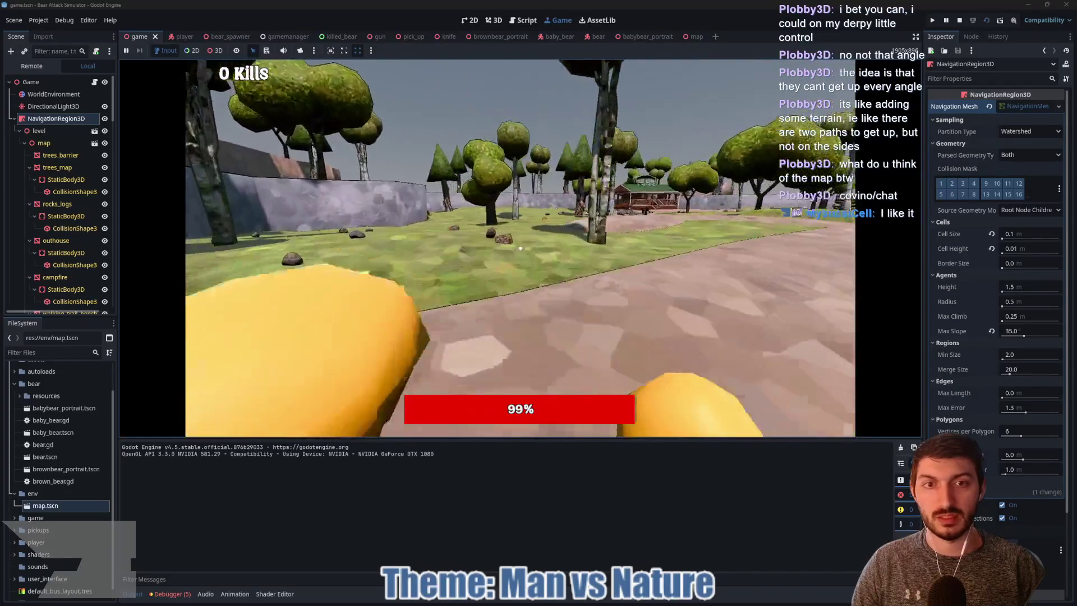
Walk along the paths toward the trees and bears, then punch a bear to kill it
key(w)
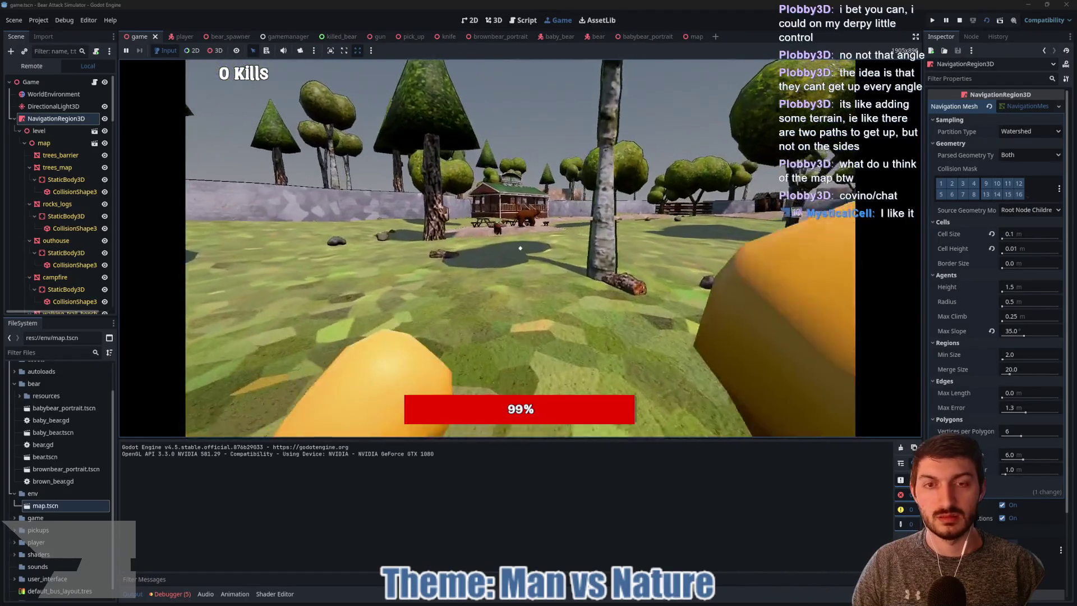
key(w)
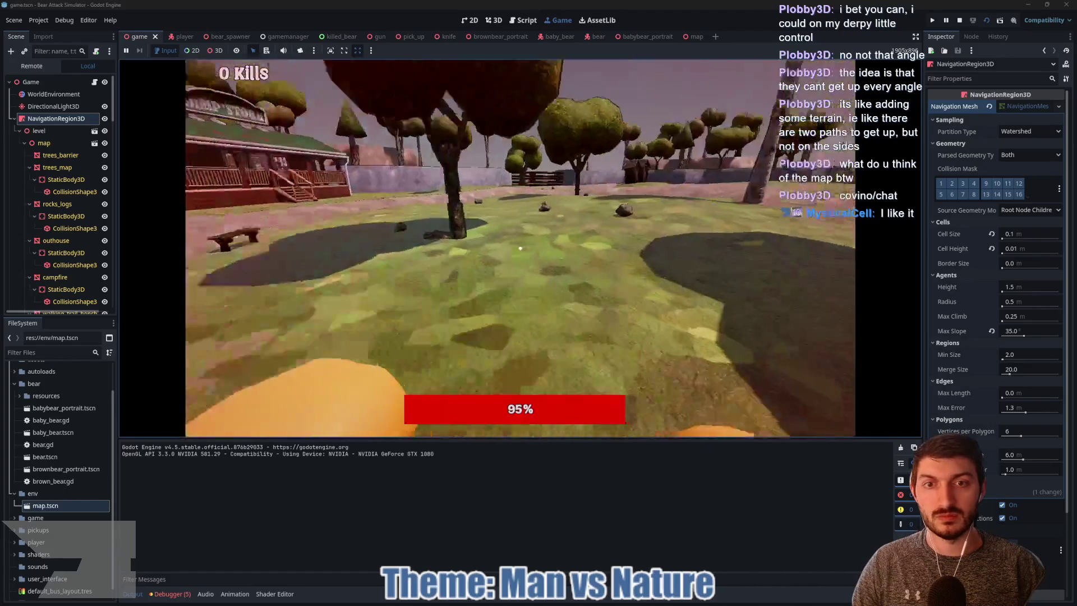
key(w)
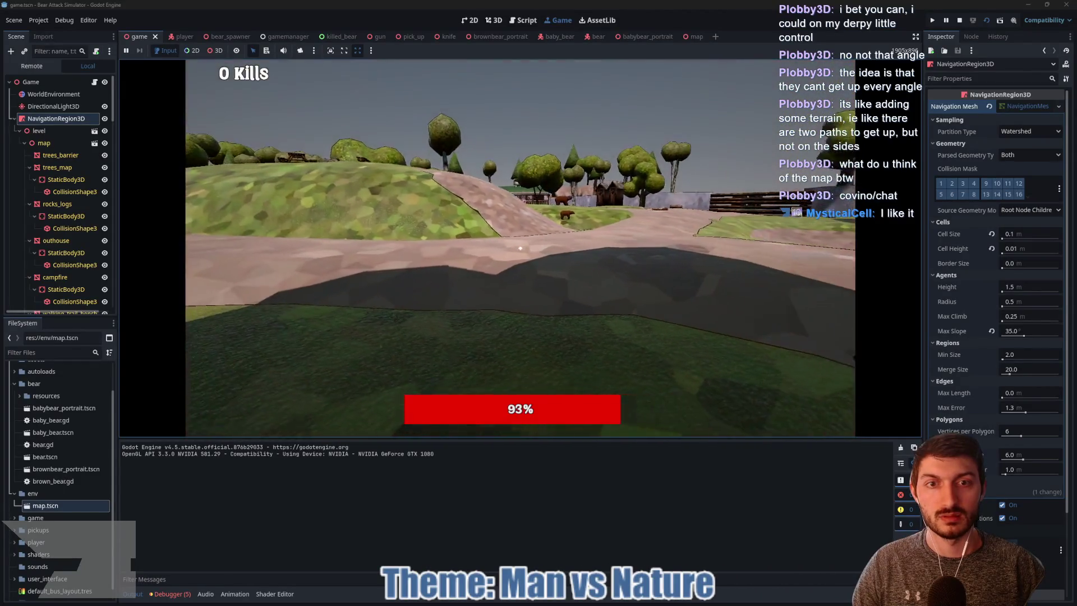
key(w)
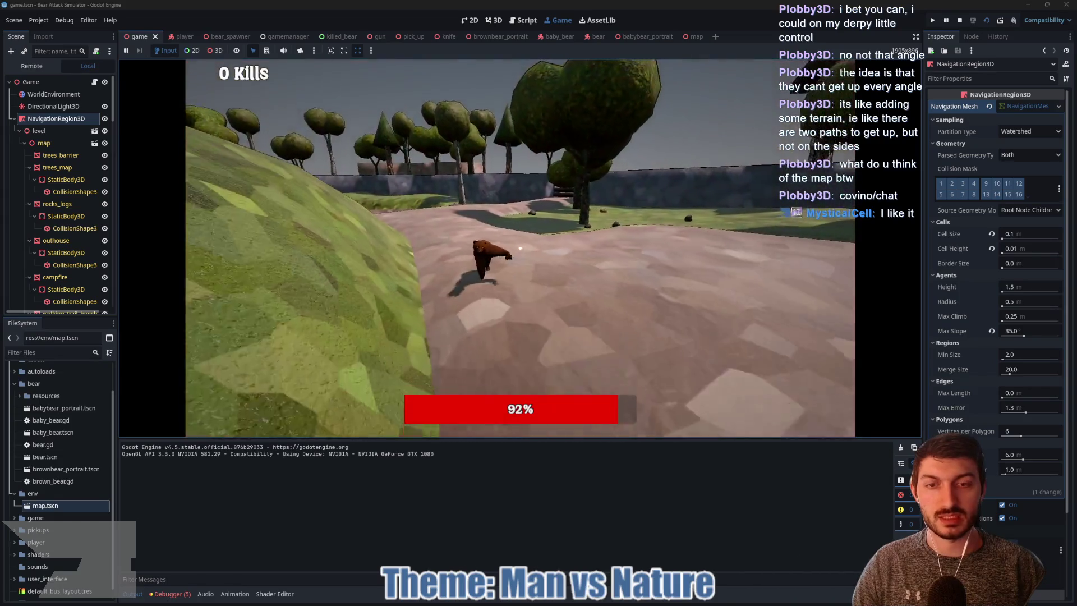
key(w)
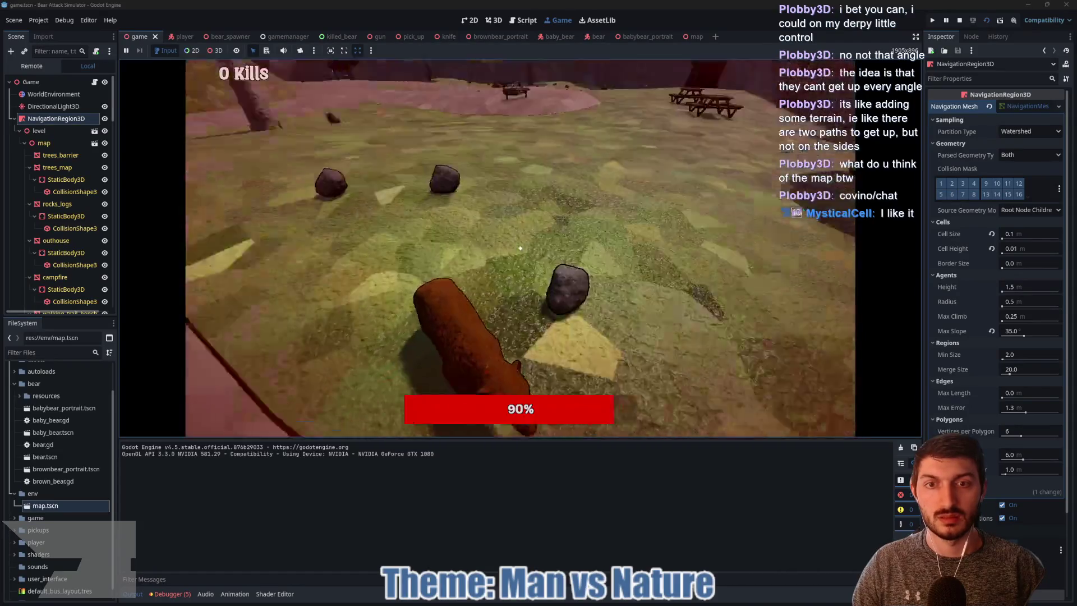
click(520, 247)
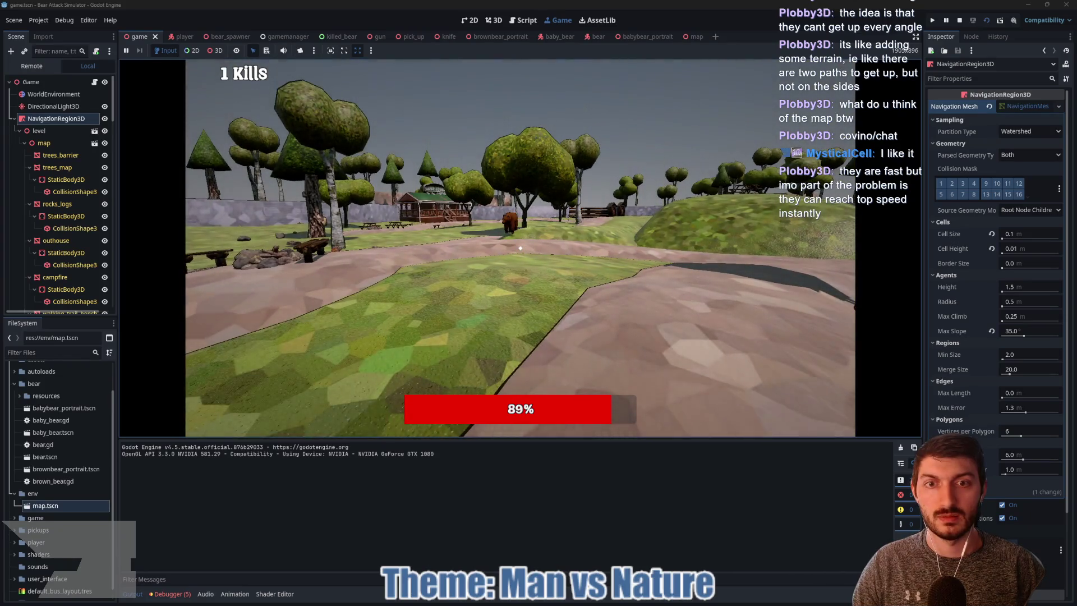
Step back from the rock and punch the bear to finish it off
key(w)
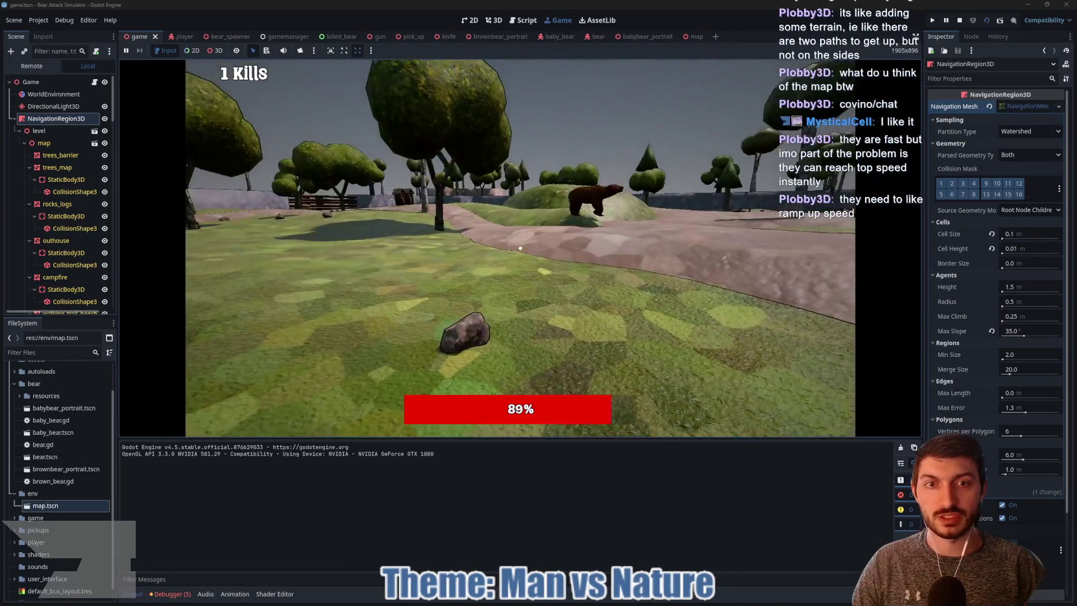
key(s)
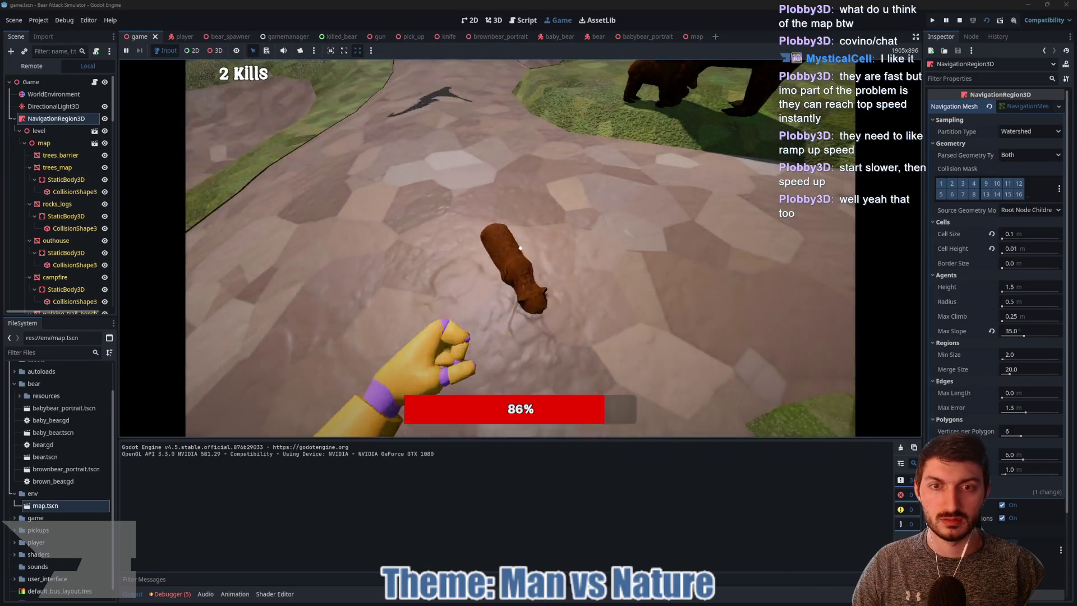
click(520, 248)
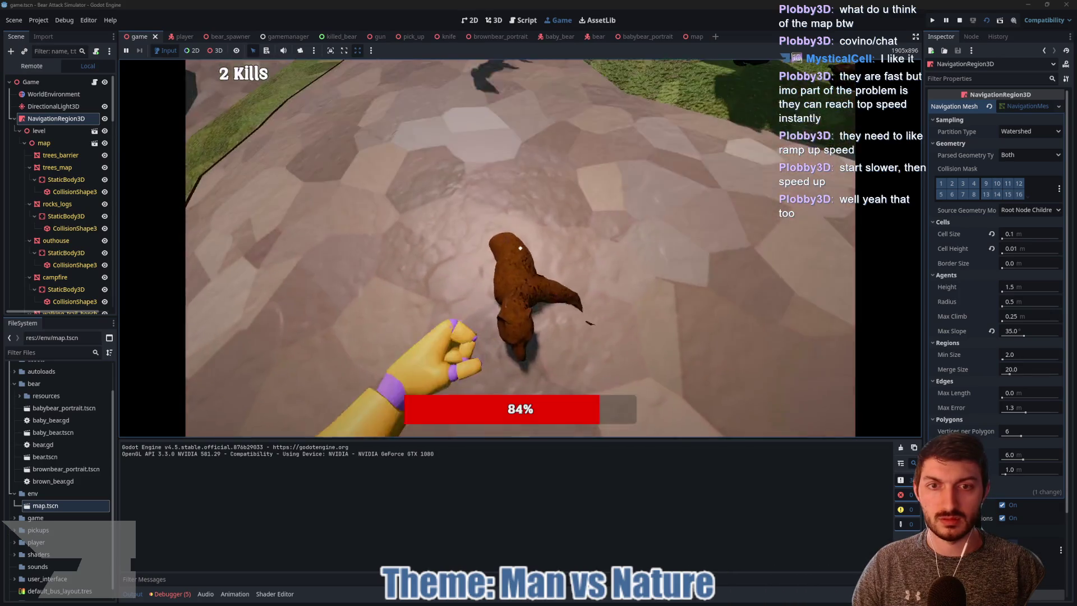
Walk over the hill toward the bears and cabin, then stop the game with F8
key(w)
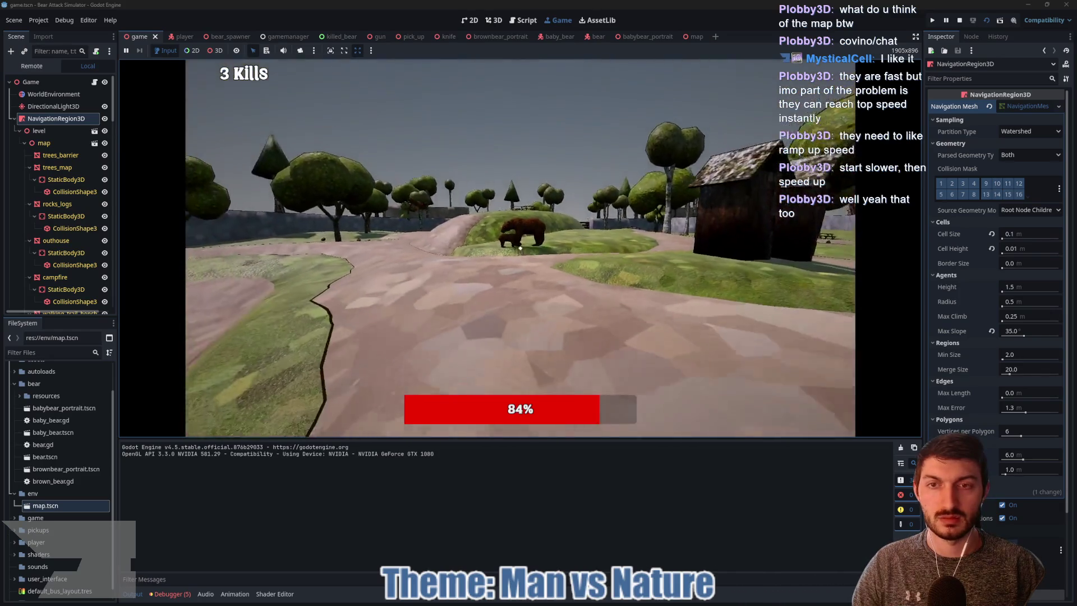
key(w)
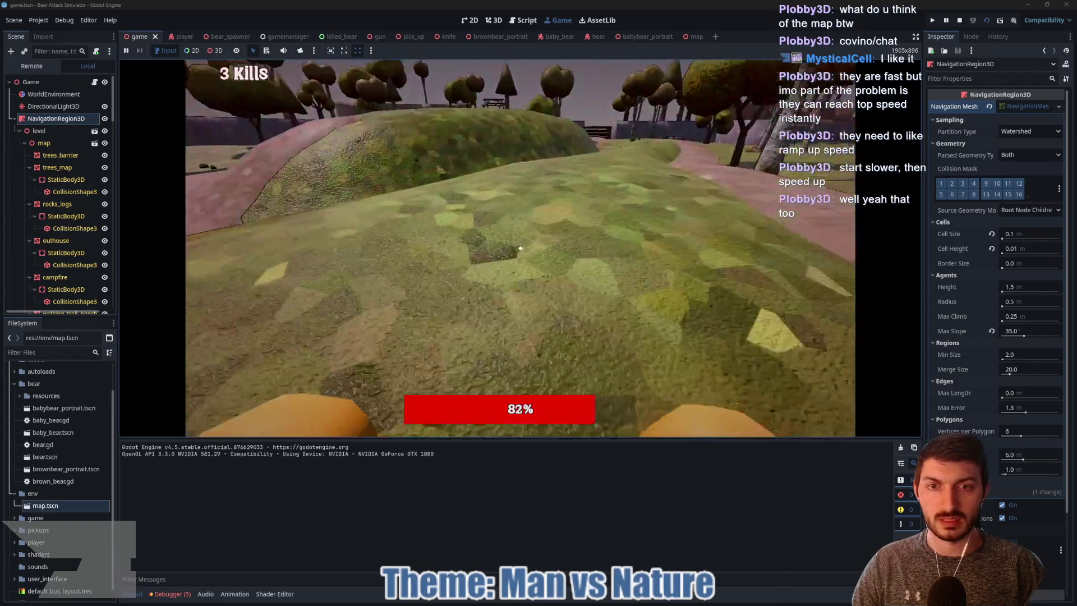
key(w)
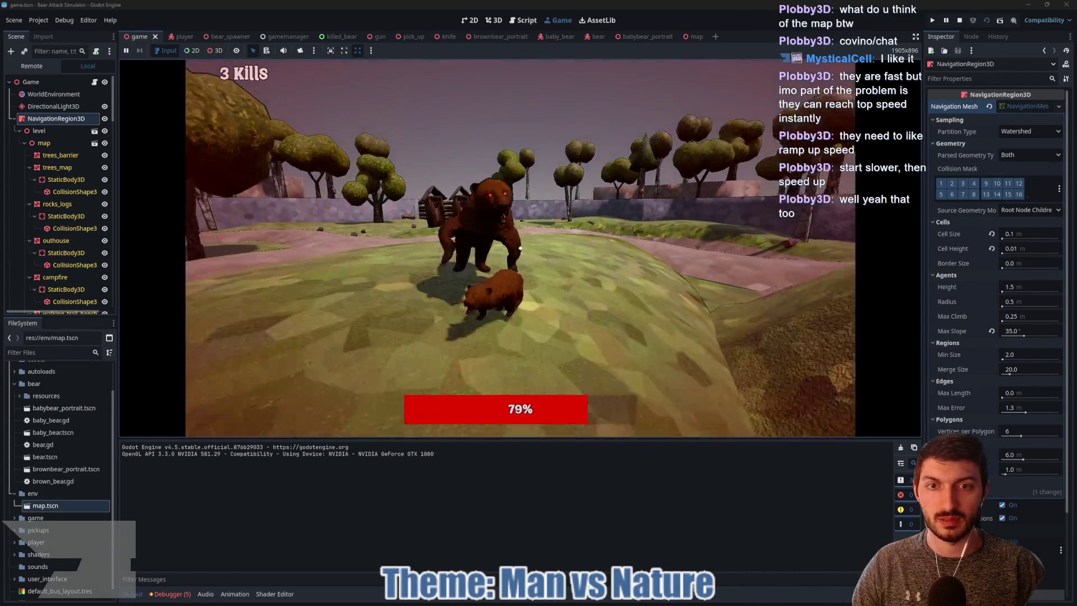
key(w)
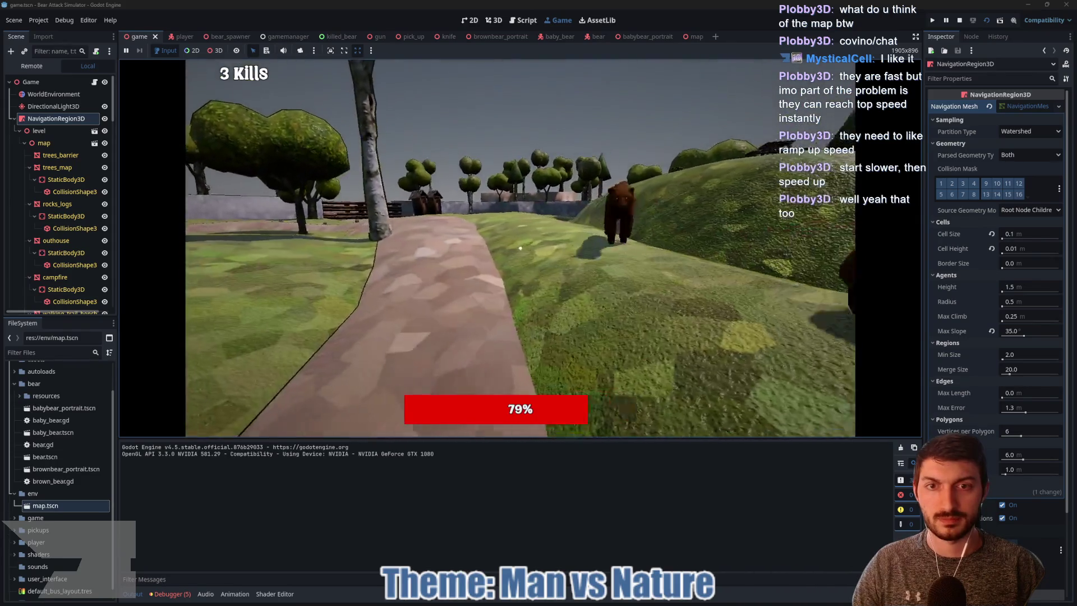
key(w)
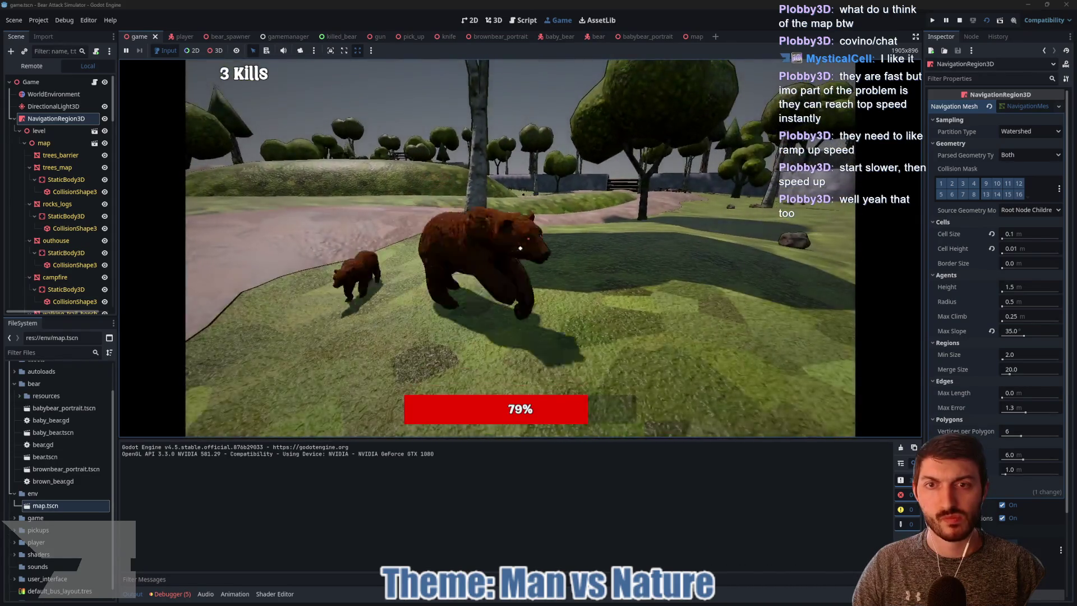
key(w)
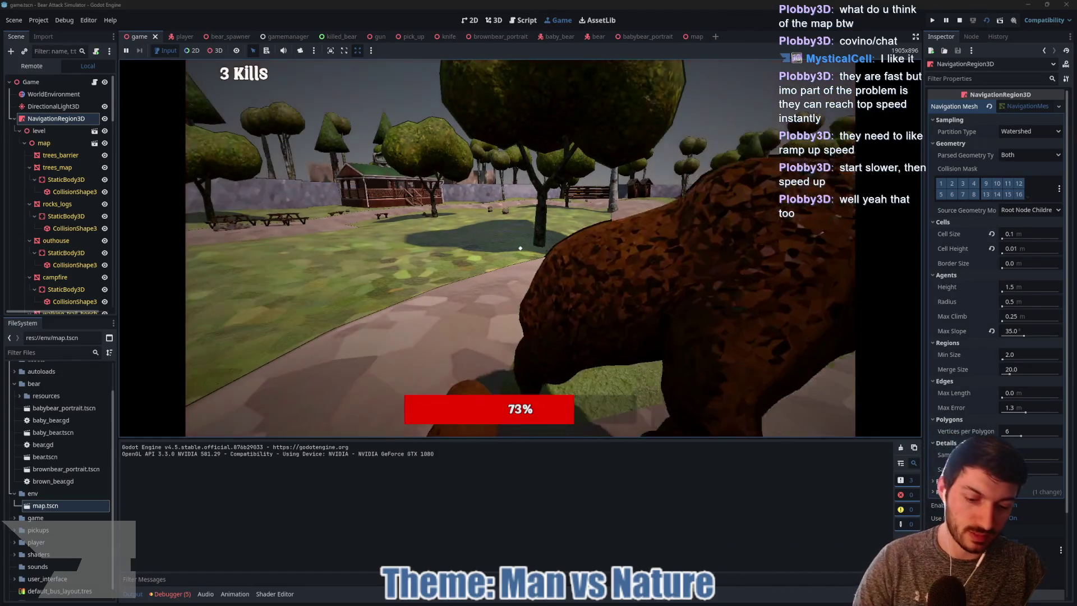
key(F8)
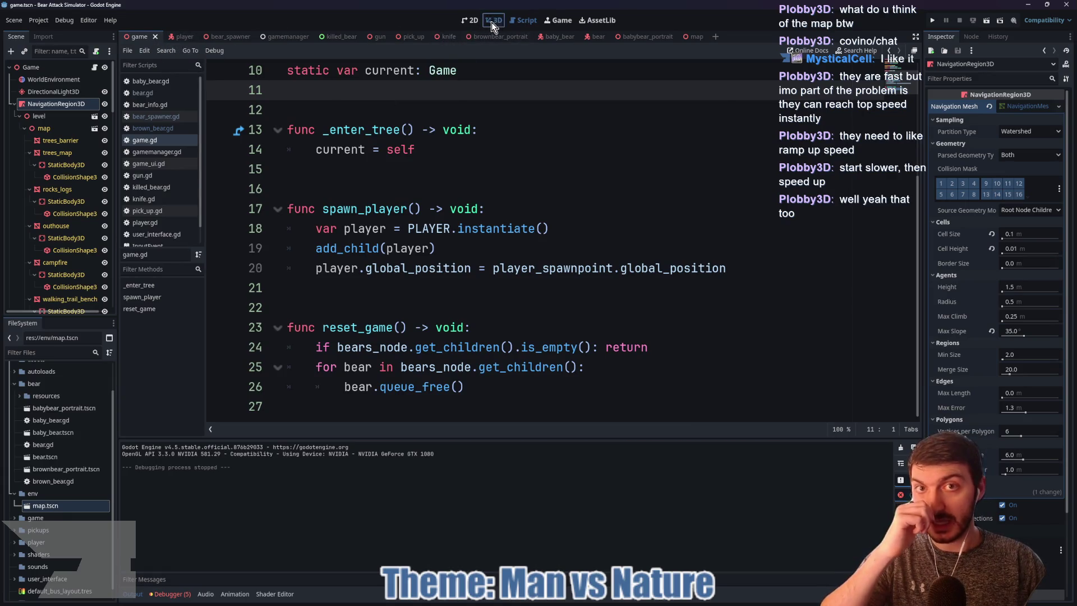
In the 3D view, circle two spots on the navmesh path, sketch the route between them, then clear the marks
click(492, 20)
scroll(494, 212, up, 10)
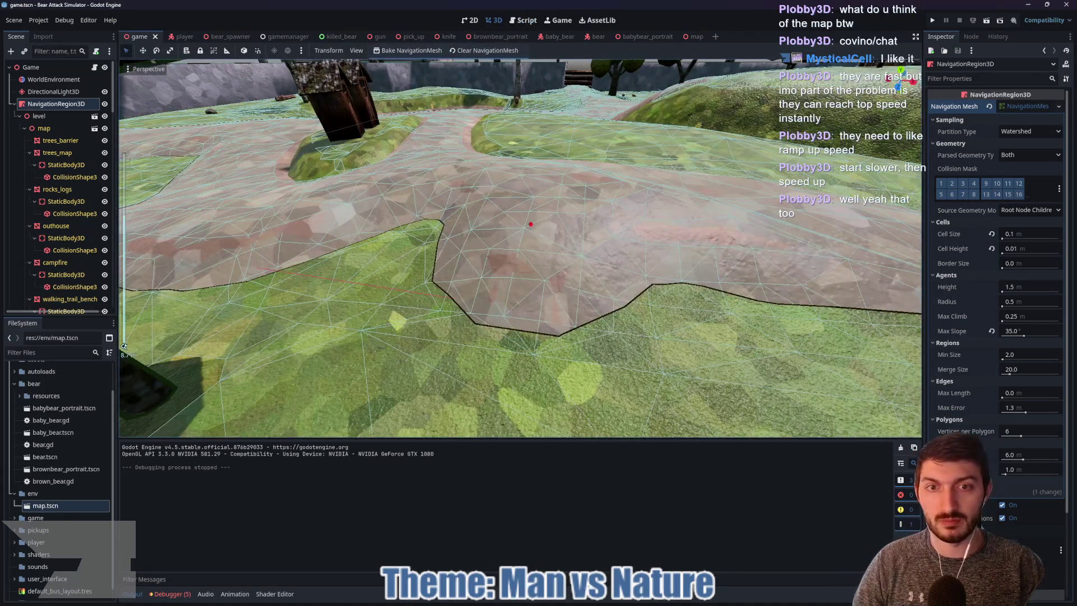
click(524, 230)
drag(475, 226, 477, 225)
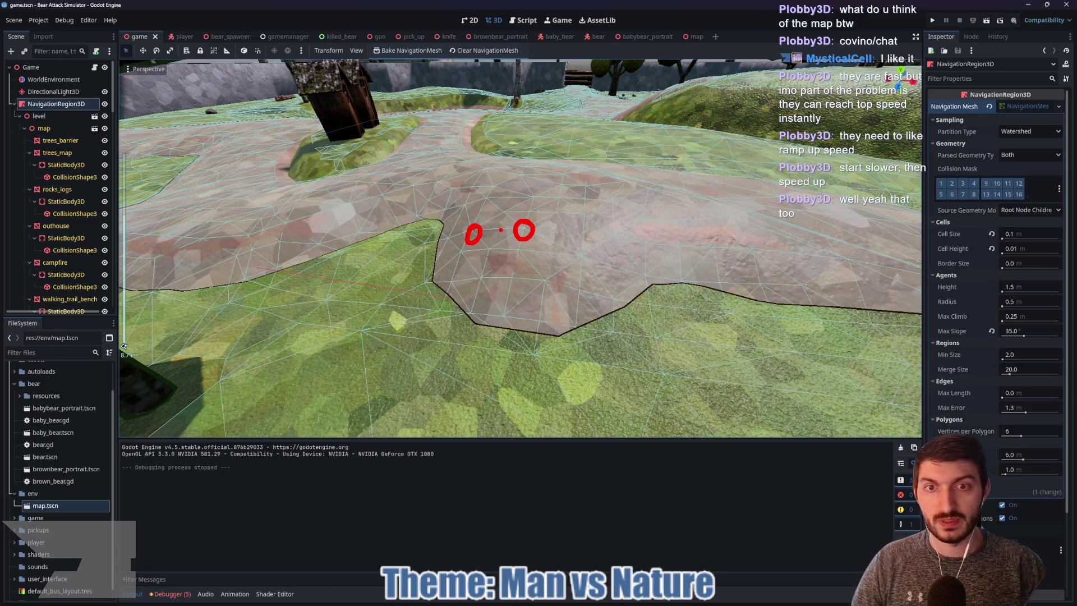
drag(434, 162, 429, 160)
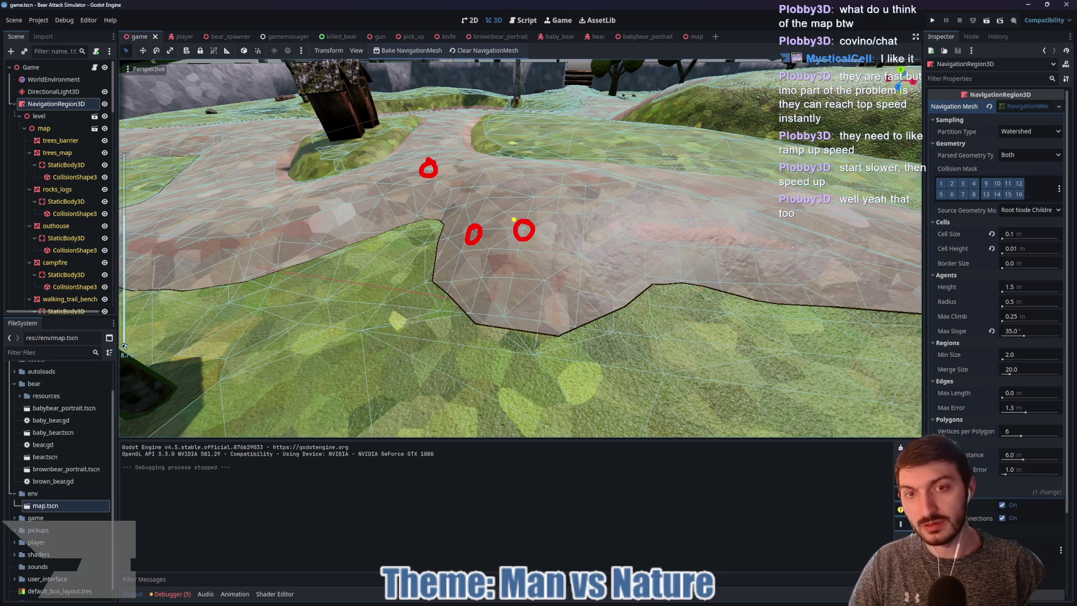
mouse_move(518, 224)
mouse_down()
mouse_move(502, 201)
mouse_move(468, 200)
mouse_move(474, 185)
mouse_move(446, 191)
mouse_move(432, 155)
mouse_move(439, 180)
mouse_up()
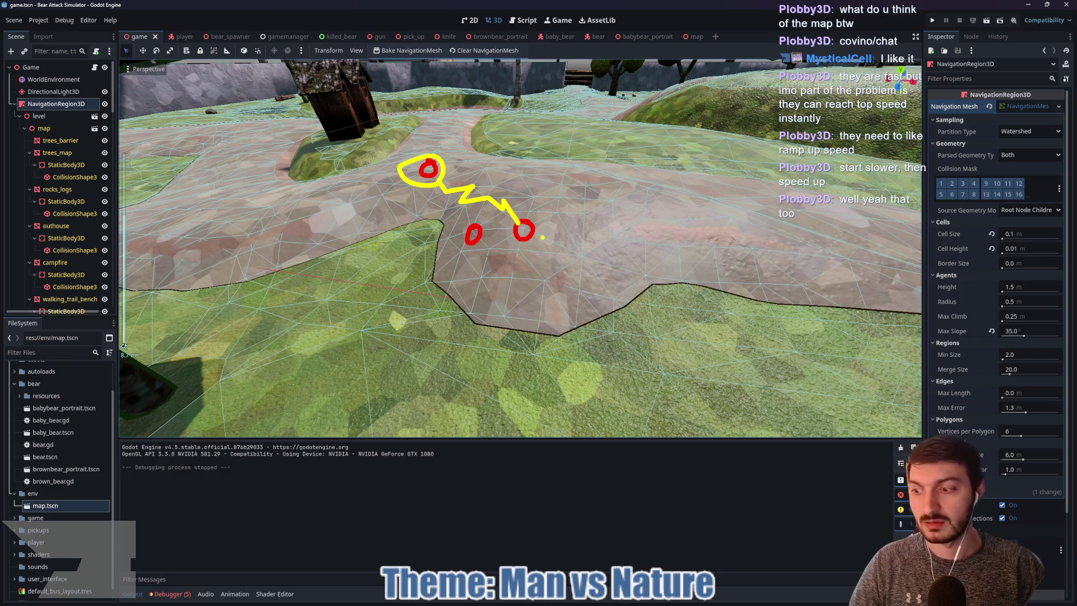
key(Escape)
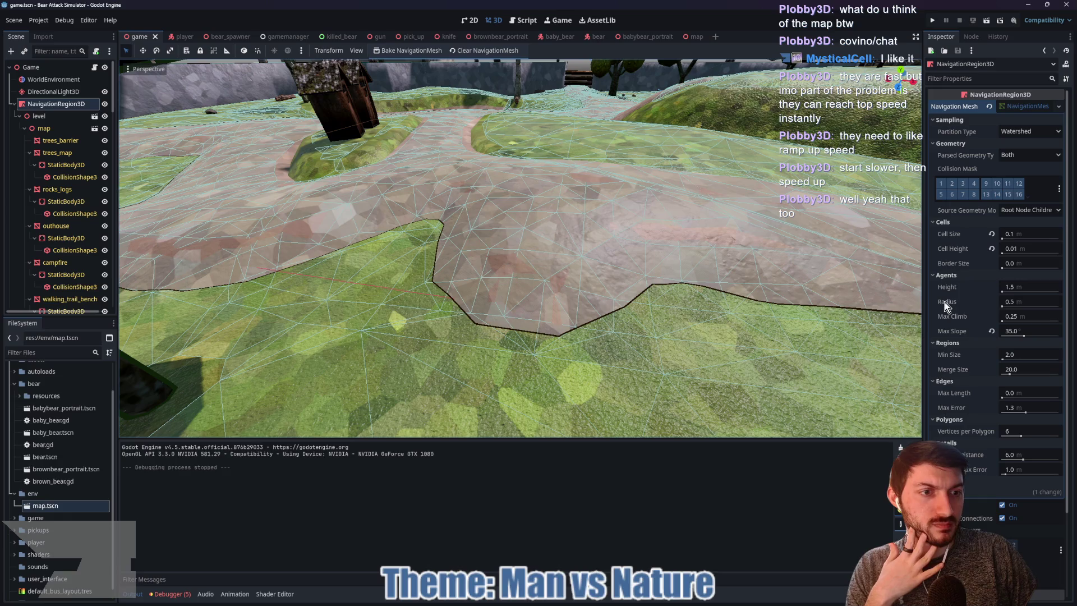
mouse_move(945, 304)
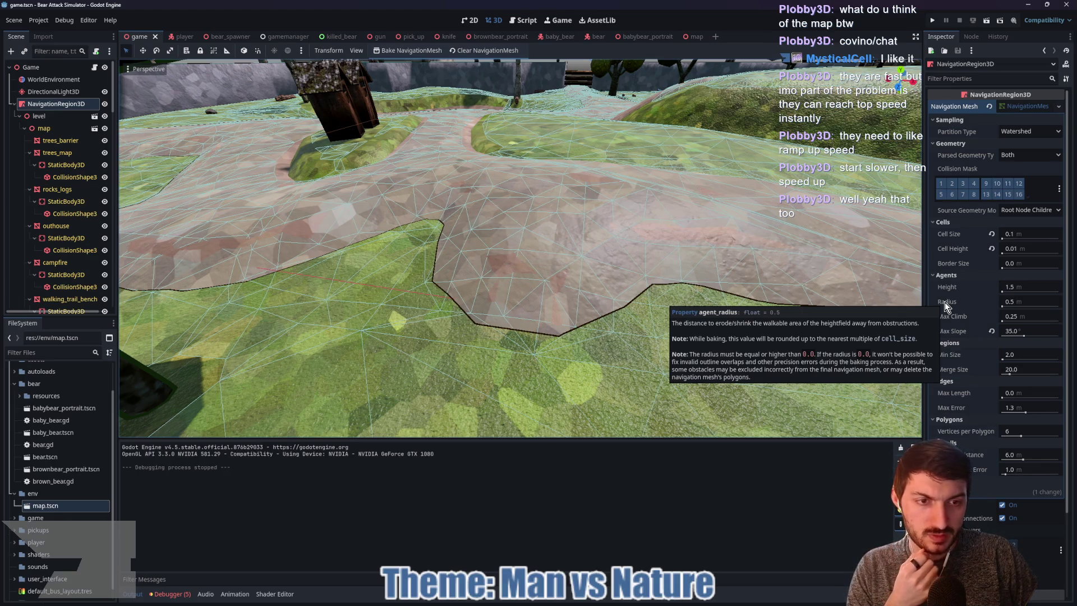
Reset cell size to 0.25 and max slope to 45, rebaking the navmesh after each
click(990, 234)
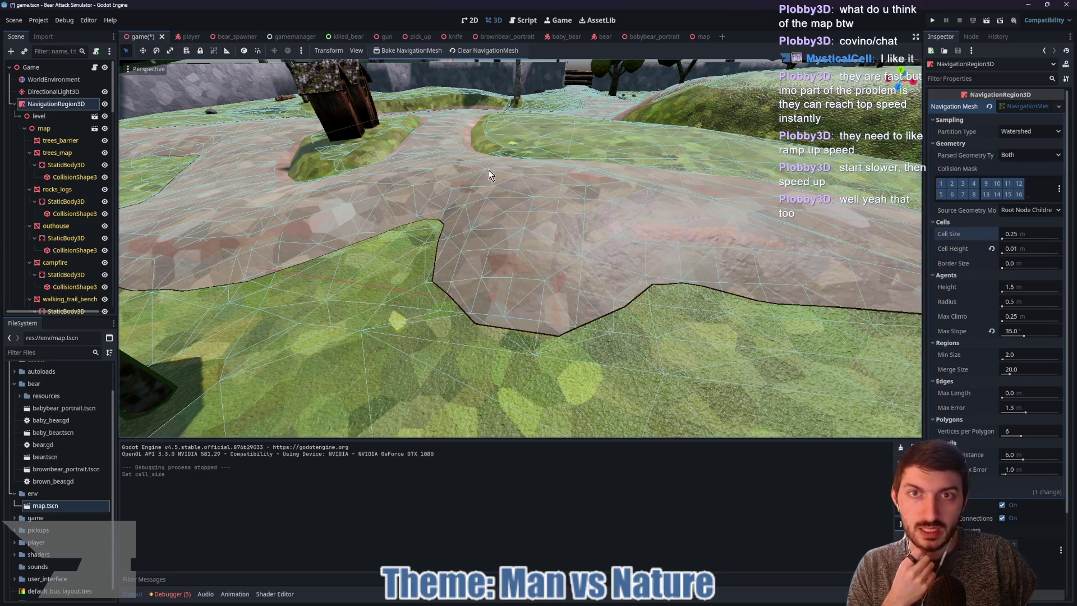
click(408, 51)
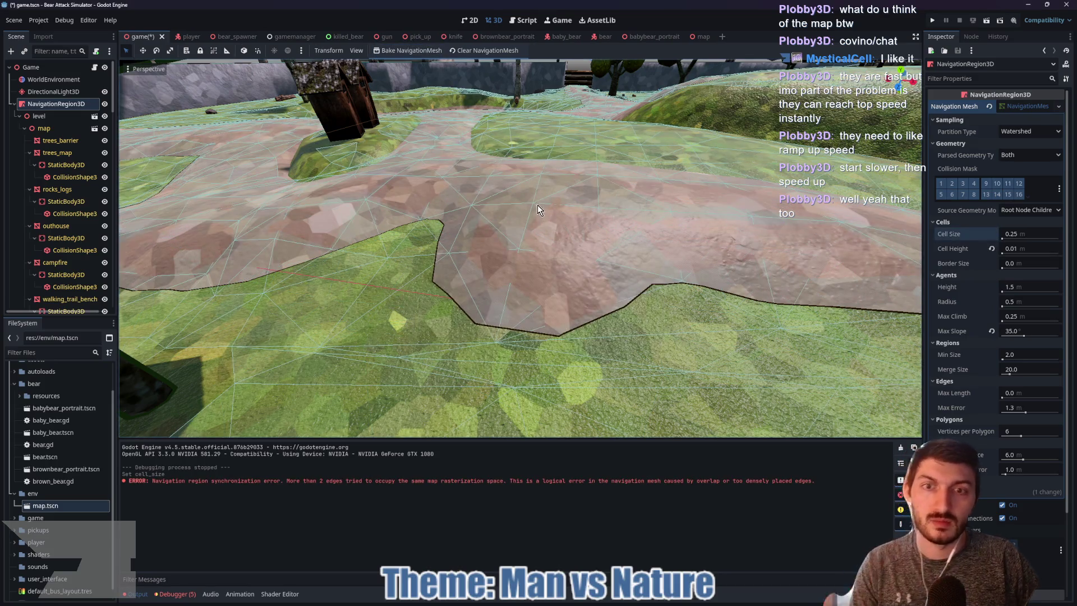
mouse_move(571, 207)
mouse_down()
mouse_move(520, 184)
mouse_move(564, 211)
mouse_up()
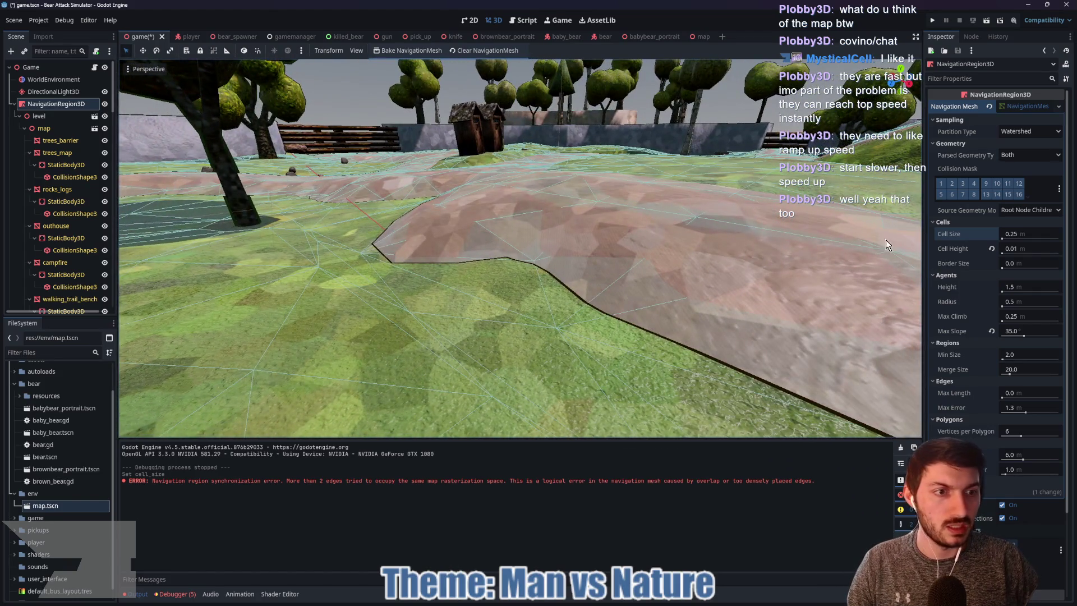
click(992, 332)
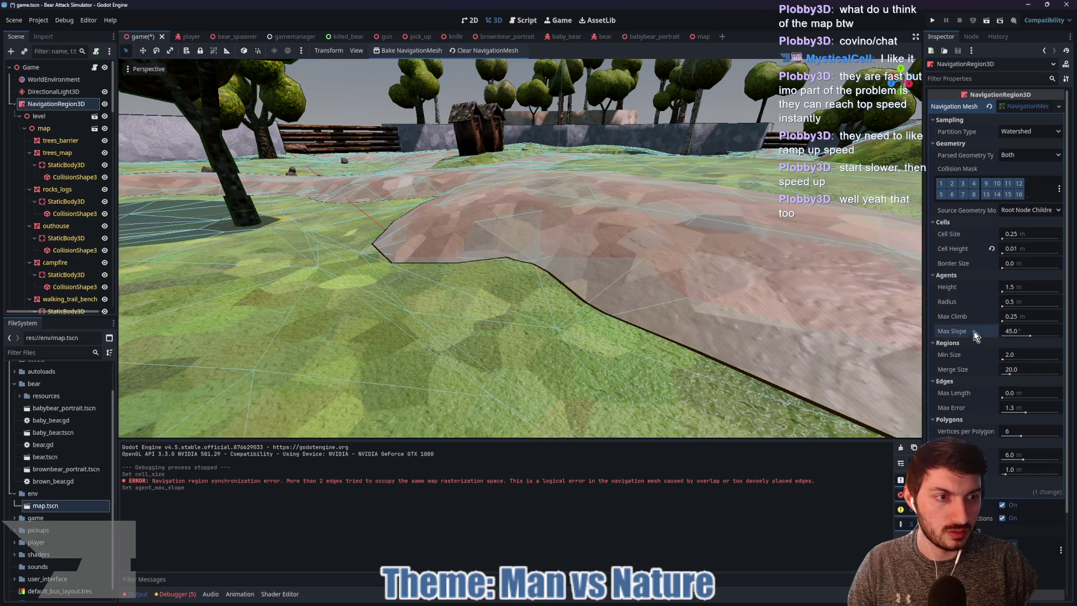
click(398, 49)
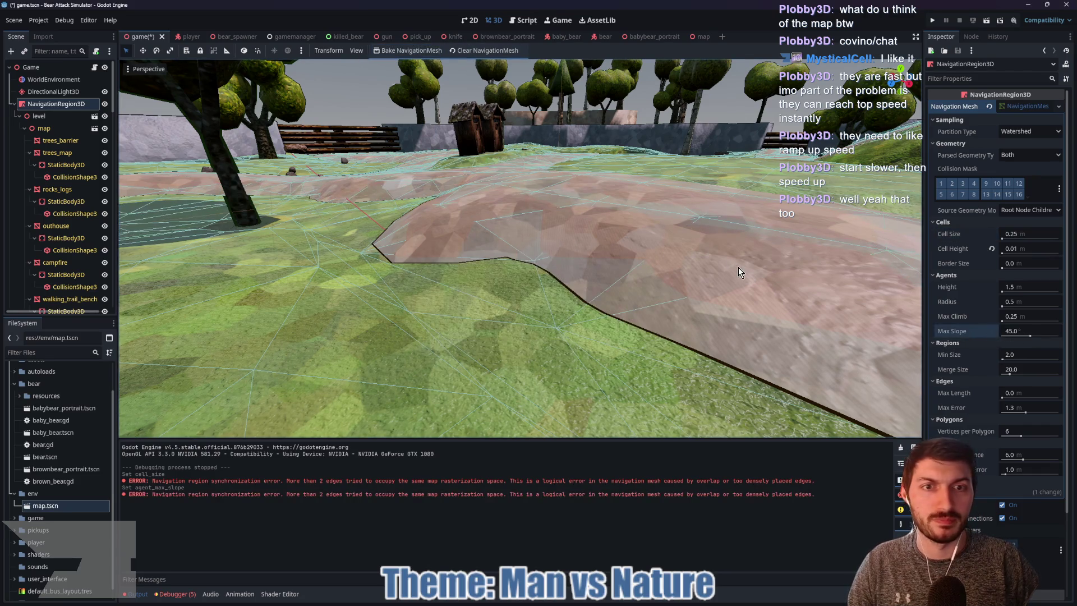
Try max slope 50 (saving the scene) and then 65, rebaking the navmesh each time
click(1034, 334)
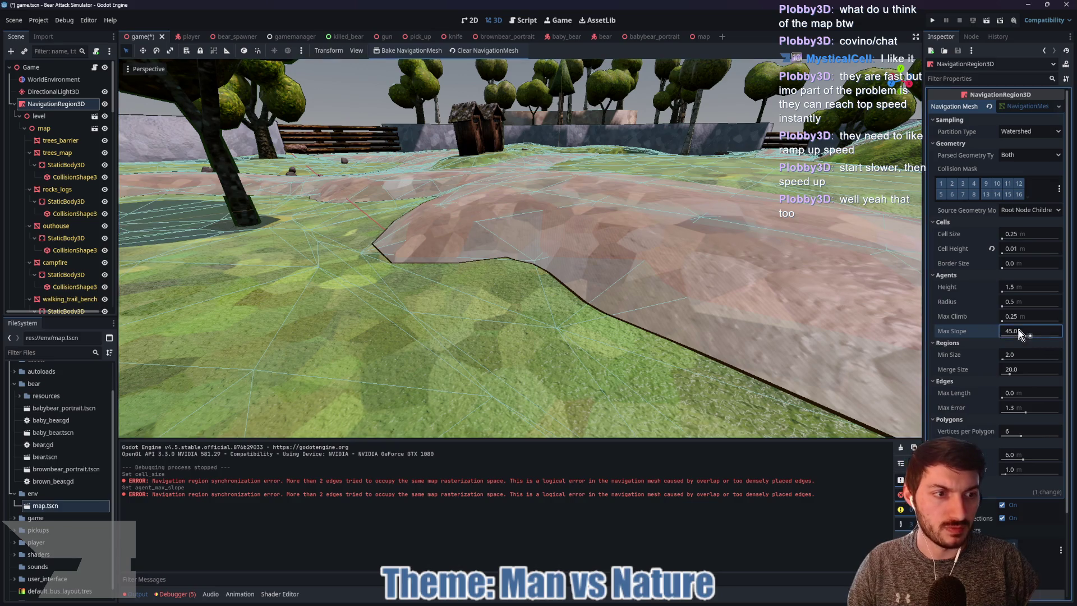
text(50)
key(Return)
key(ctrl+s)
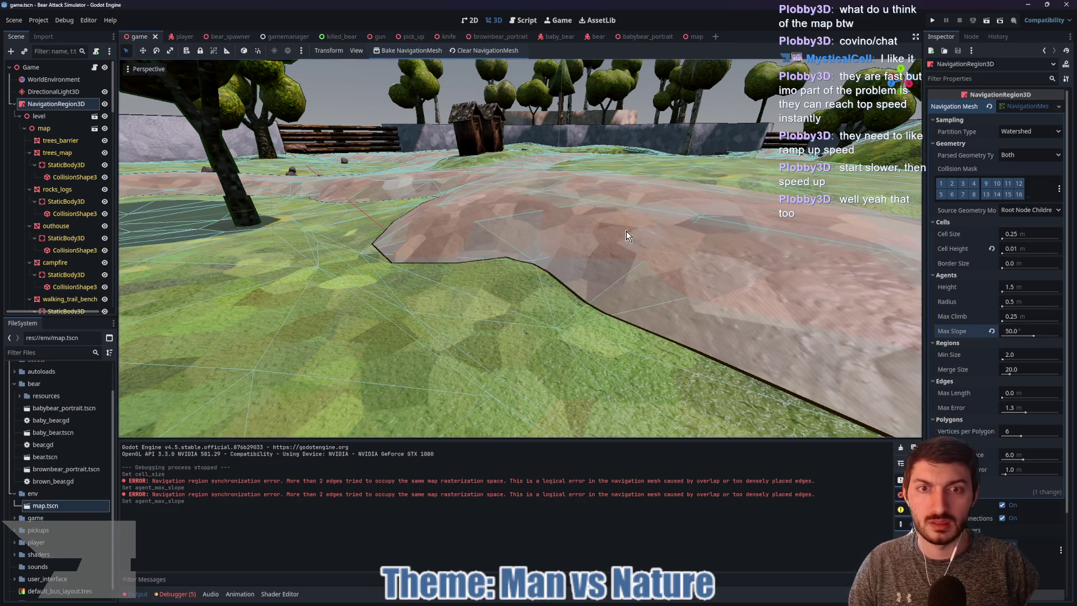
click(403, 50)
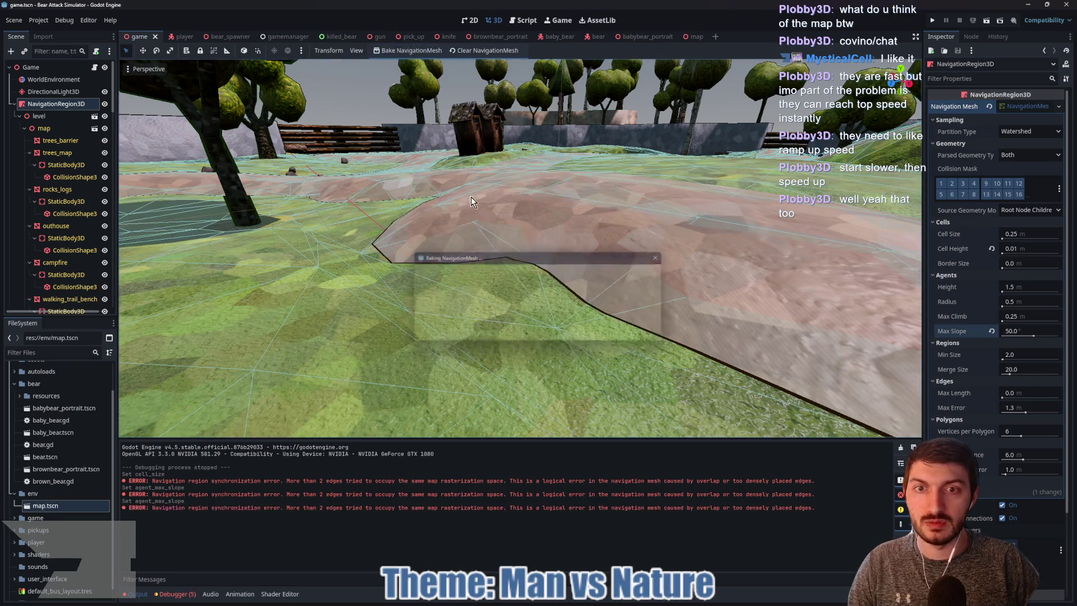
click(1016, 331)
text(65)
key(Return)
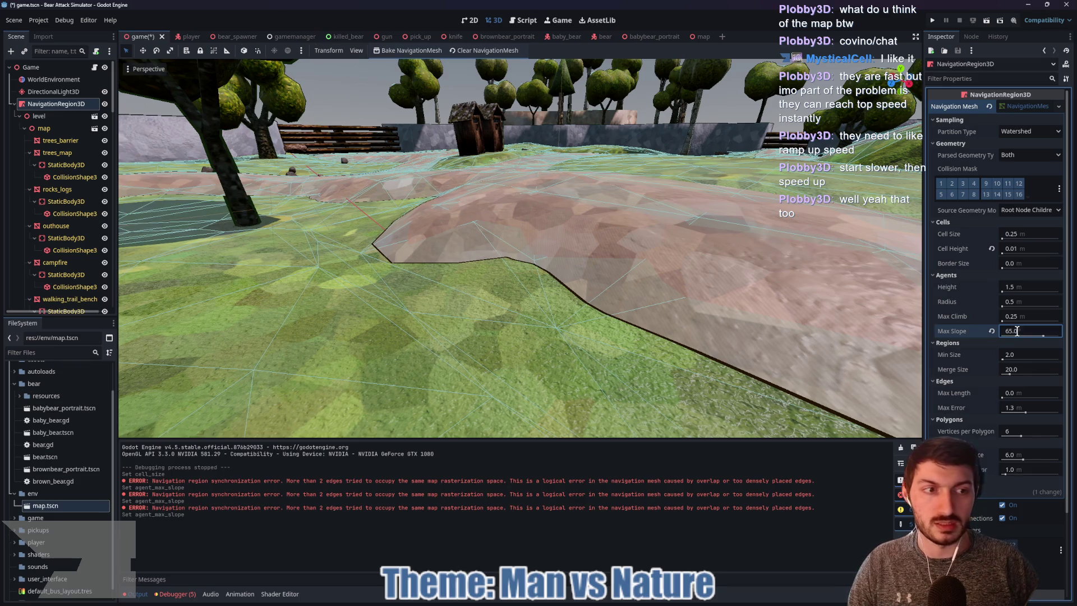
click(403, 50)
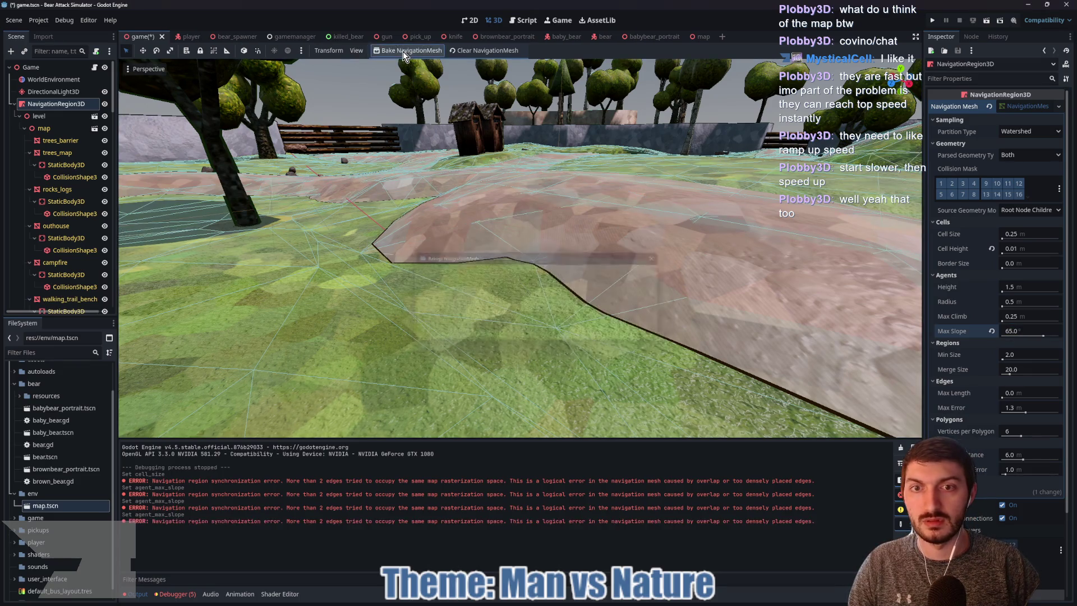
Look along the path, then bake with max slope 55 and again with 45
mouse_move(512, 233)
mouse_down()
mouse_move(694, 247)
mouse_move(622, 209)
mouse_up()
mouse_move(526, 186)
mouse_down()
mouse_move(472, 223)
mouse_move(412, 224)
mouse_move(559, 213)
mouse_move(369, 320)
mouse_move(558, 149)
mouse_move(546, 214)
mouse_up()
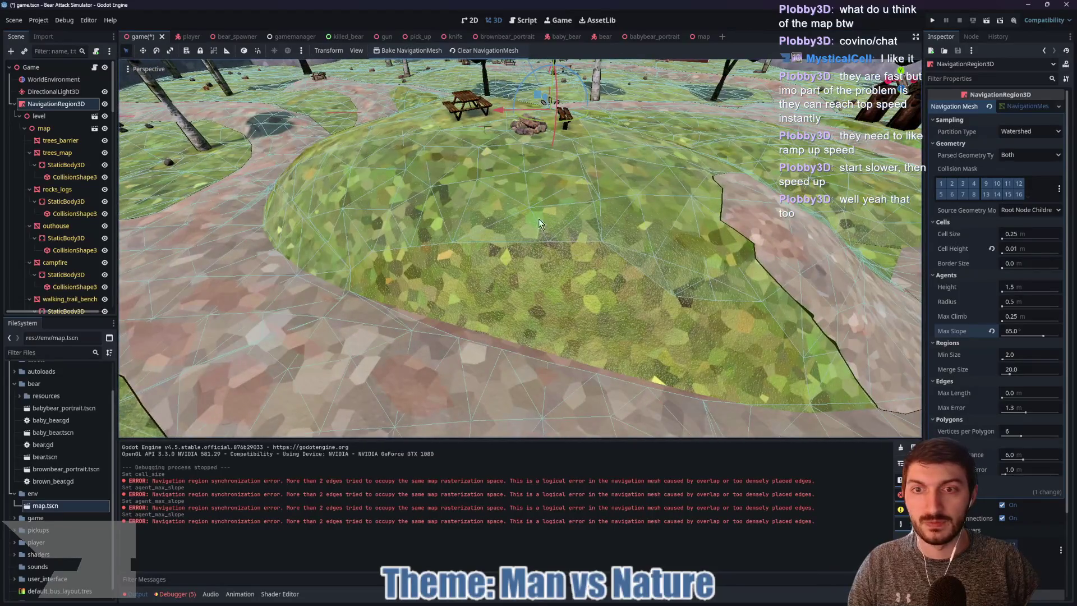
click(1016, 330)
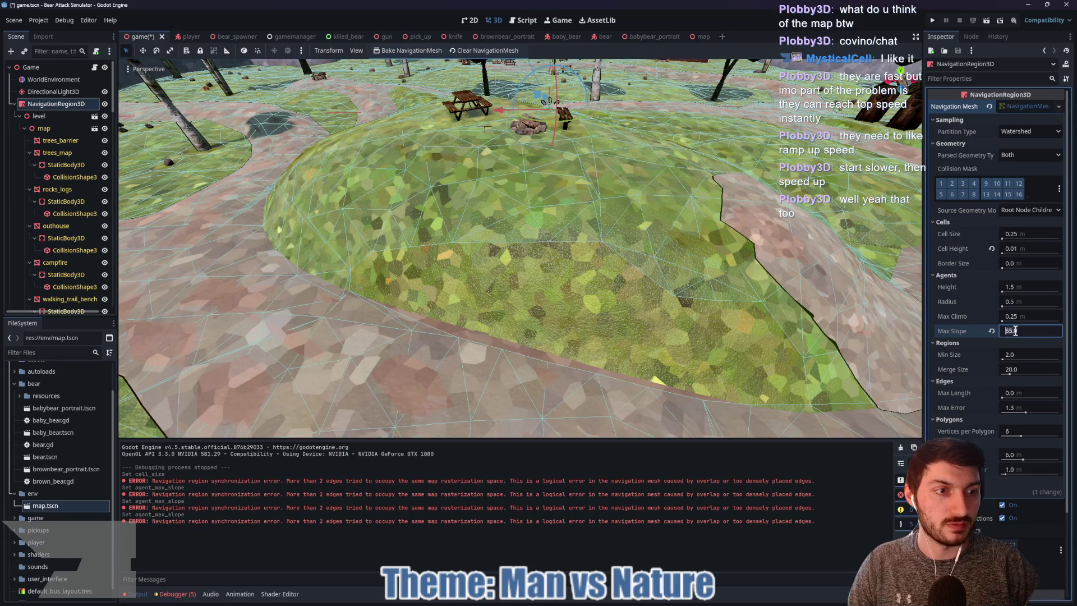
text(55)
key(Return)
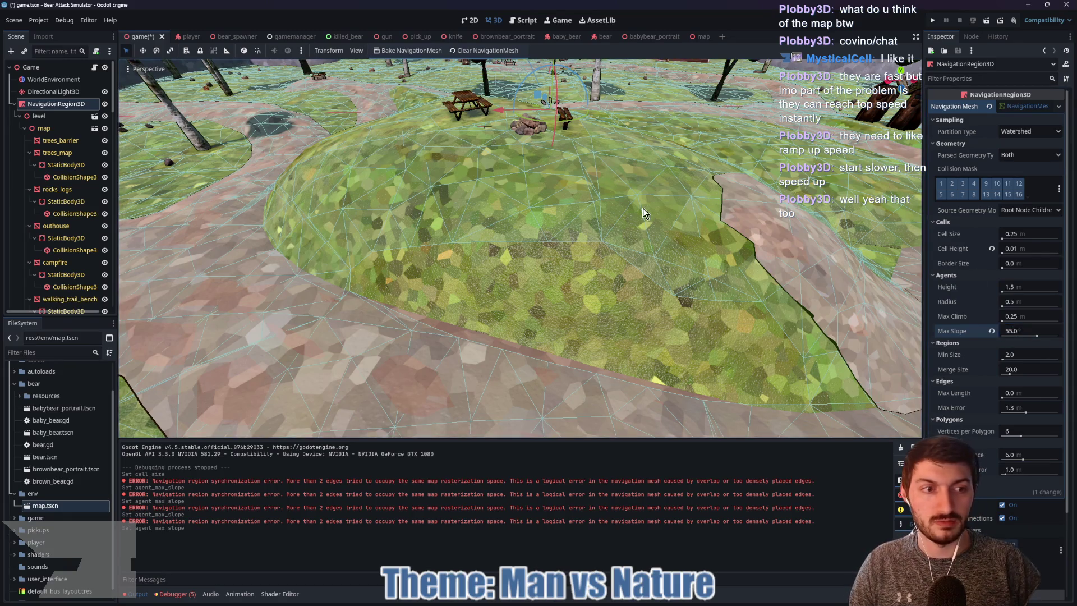
click(406, 50)
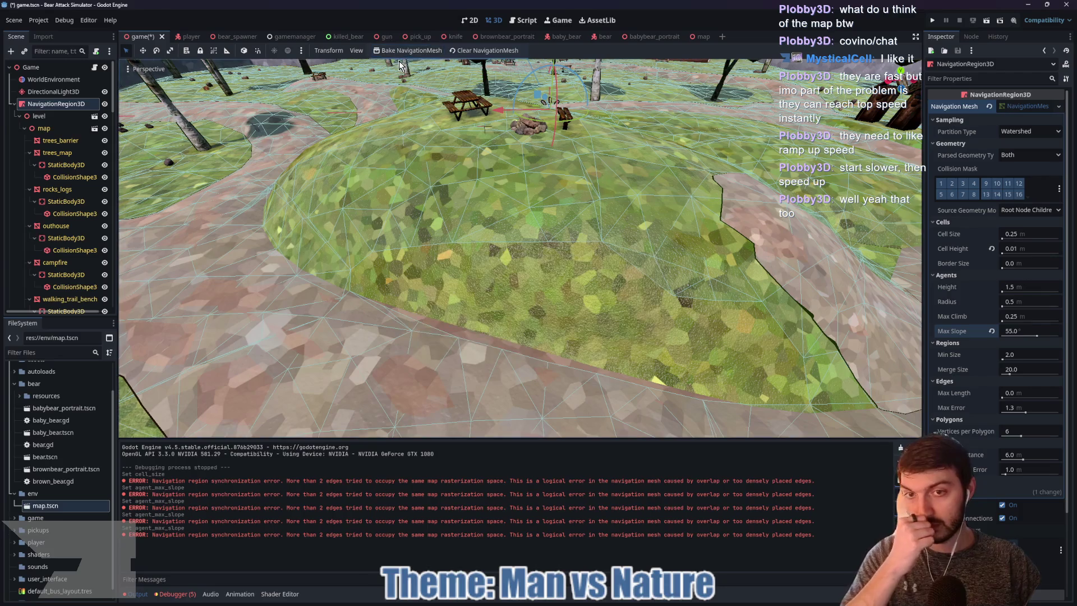
text(45)
key(Return)
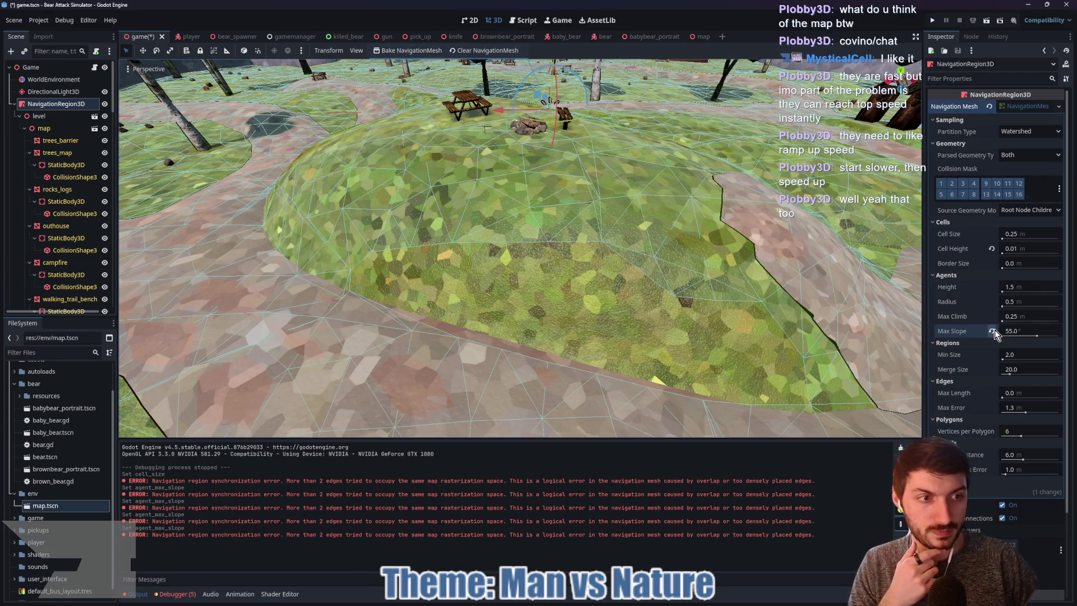
click(406, 50)
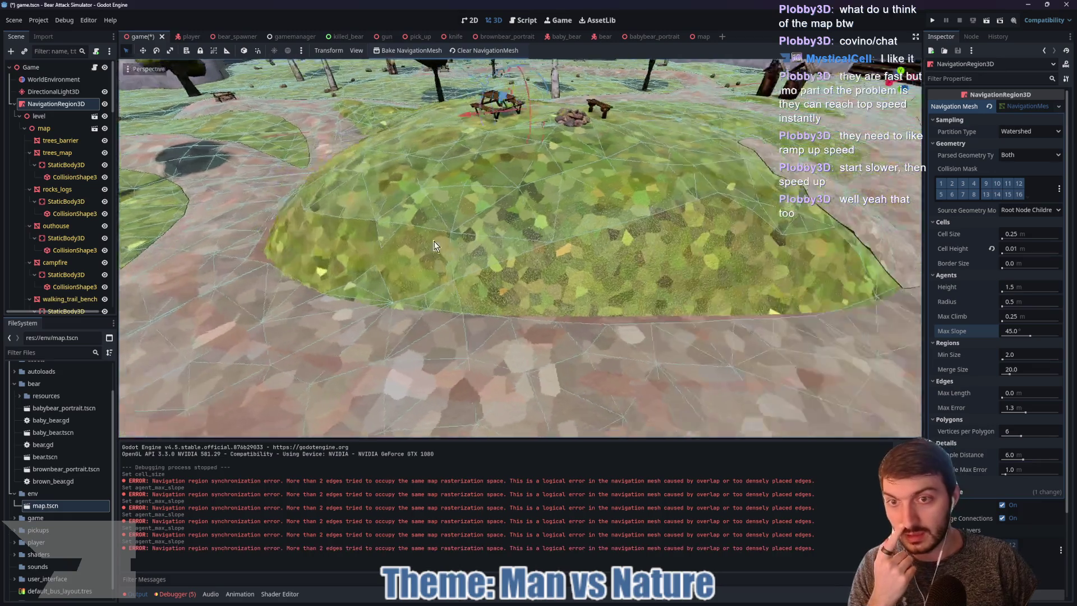
Orbit and zoom around the hill to inspect the navmesh baked at 45°
drag(434, 245, 538, 244)
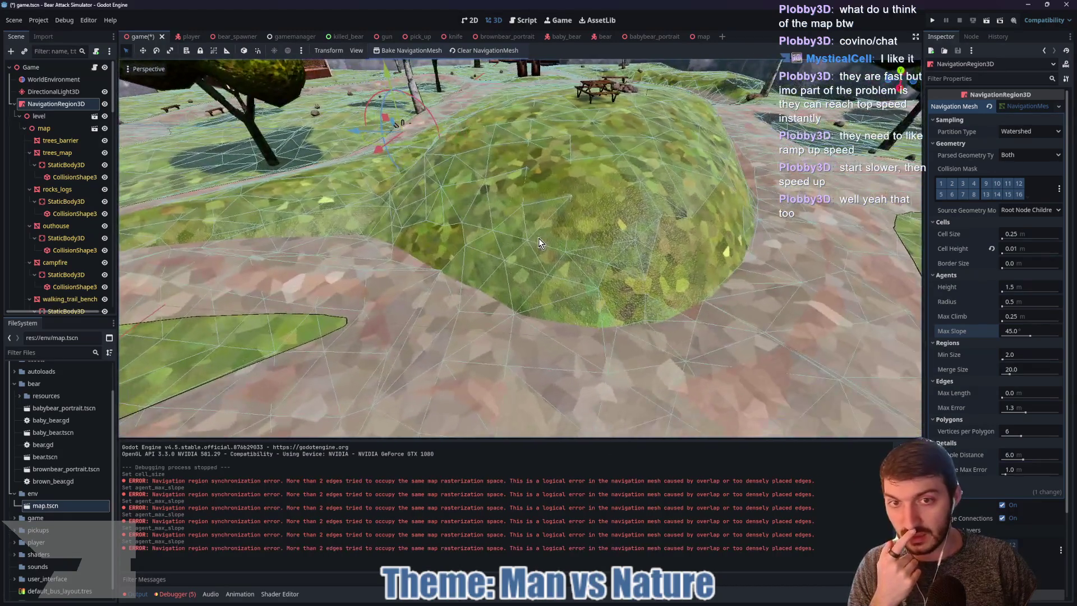
scroll(538, 243, down, 5)
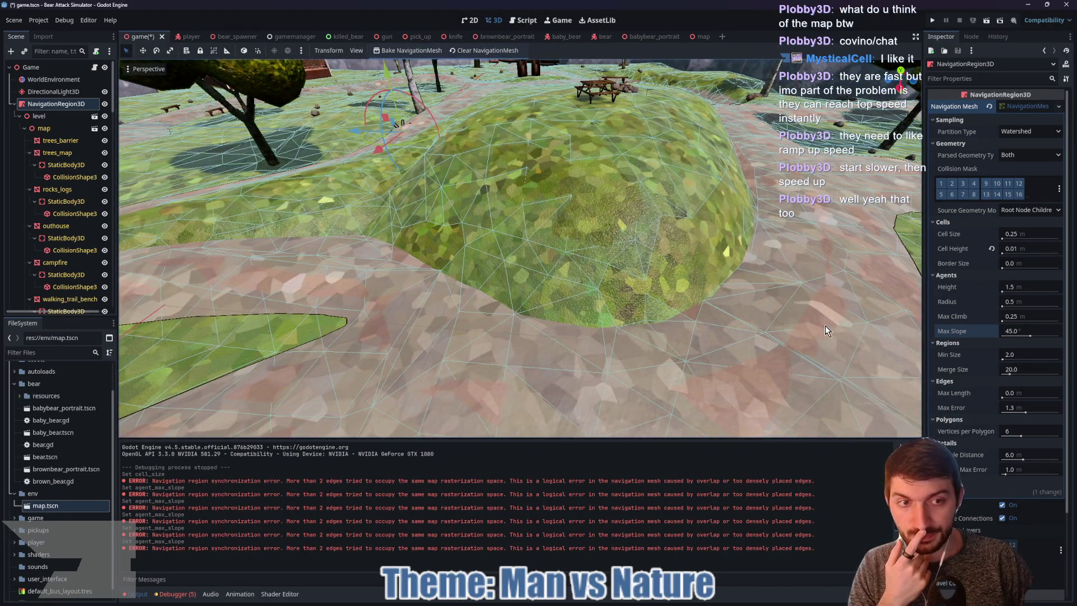
scroll(808, 315, down, 5)
scroll(684, 341, up, 5)
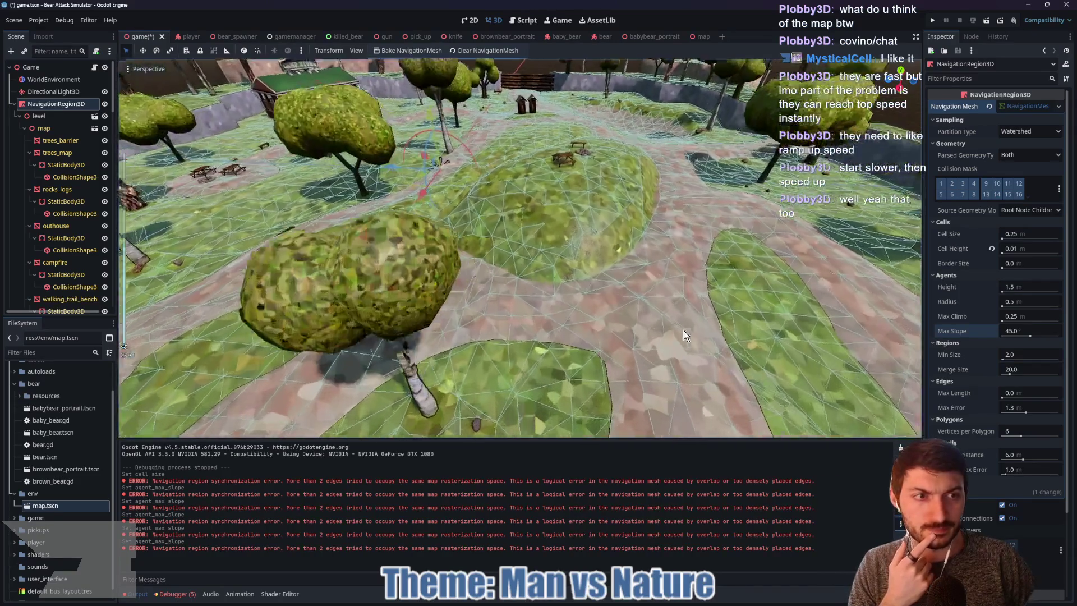
scroll(684, 331, up, 3)
scroll(678, 325, up, 3)
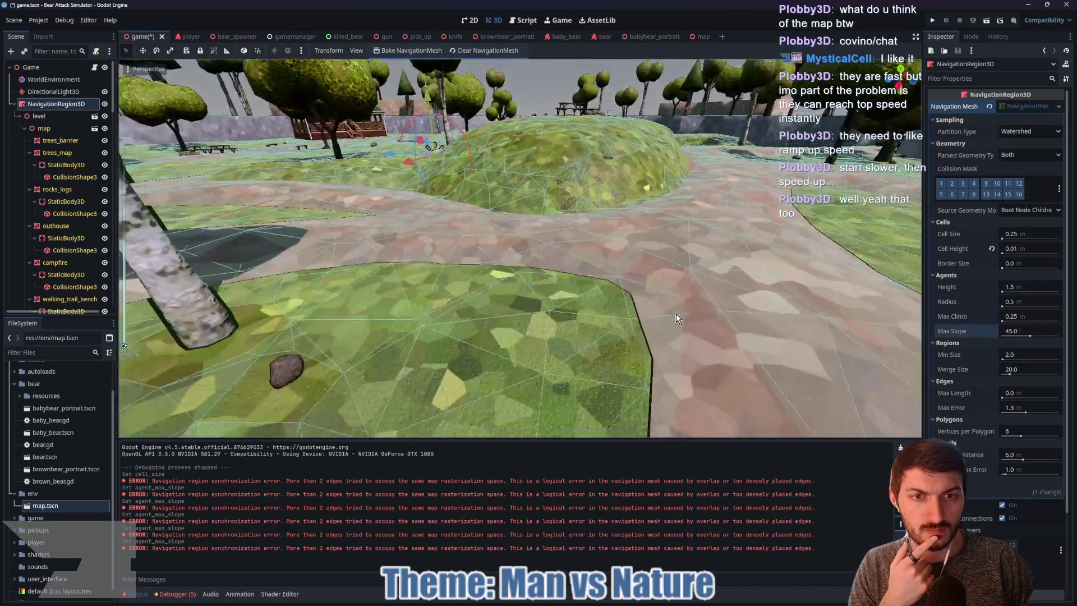
Set the navmesh cell height to 0.1 and rebake the navigation mesh
click(1014, 250)
text(0.46)
key(Return)
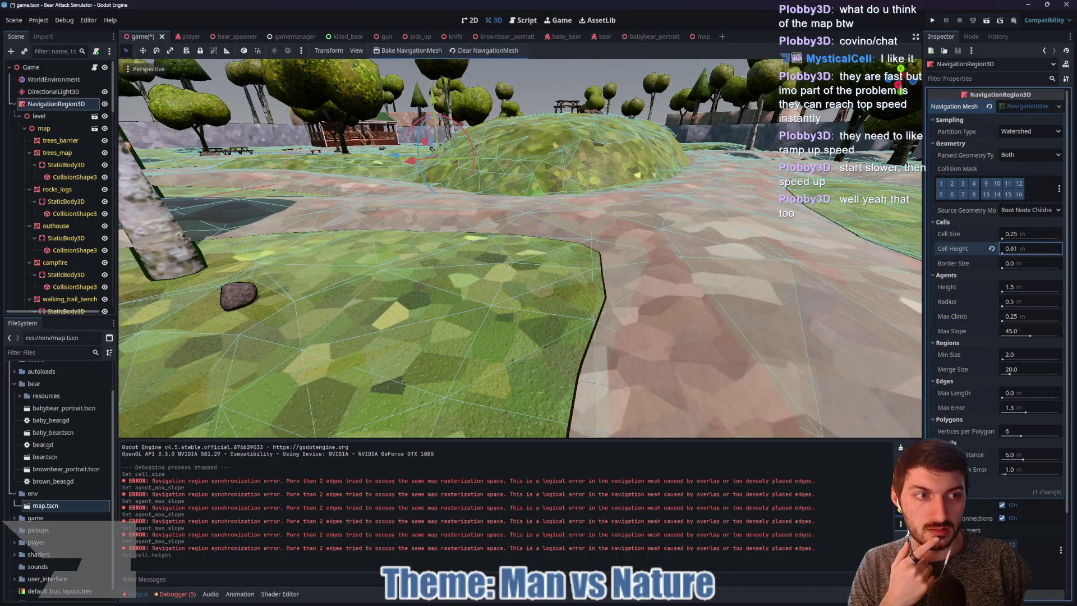
click(1019, 247)
text(0)
key(Return)
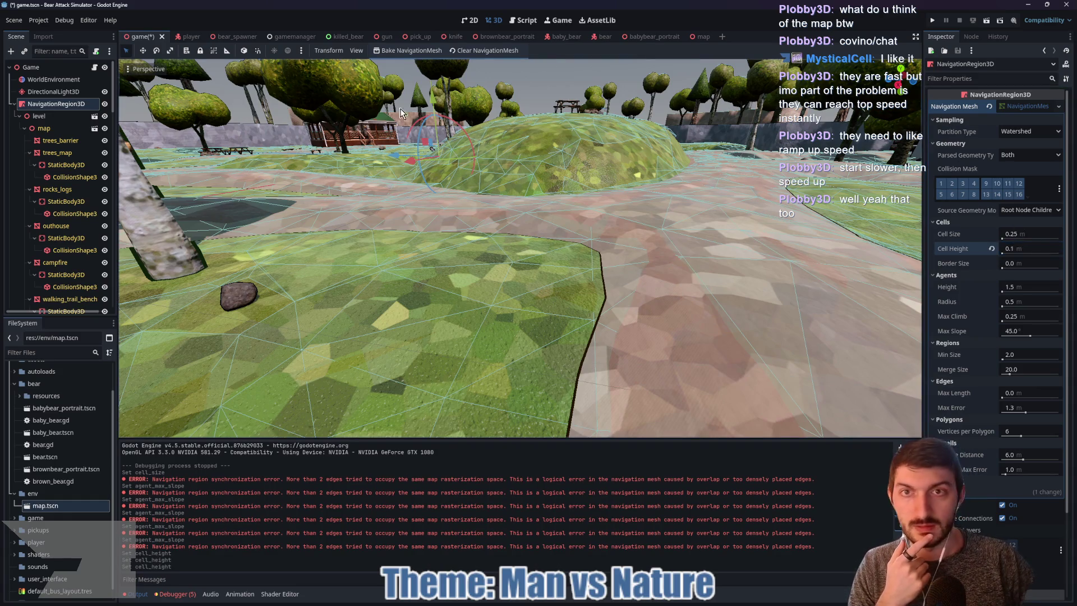
click(401, 55)
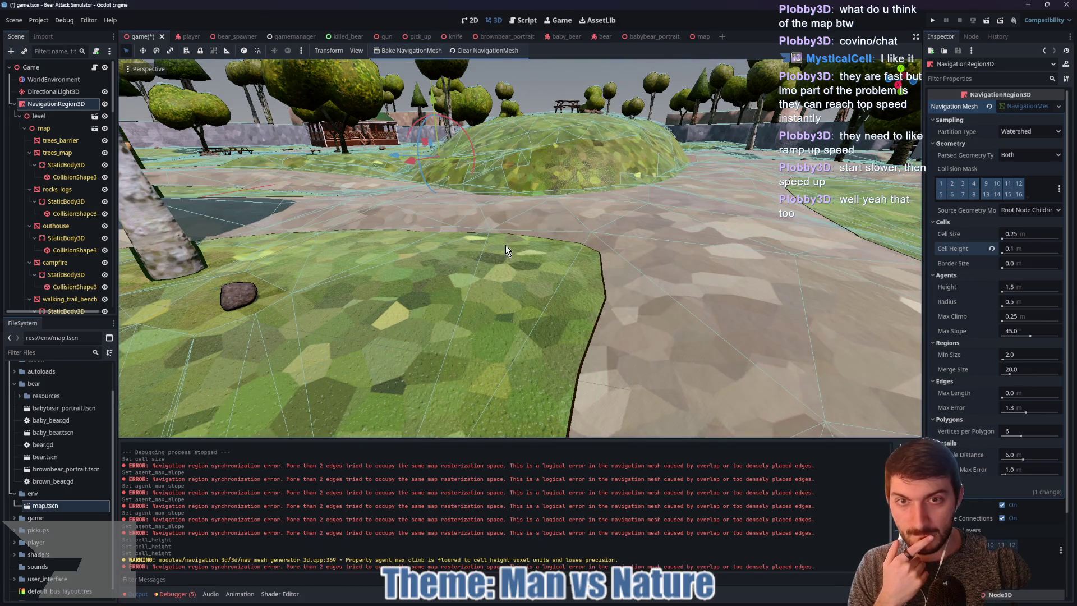
Zoom and orbit around the hill to inspect the rebaked navmesh over paths and trees
scroll(506, 245, up, 3)
scroll(515, 243, down, 5)
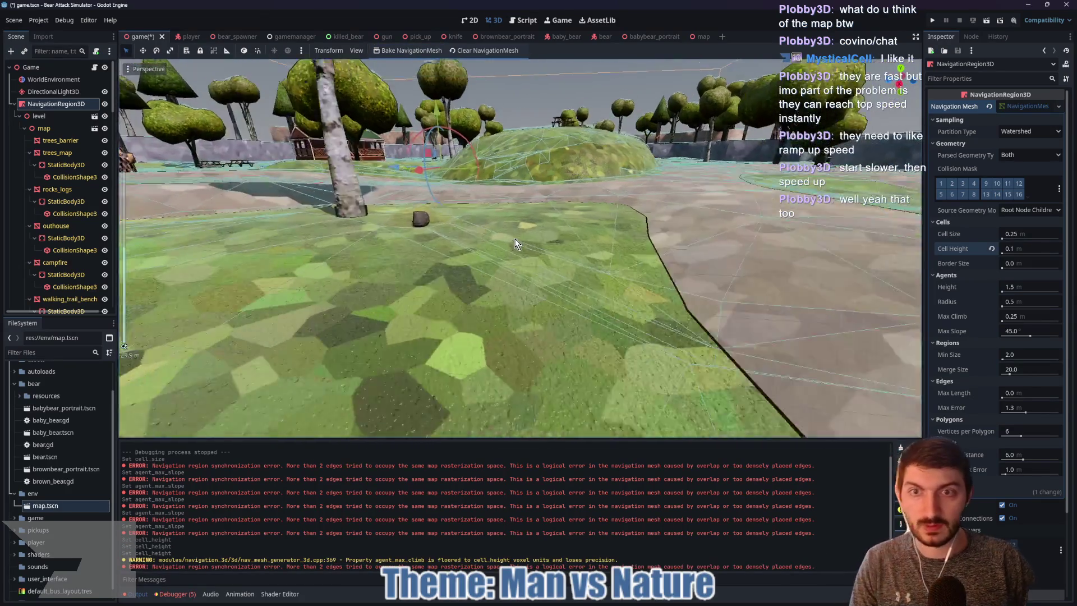
scroll(574, 263, down, 5)
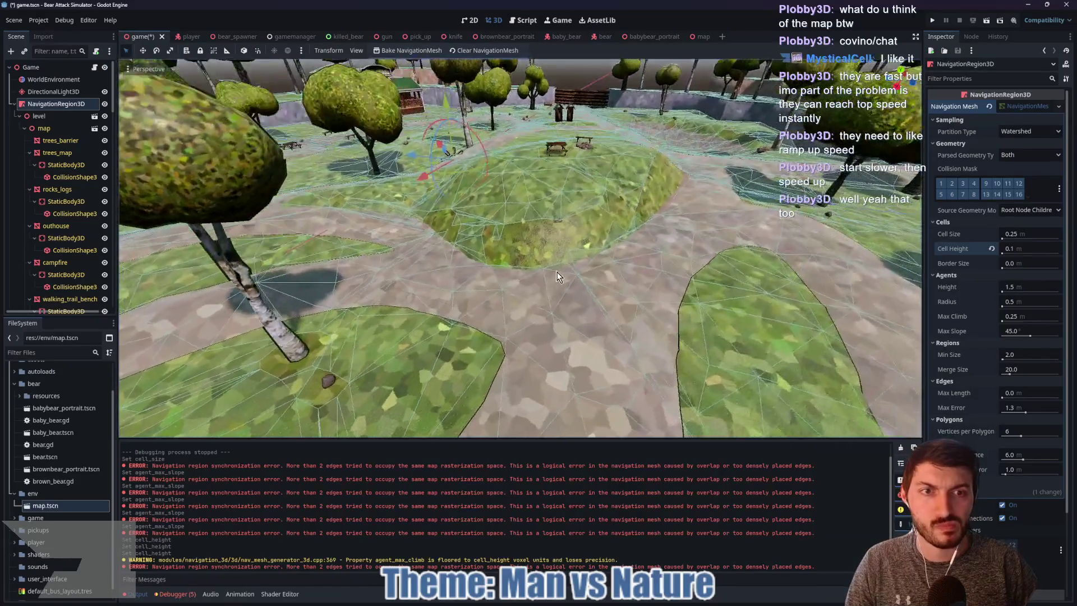
drag(496, 286, 275, 278)
mouse_move(429, 285)
mouse_down()
mouse_move(439, 284)
mouse_move(406, 247)
mouse_move(437, 275)
mouse_move(612, 281)
mouse_up()
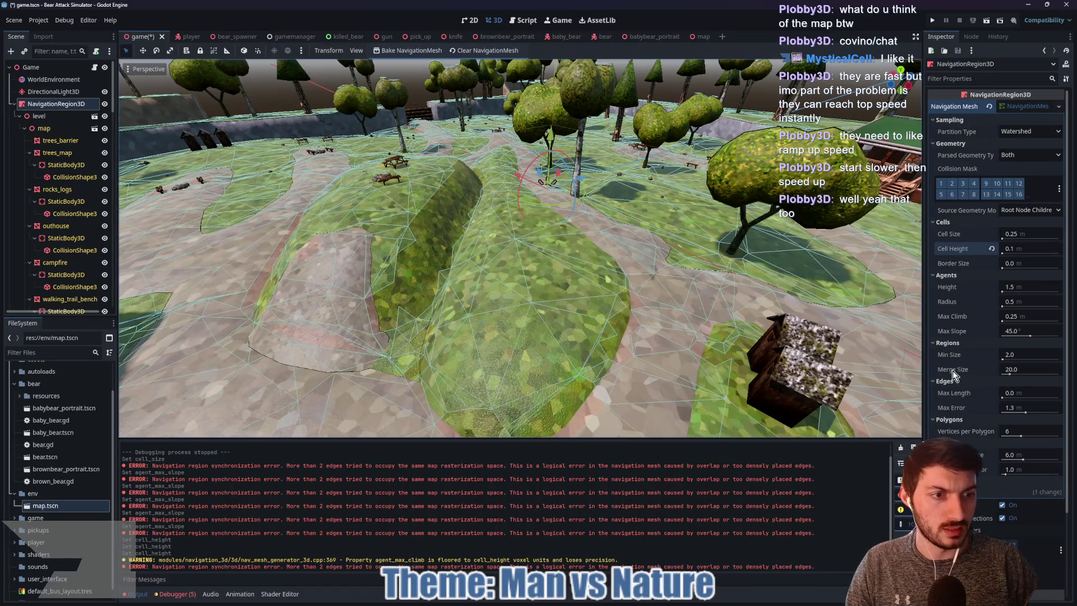
mouse_move(951, 374)
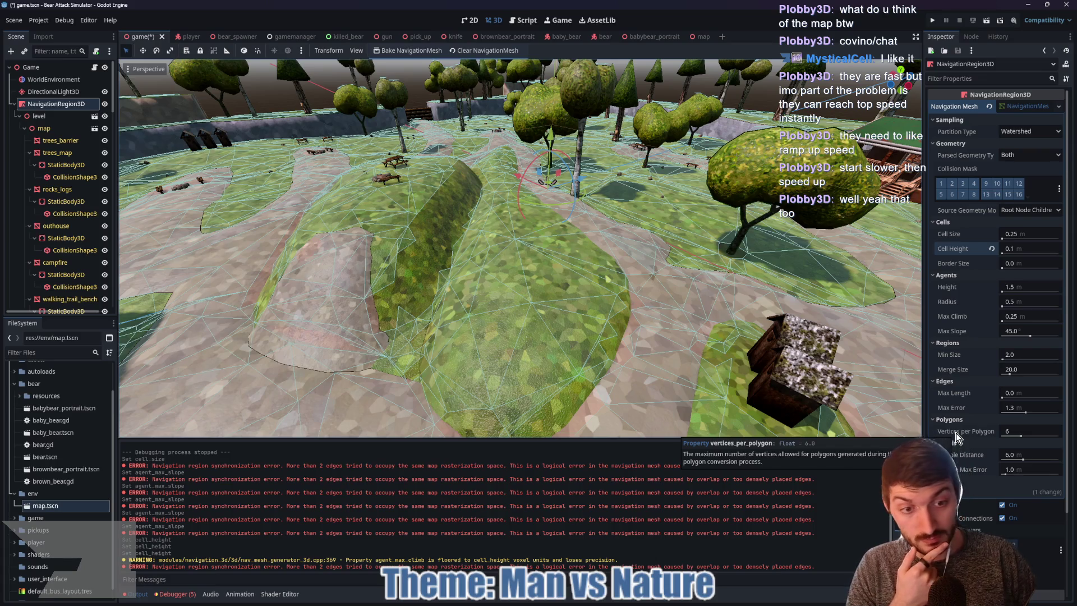
Raise vertices per polygon from 6 to 8 and expand the navmesh Filters section
click(1025, 433)
drag(1024, 433, 1037, 433)
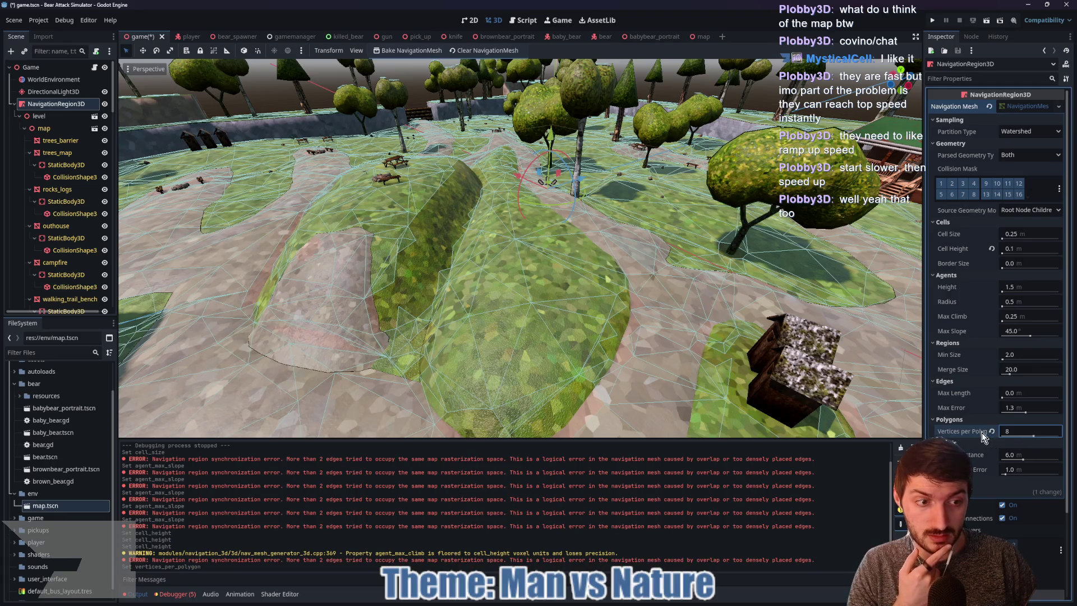
mouse_move(953, 455)
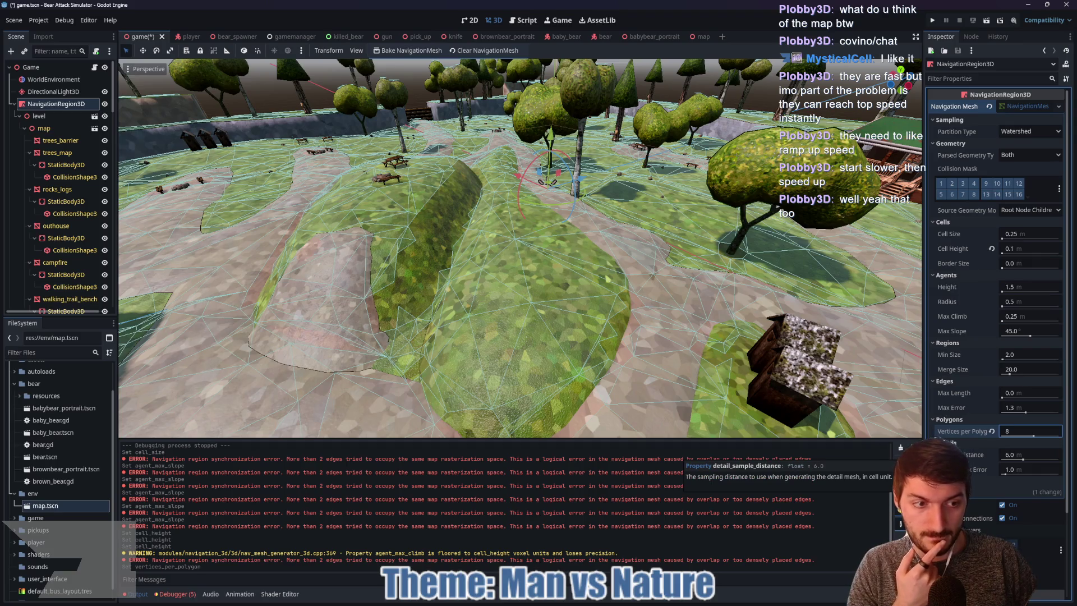
mouse_move(973, 473)
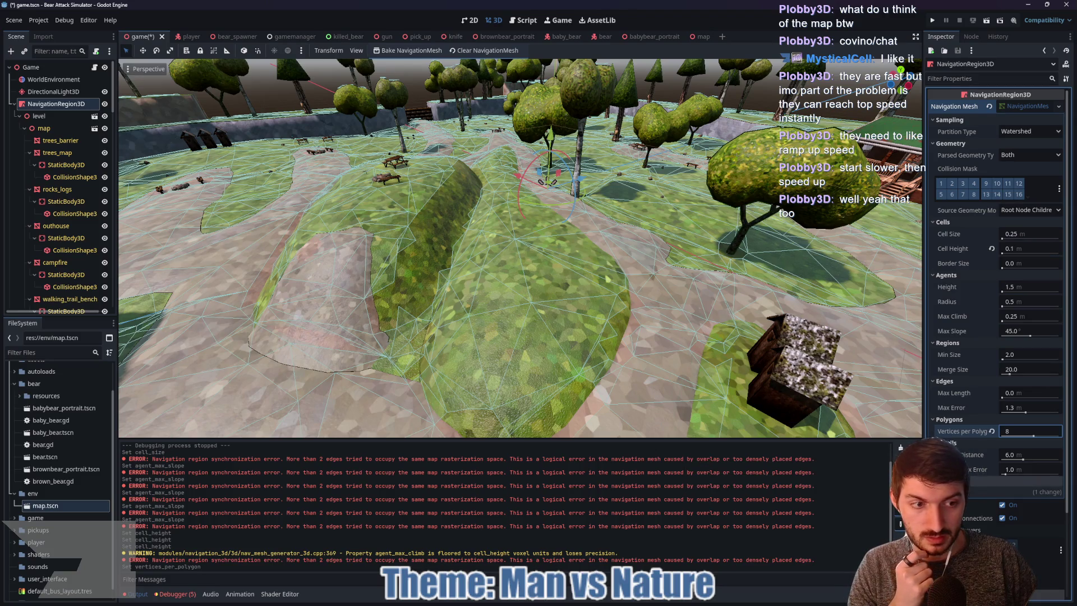
click(953, 481)
scroll(956, 436, down, 3)
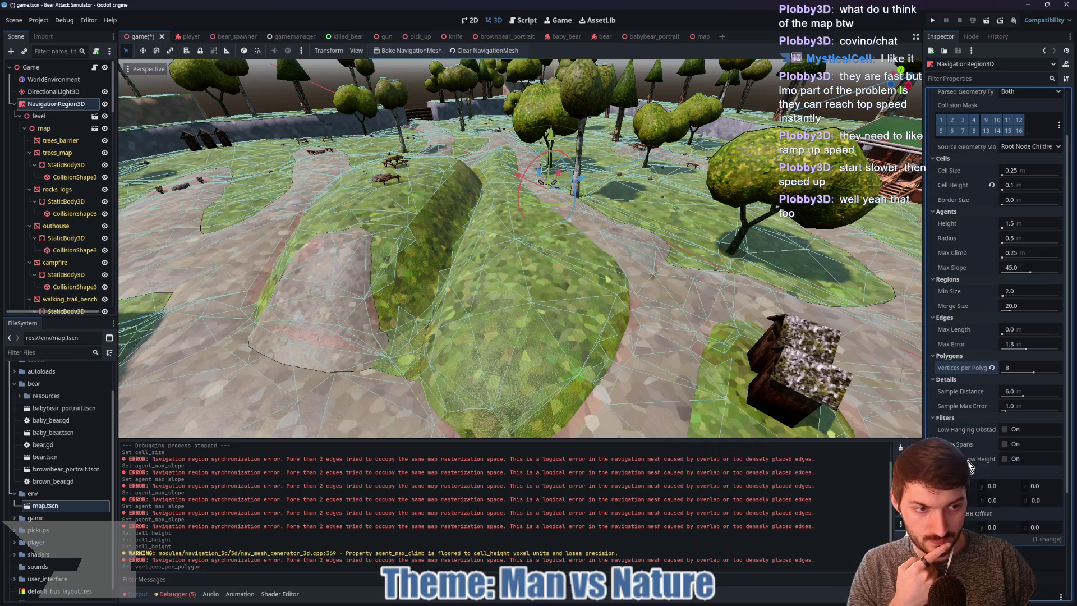
Enable the Walkable Low Height Spans filter and rebake the navmesh
click(1004, 459)
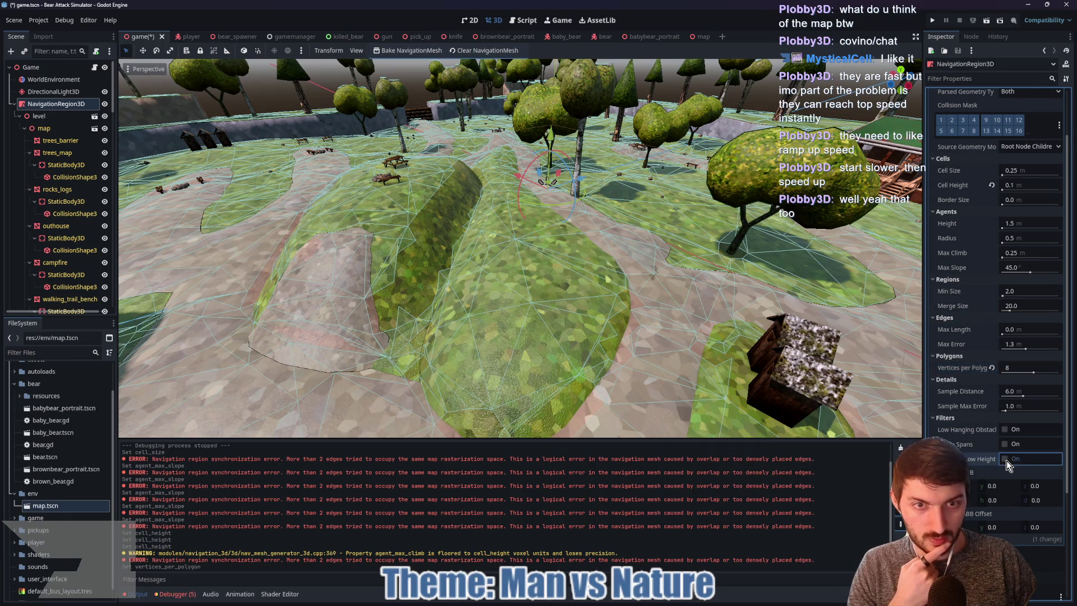
scroll(579, 361, down, 5)
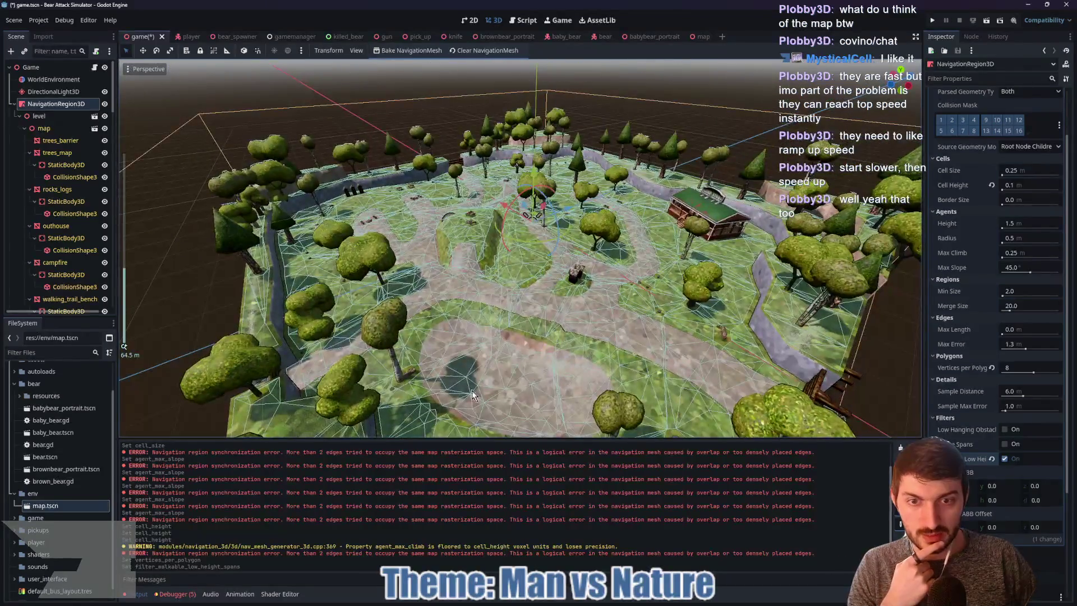
click(411, 50)
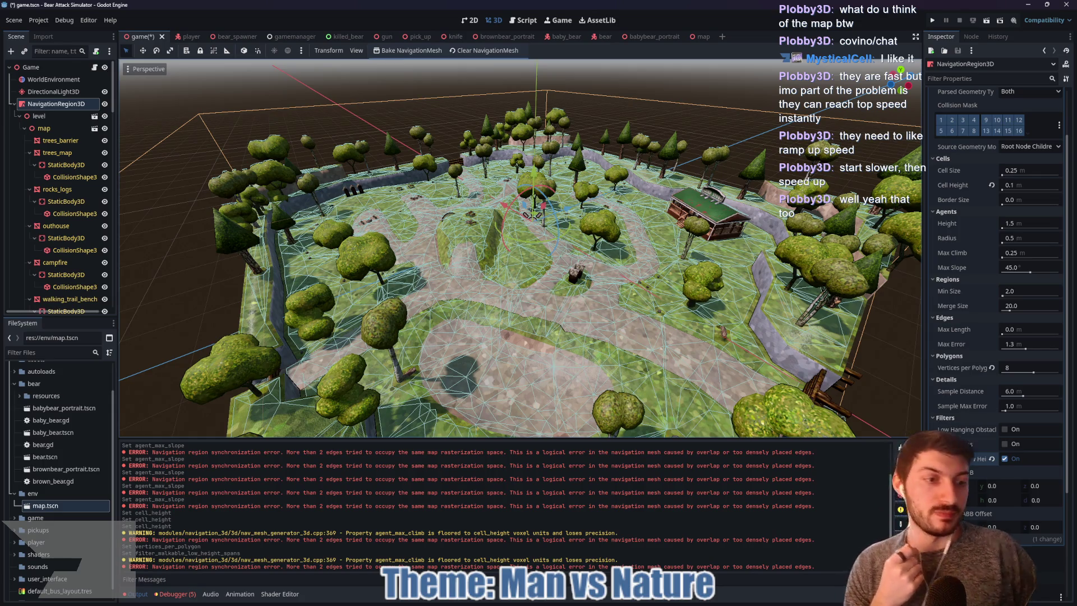
Turn the Walkable Low Height Spans filter off, rebake, and orbit closer to inspect the navmesh
click(1004, 458)
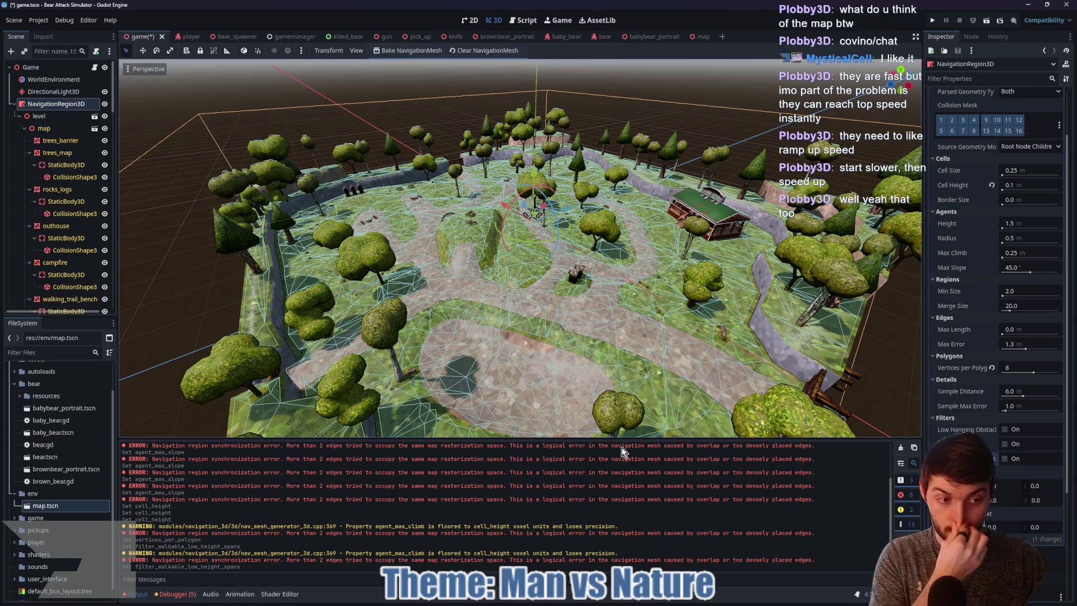
click(395, 52)
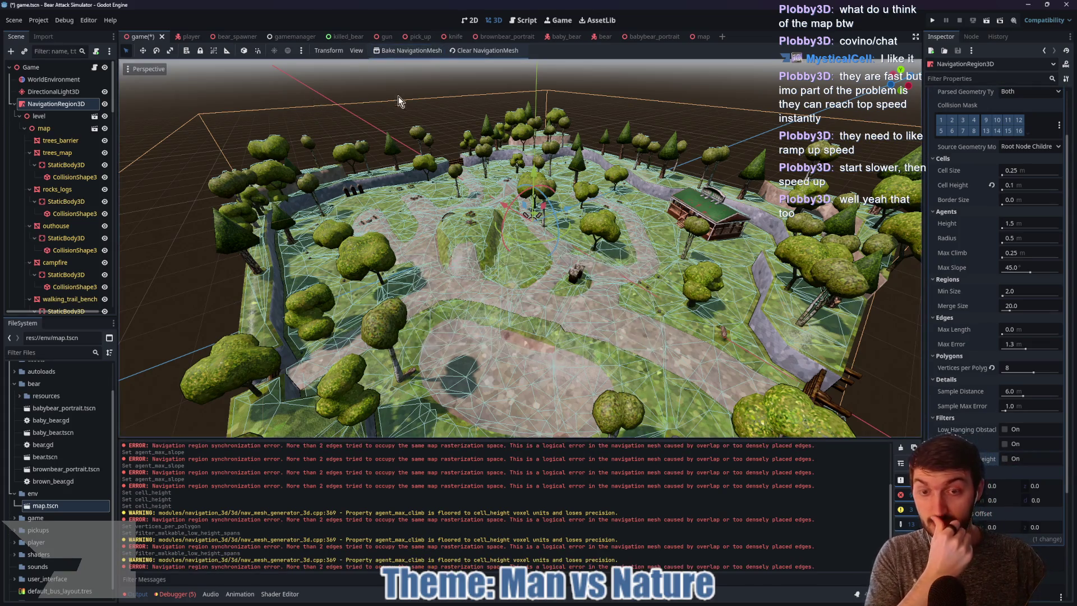
scroll(577, 337, up, 2)
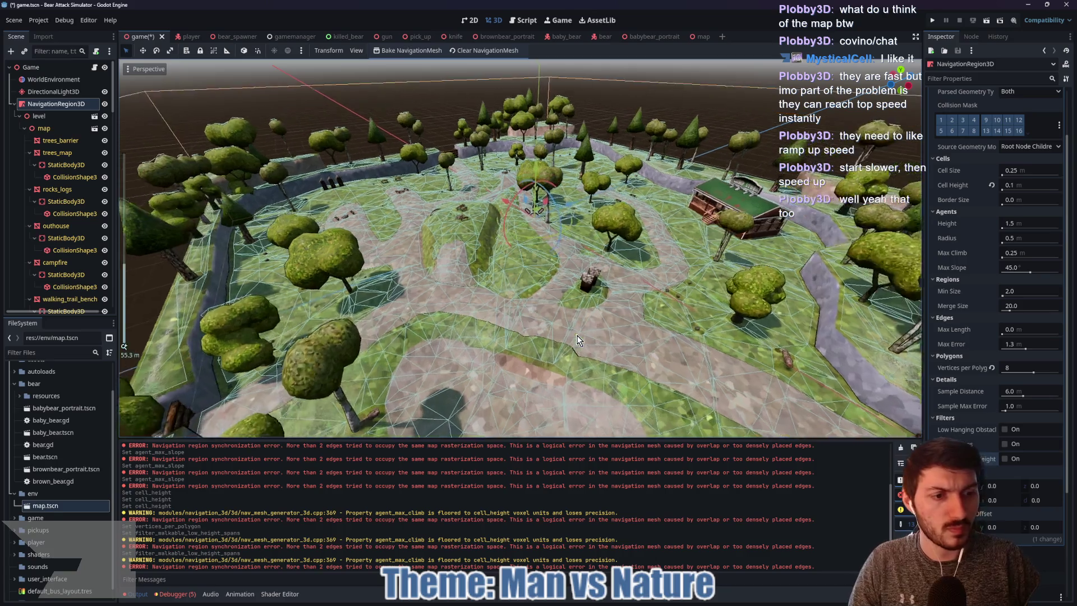
scroll(577, 339, down, 3)
mouse_move(462, 319)
mouse_down()
mouse_move(569, 335)
mouse_move(708, 318)
mouse_move(816, 325)
mouse_up()
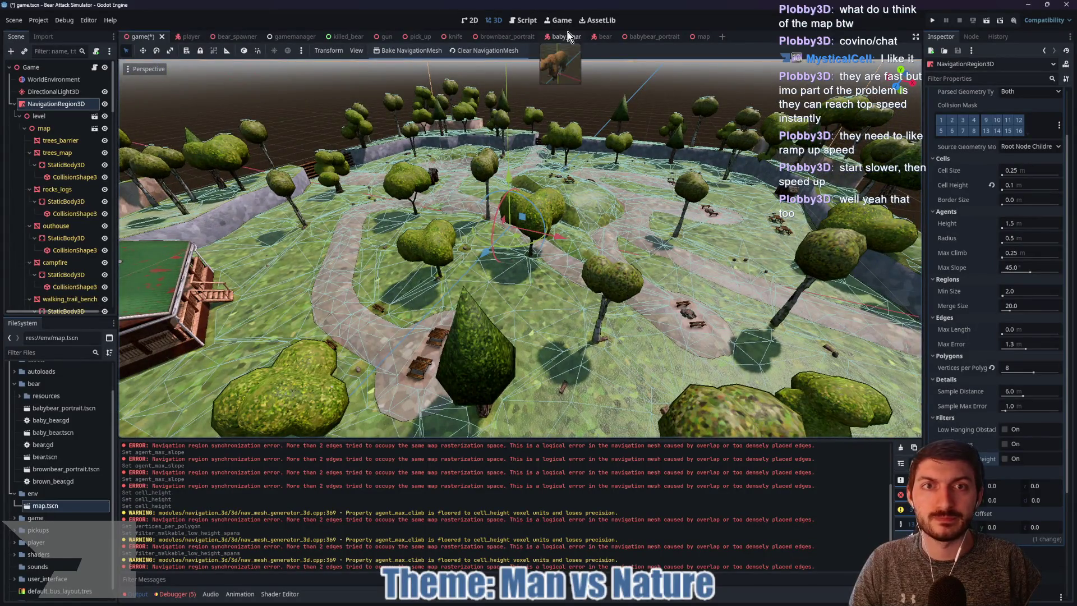
Check the BrownBear root's stats in the bear scene, save it, and return to the game map scene
click(595, 37)
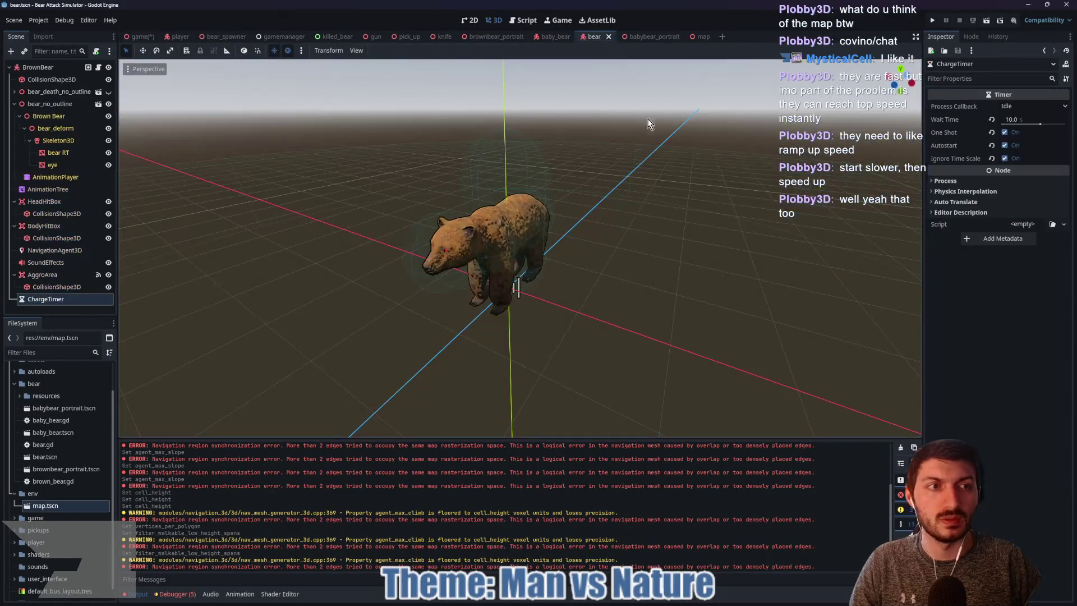
click(44, 67)
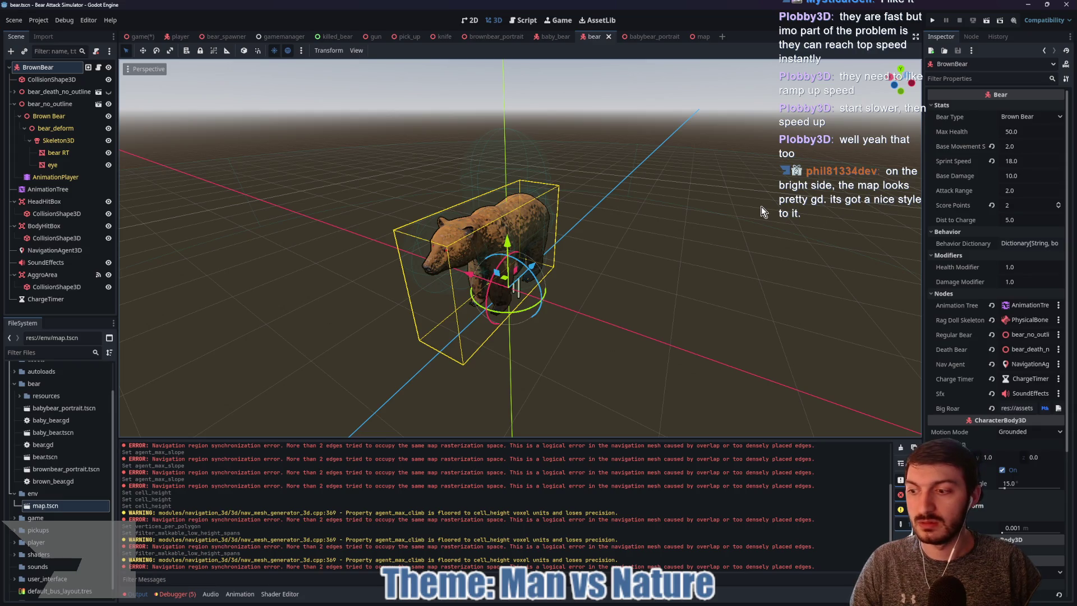
key(ctrl+s)
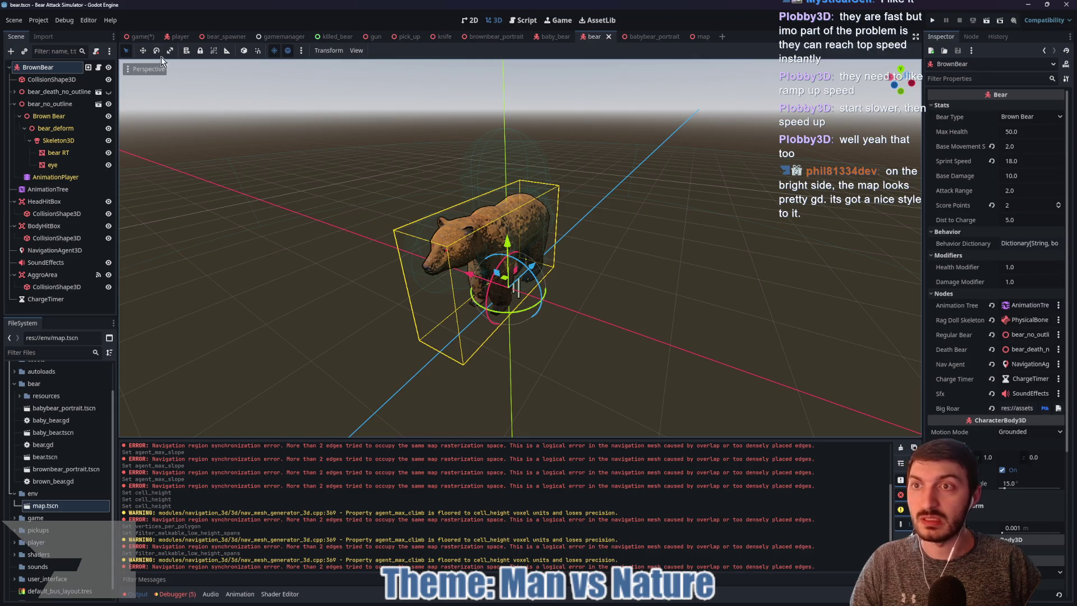
click(136, 37)
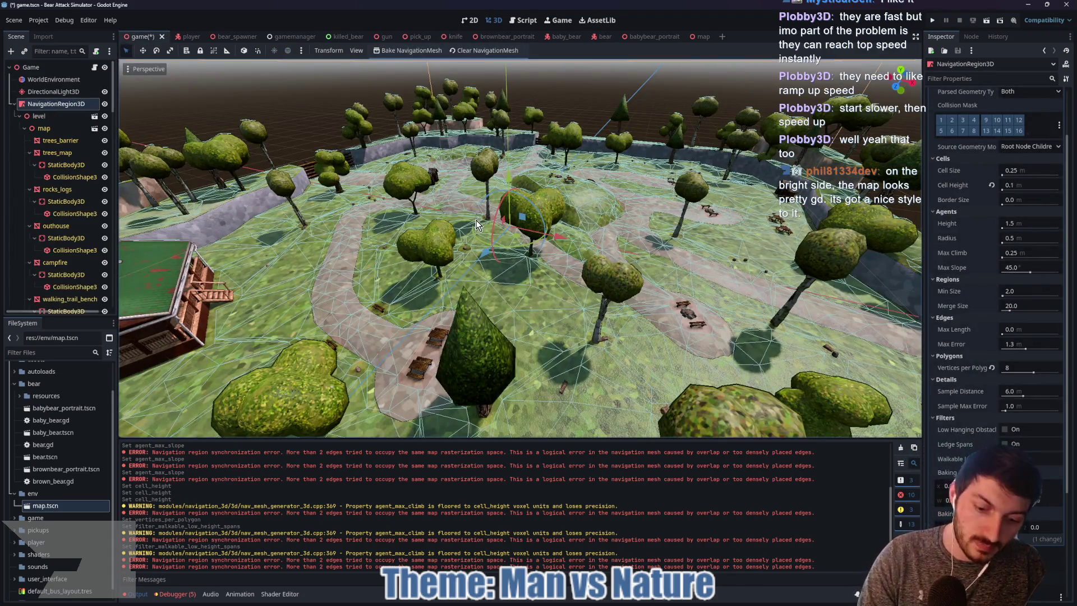
Launch the game with F5 and punch the bears in the clearing until one dies
key(F5)
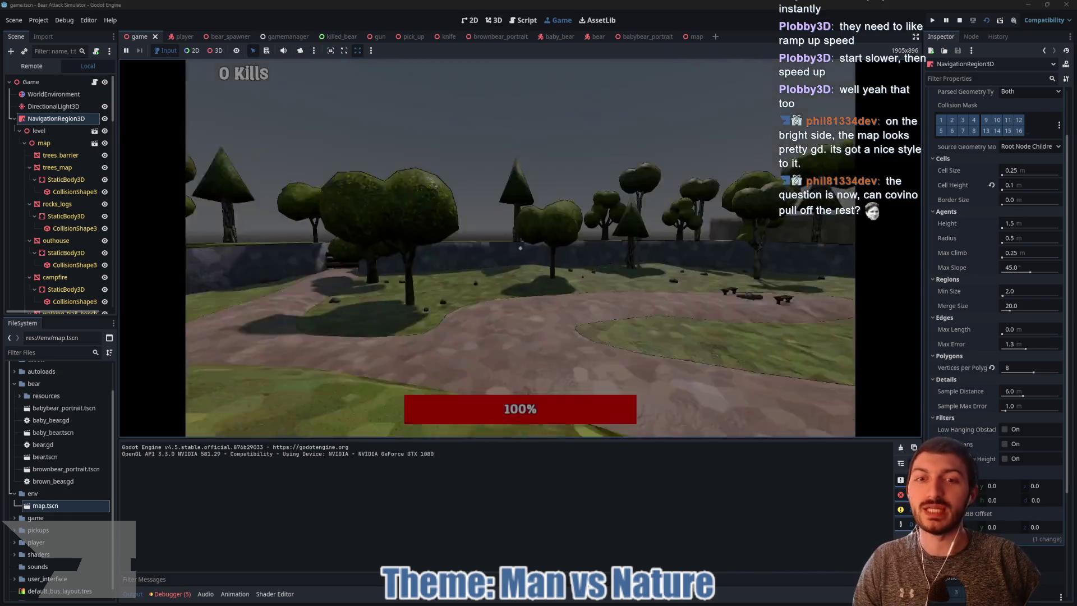
key(w)
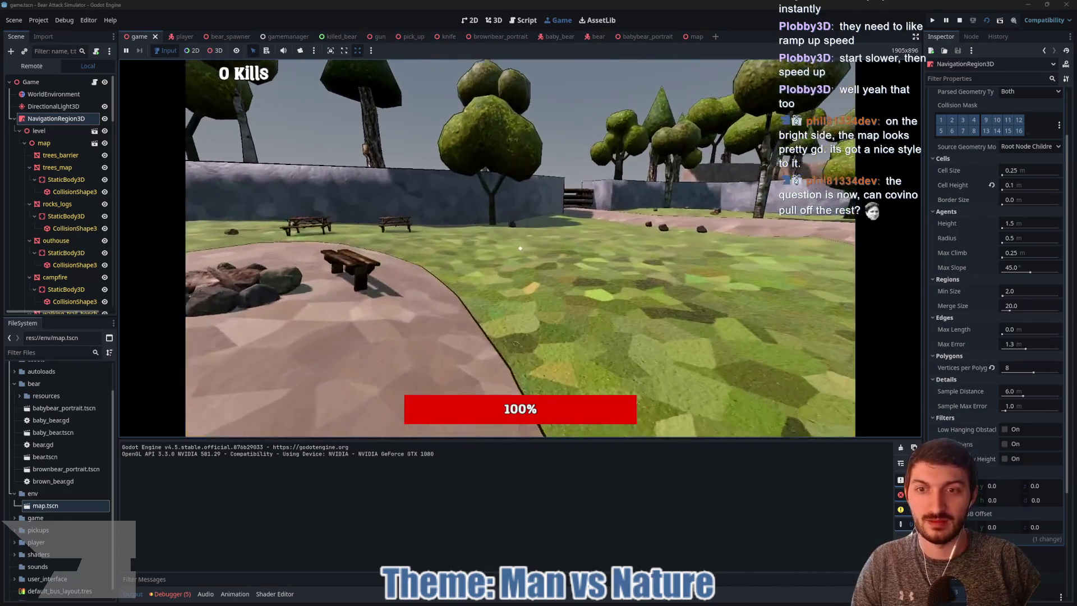
click(519, 248)
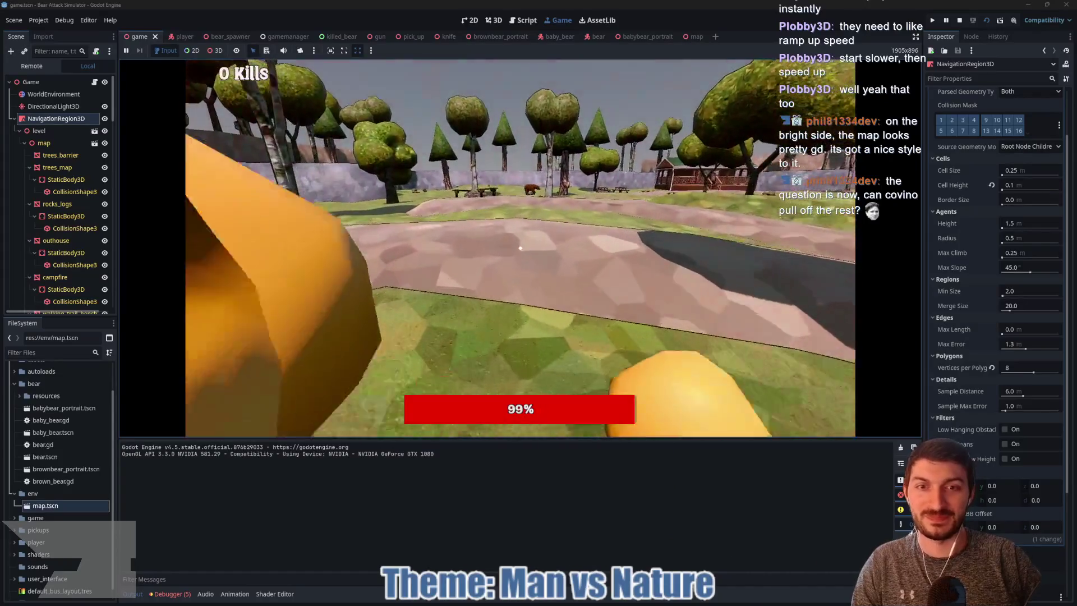
click(519, 248)
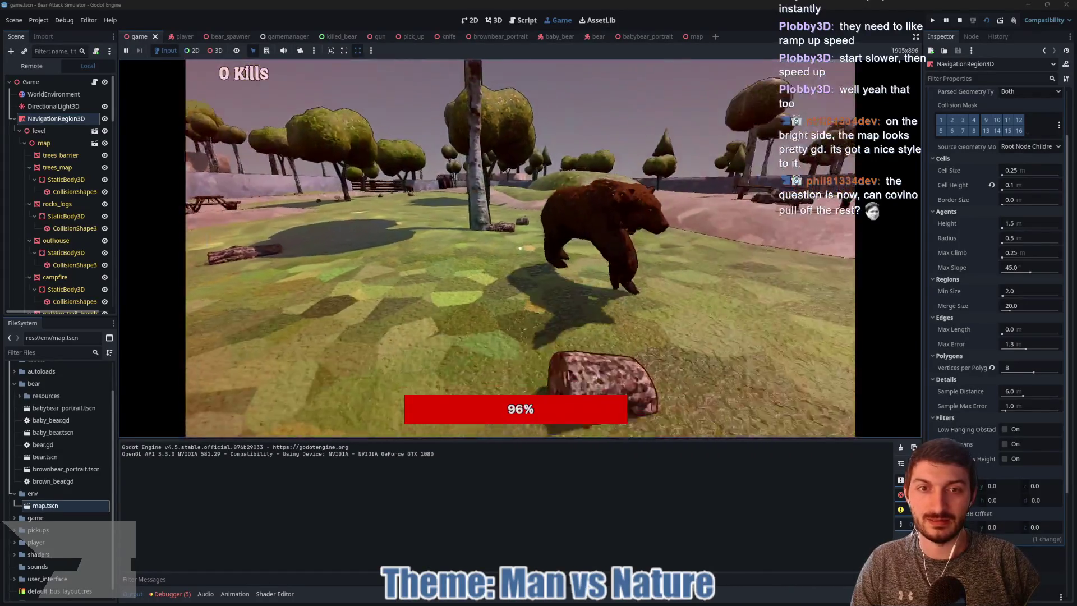
click(520, 248)
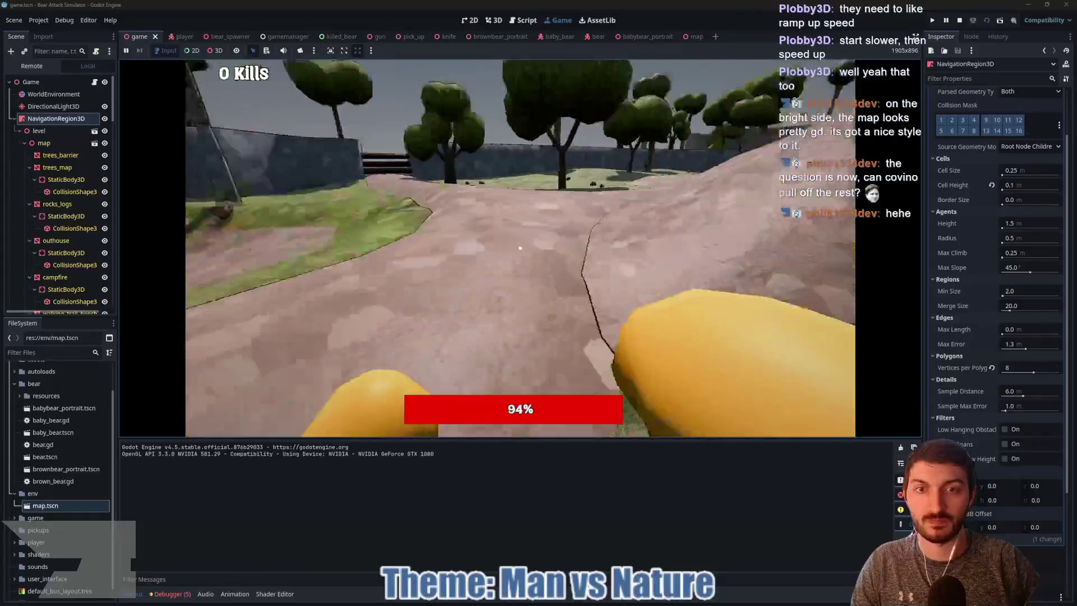
click(519, 248)
click(520, 248)
click(519, 248)
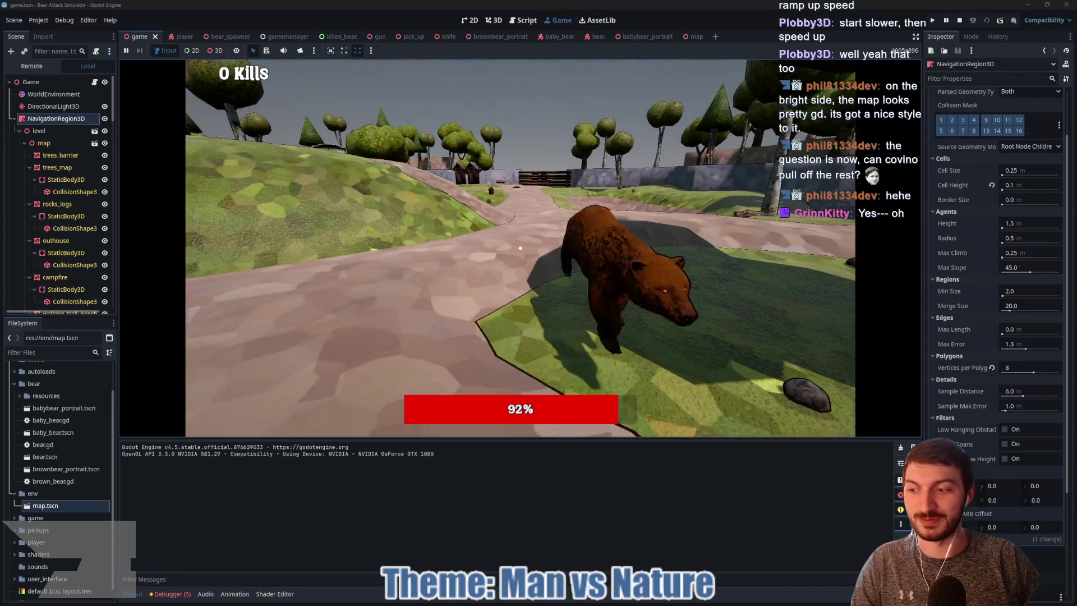
click(520, 247)
click(520, 248)
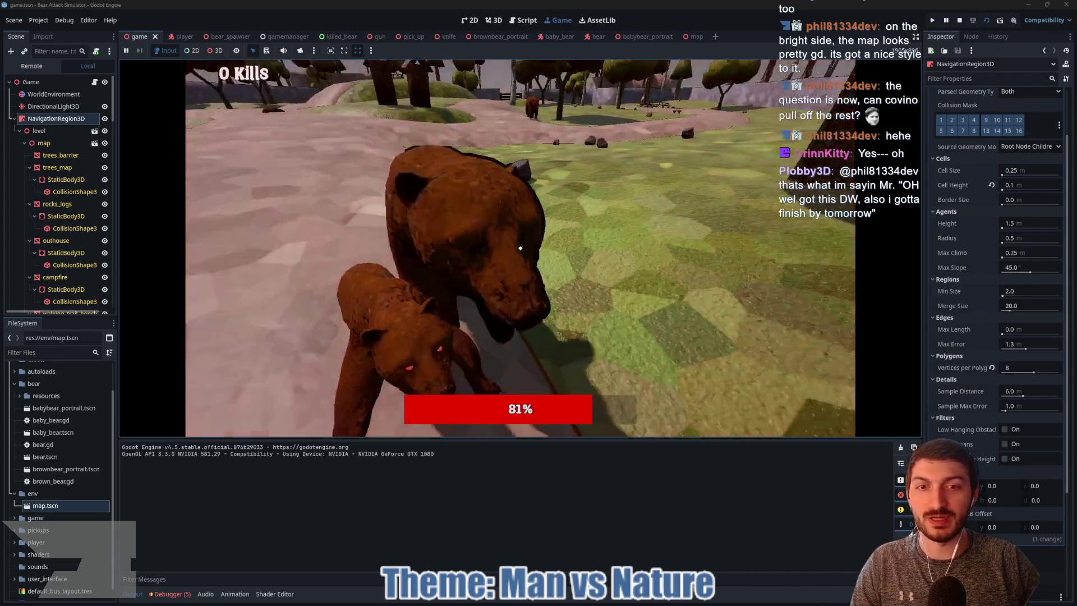
click(520, 248)
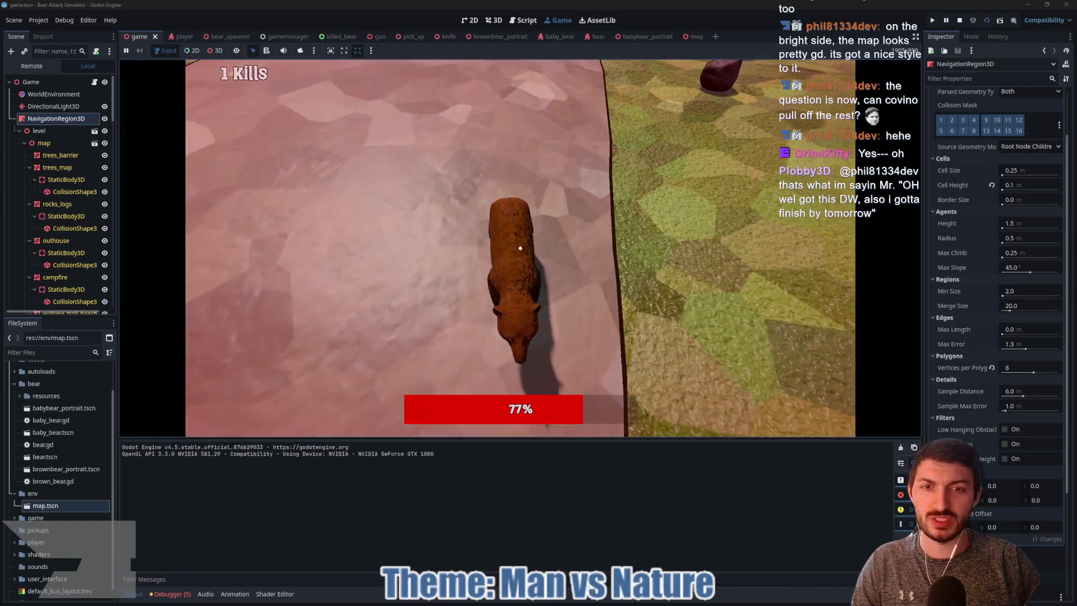
click(520, 248)
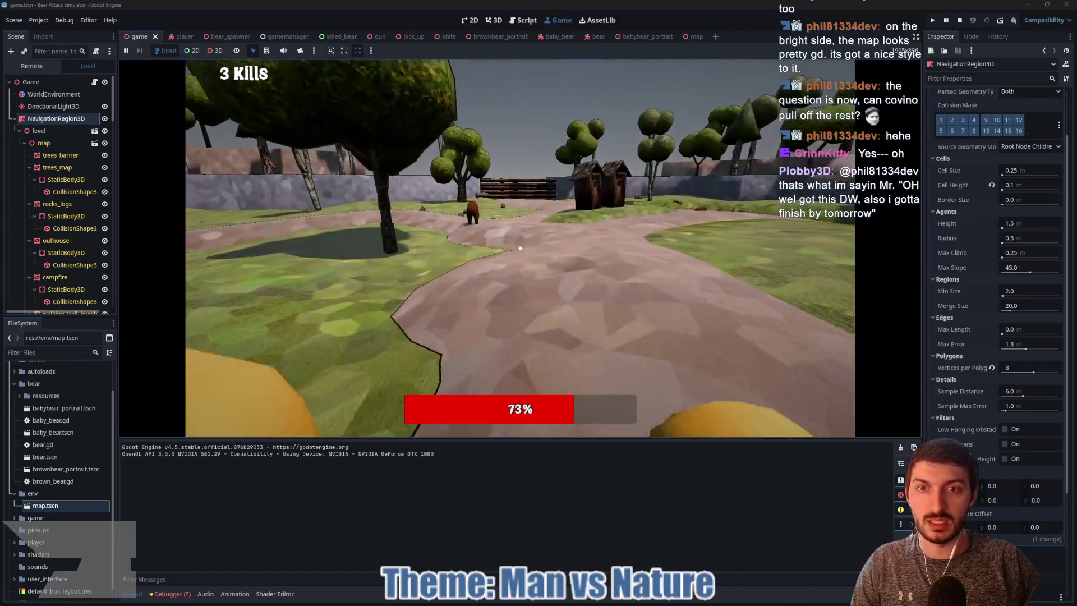
Walk the player along the paths past the outhouses and hill toward the camp store
key(w)
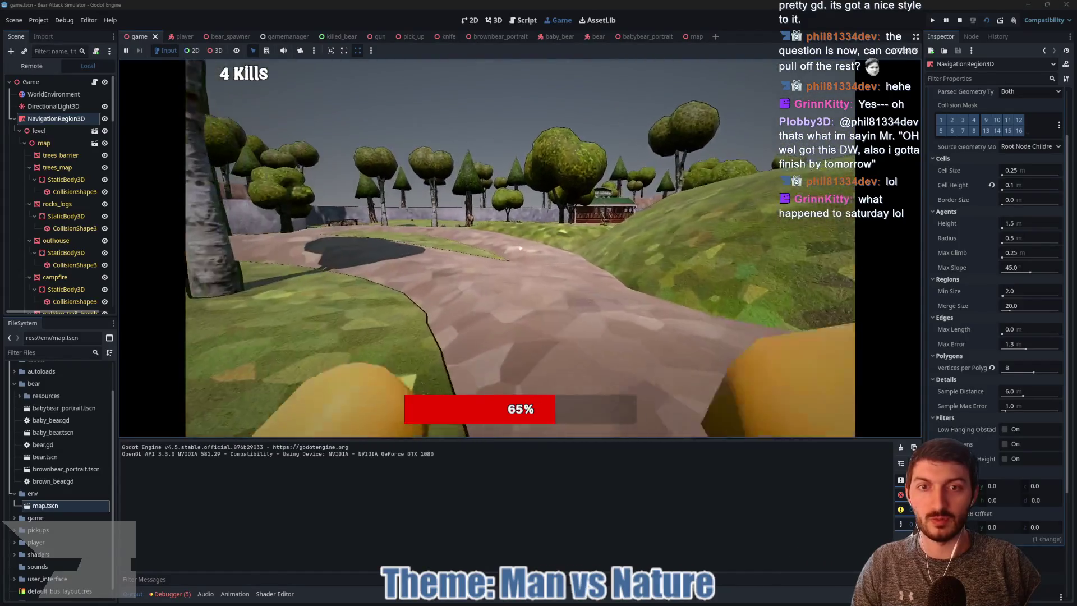
key(w)
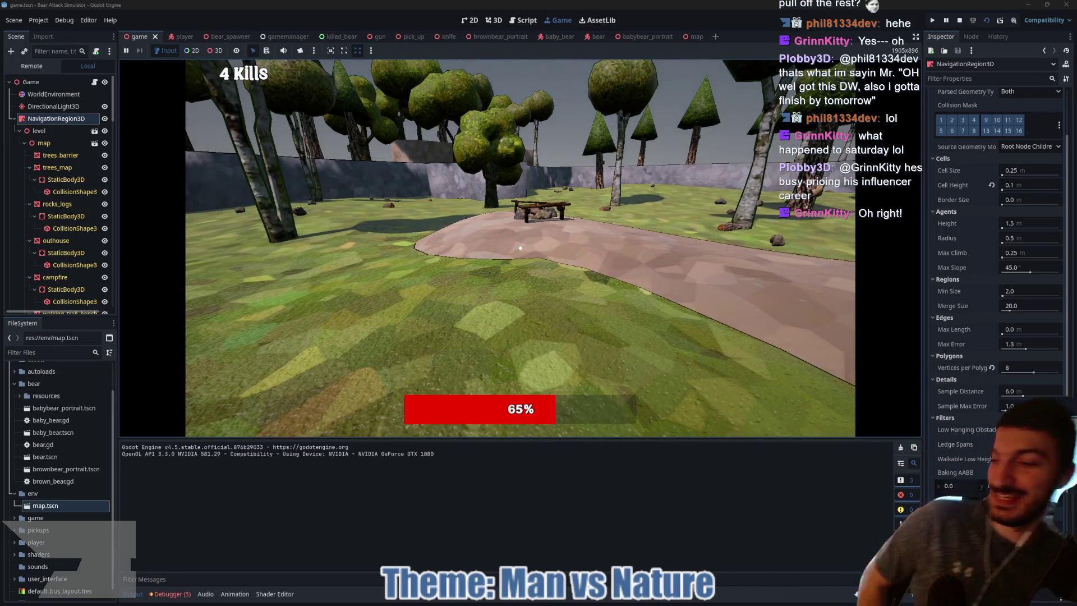
mouse_move(520, 248)
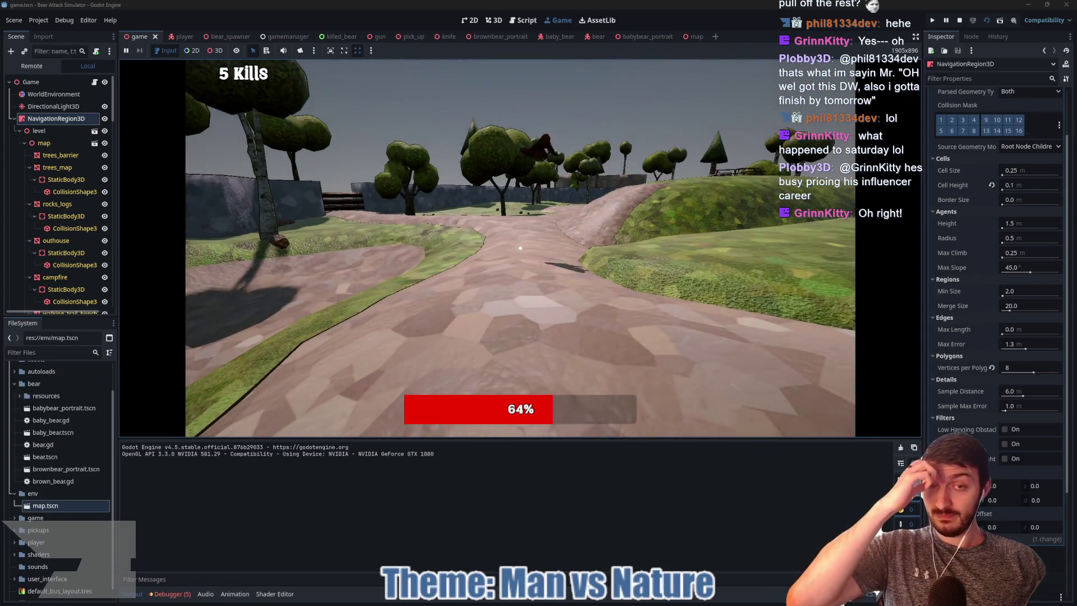
key(w)
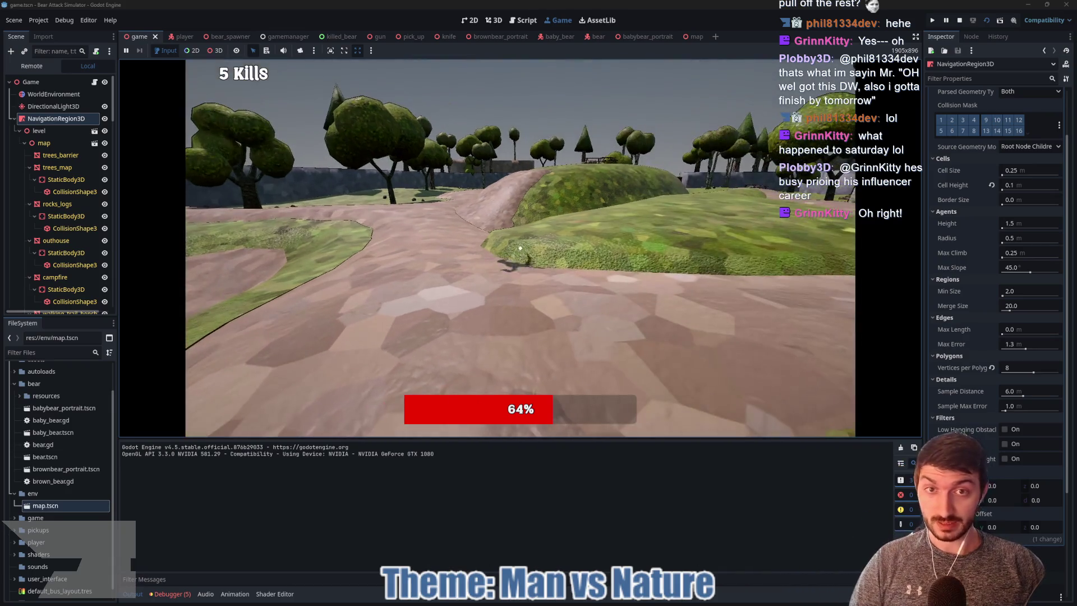
key(w)
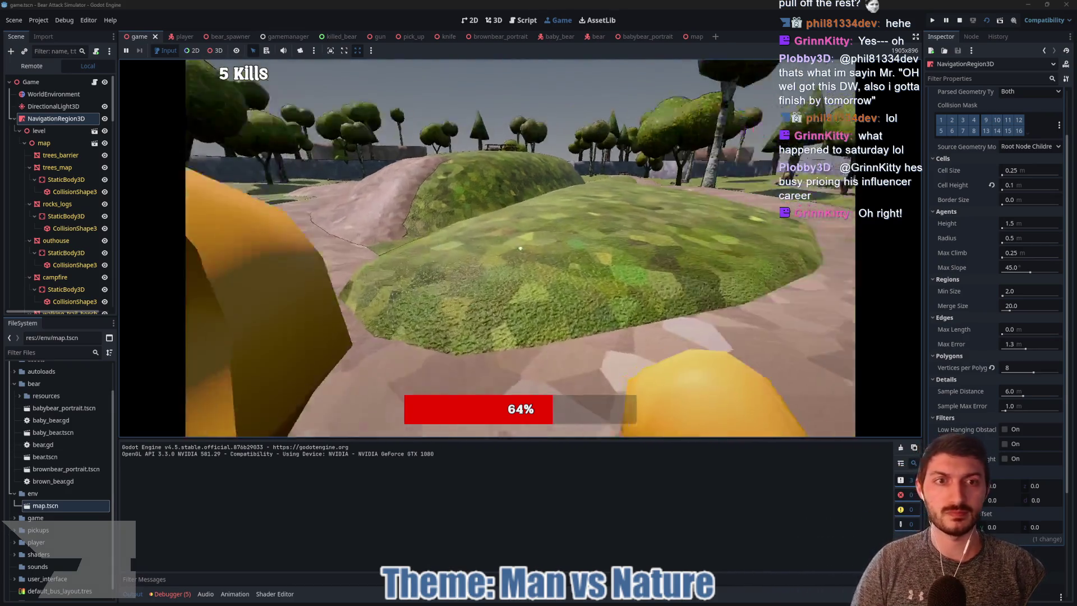
key(w)
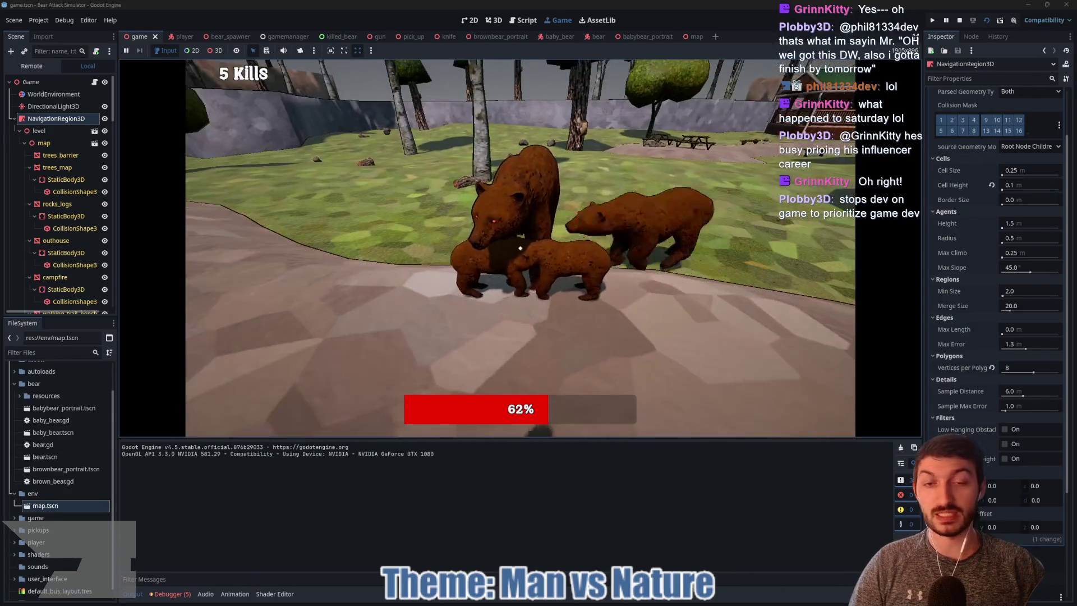
key(w)
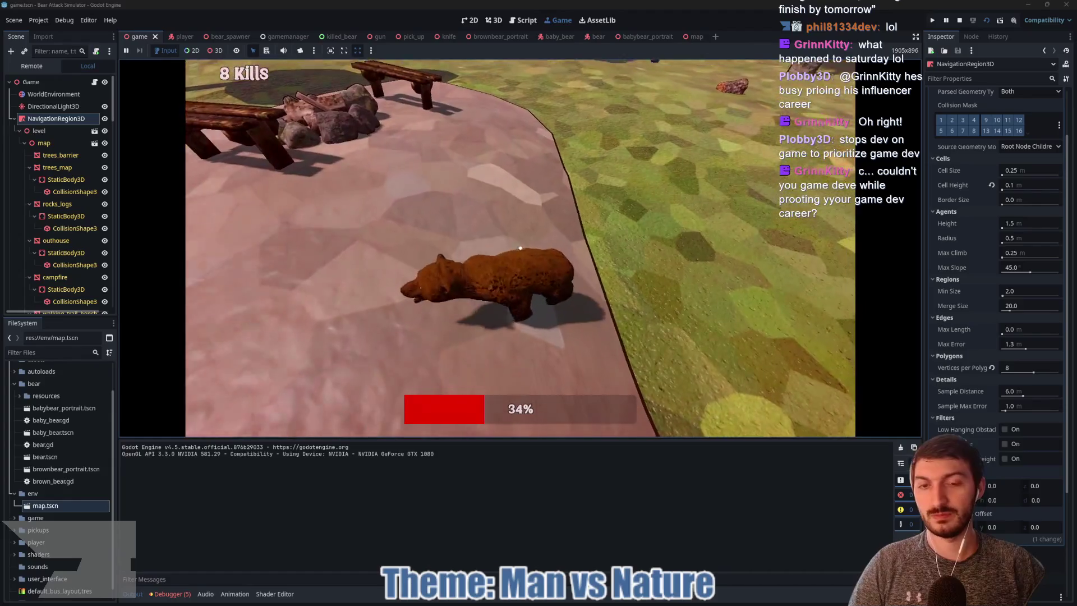
key(w)
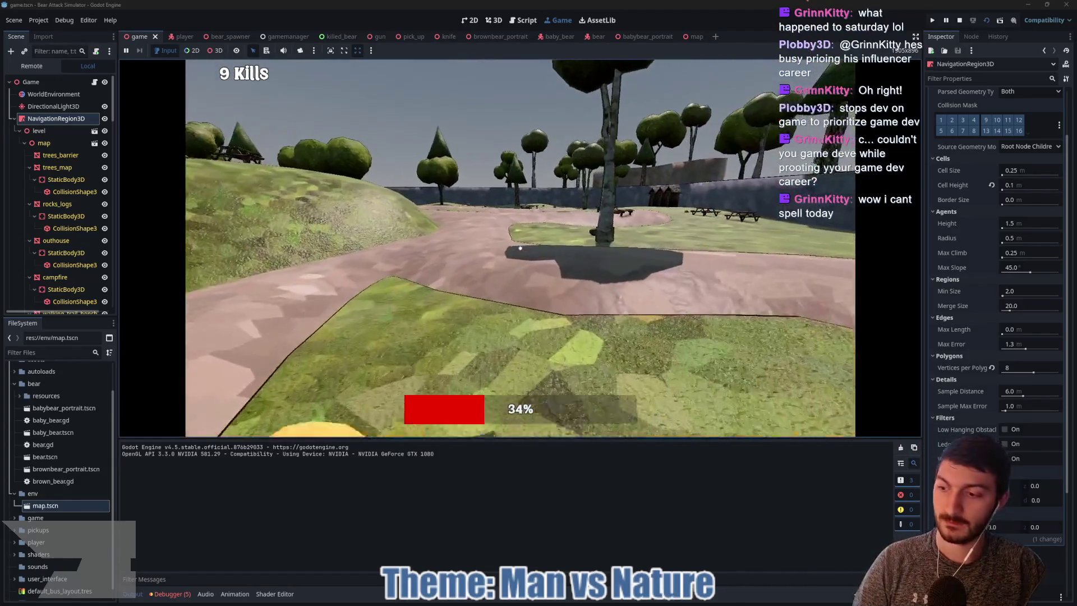
key(w)
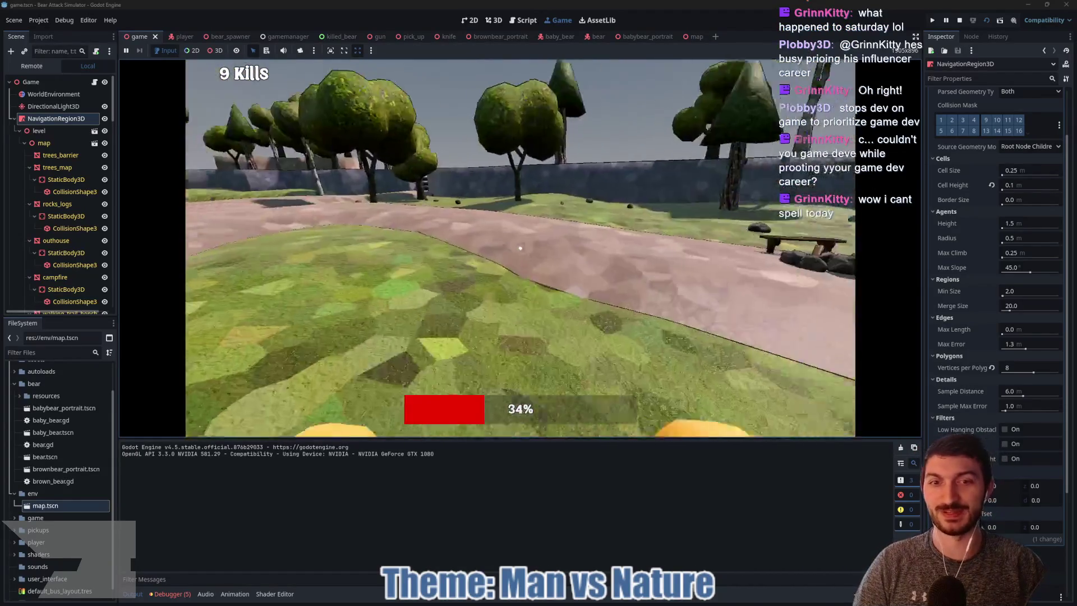
key(w)
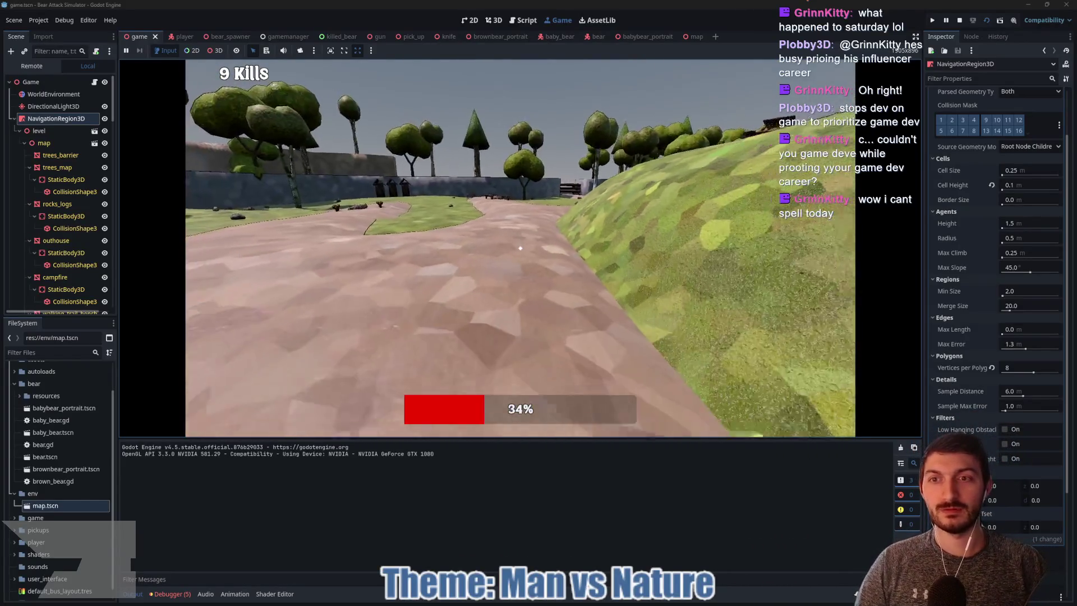
key(w)
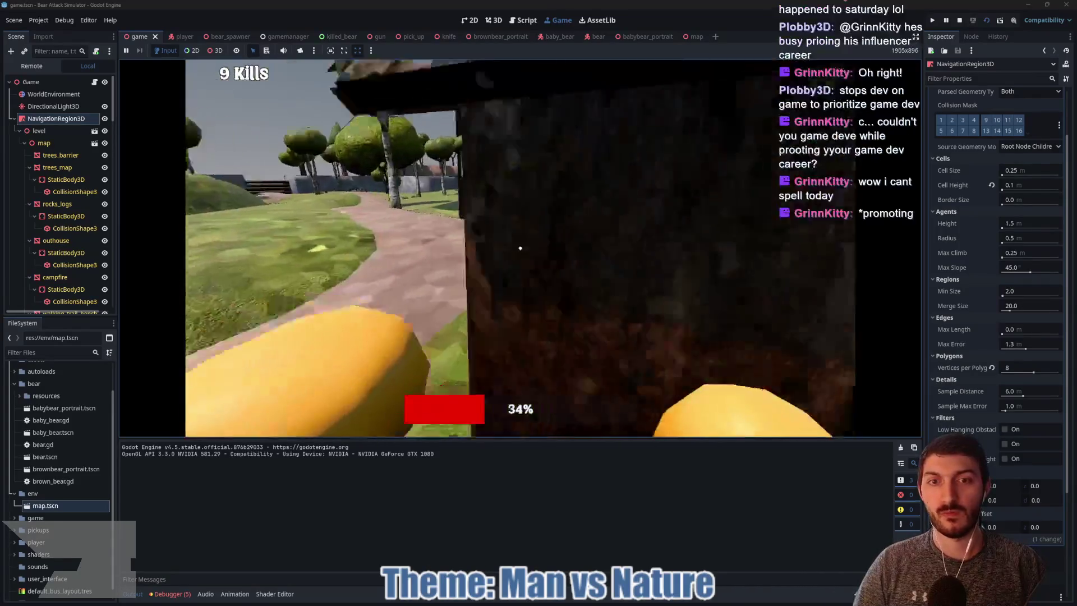
key(w)
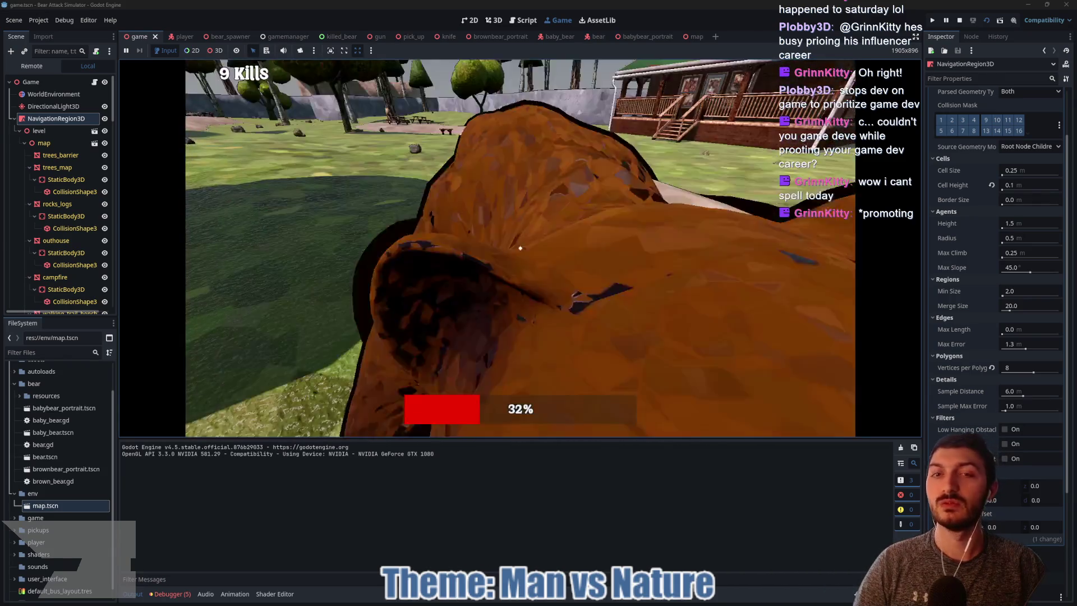
Fight the bears near the camp store to reach 10 kills, then back away
click(520, 248)
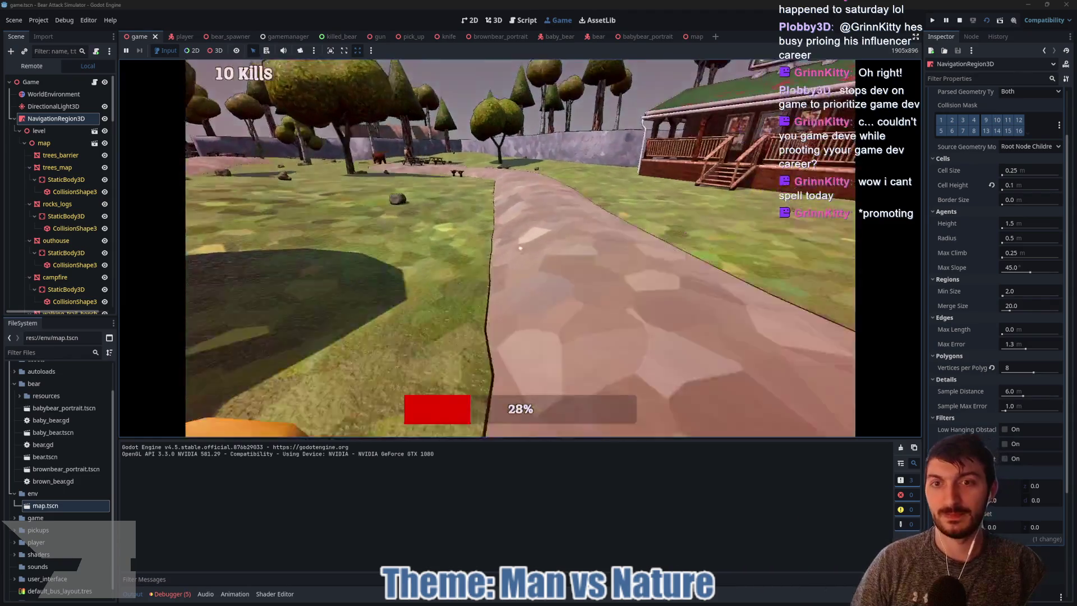
click(520, 248)
click(520, 248)
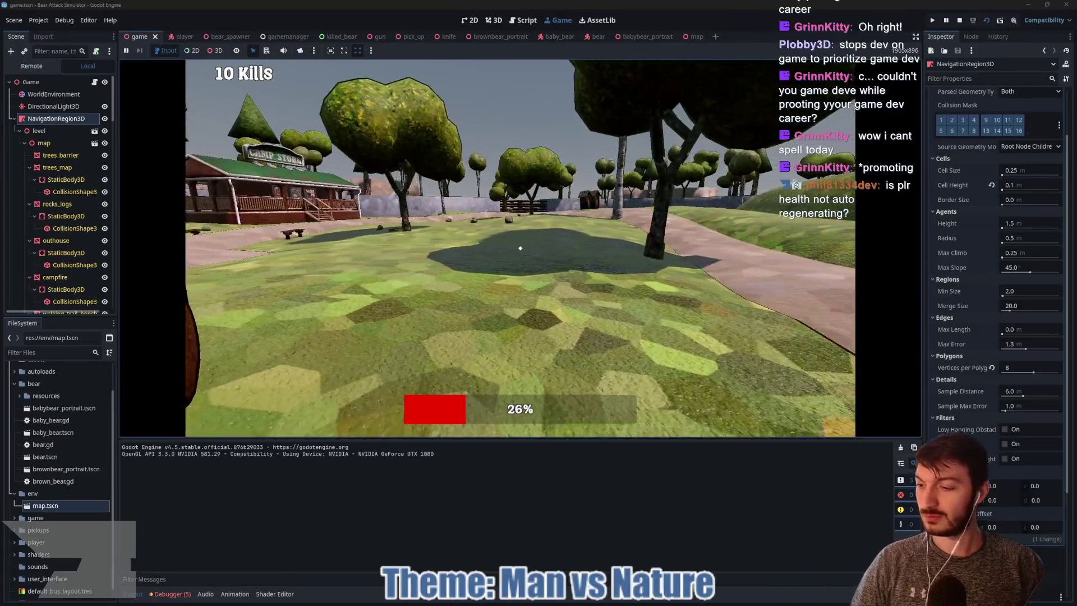
click(520, 248)
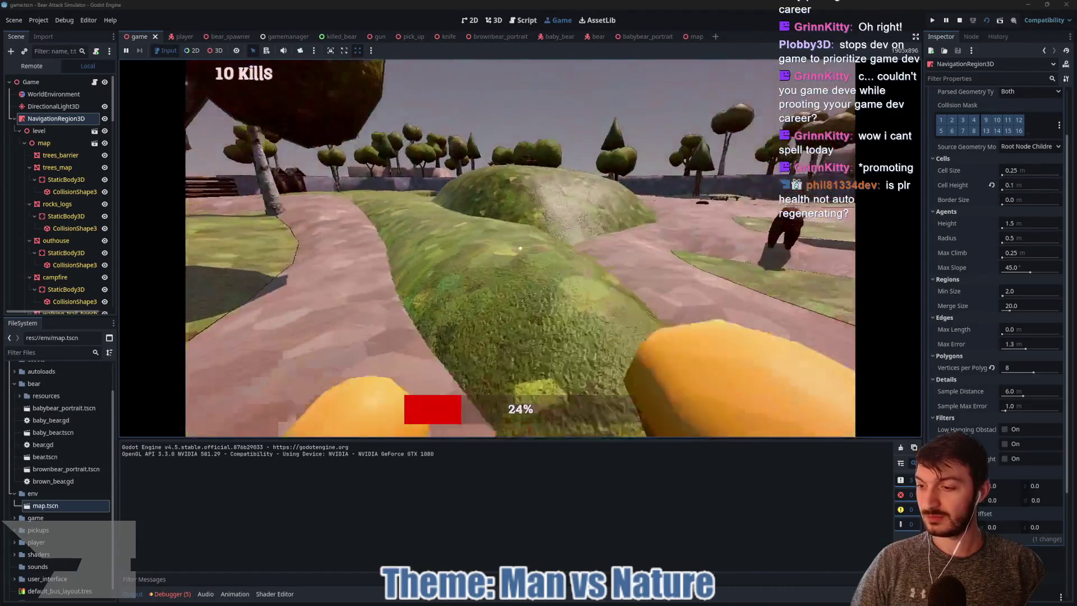
click(520, 248)
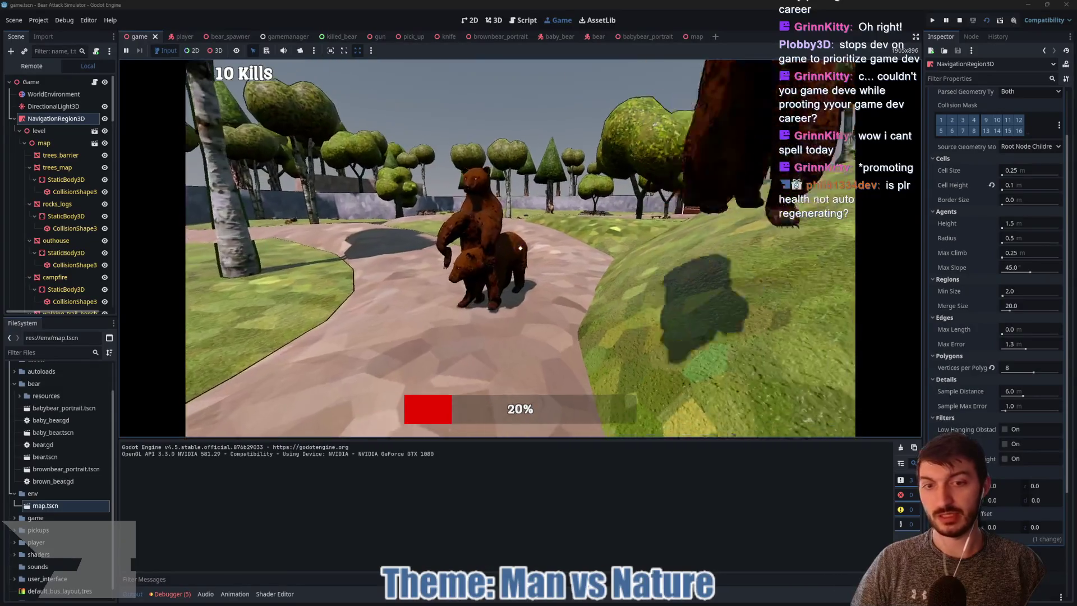
click(520, 248)
key(s)
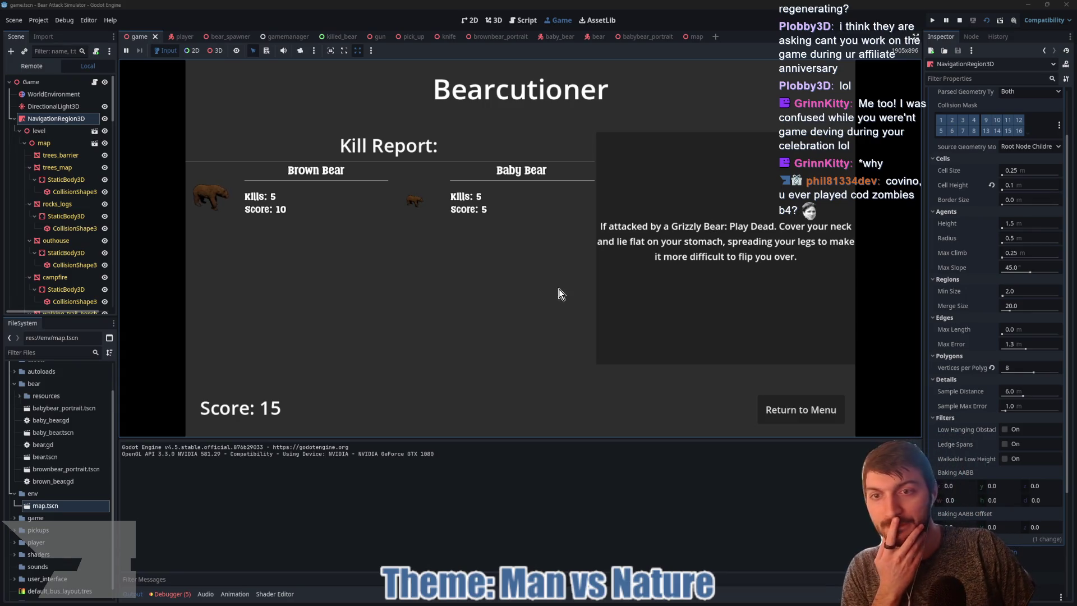
Leave the kill report for the main menu and stop the running game
click(780, 410)
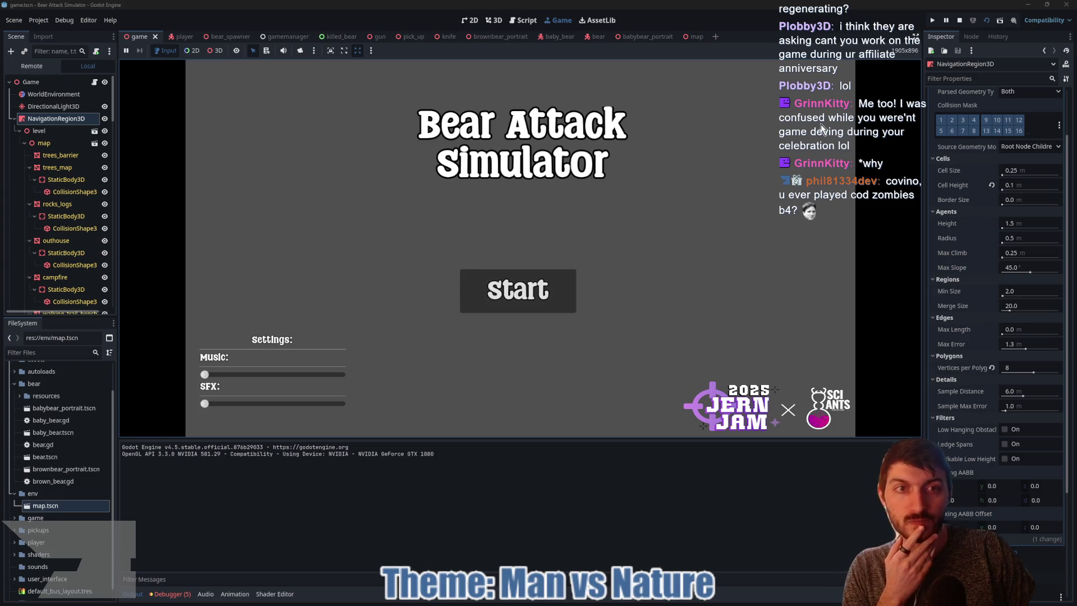
click(958, 21)
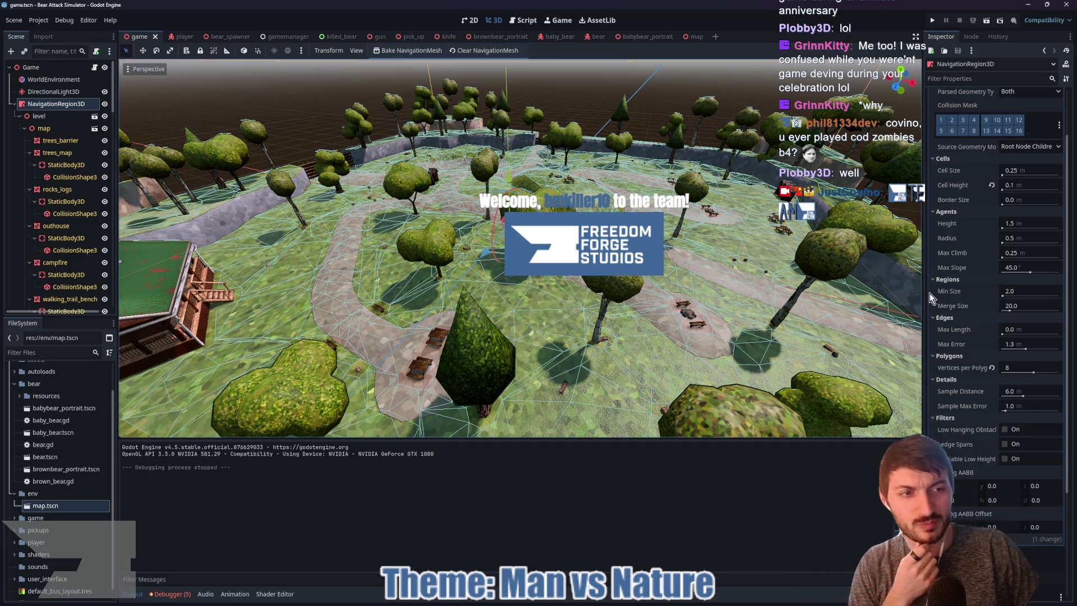
Zoom in and free-look over the baked navmesh along the paths and trees
scroll(593, 327, up, 4)
scroll(594, 329, up, 5)
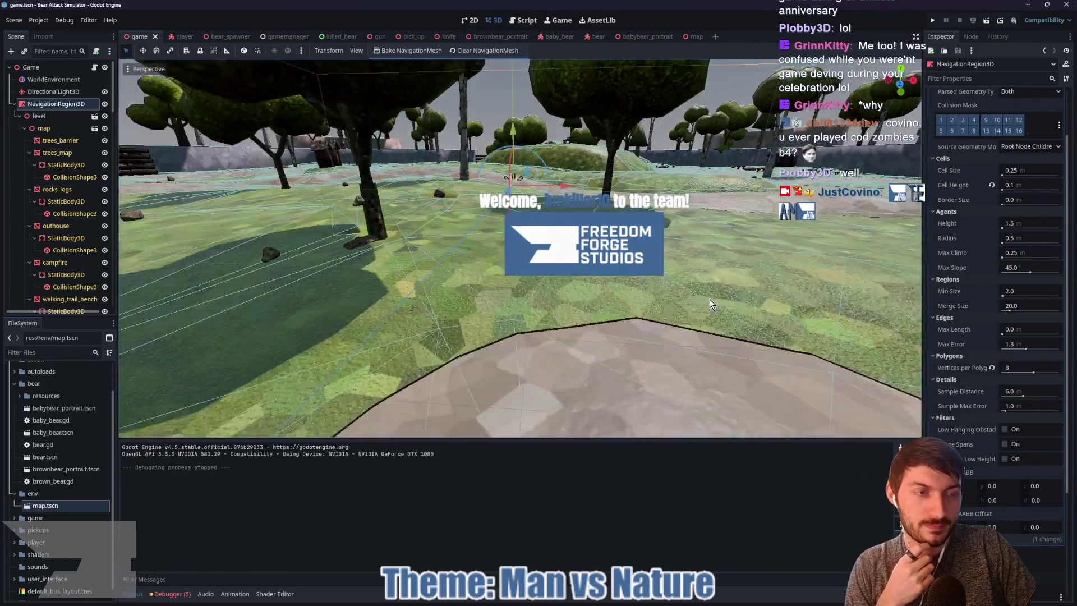
drag(709, 298, 722, 292)
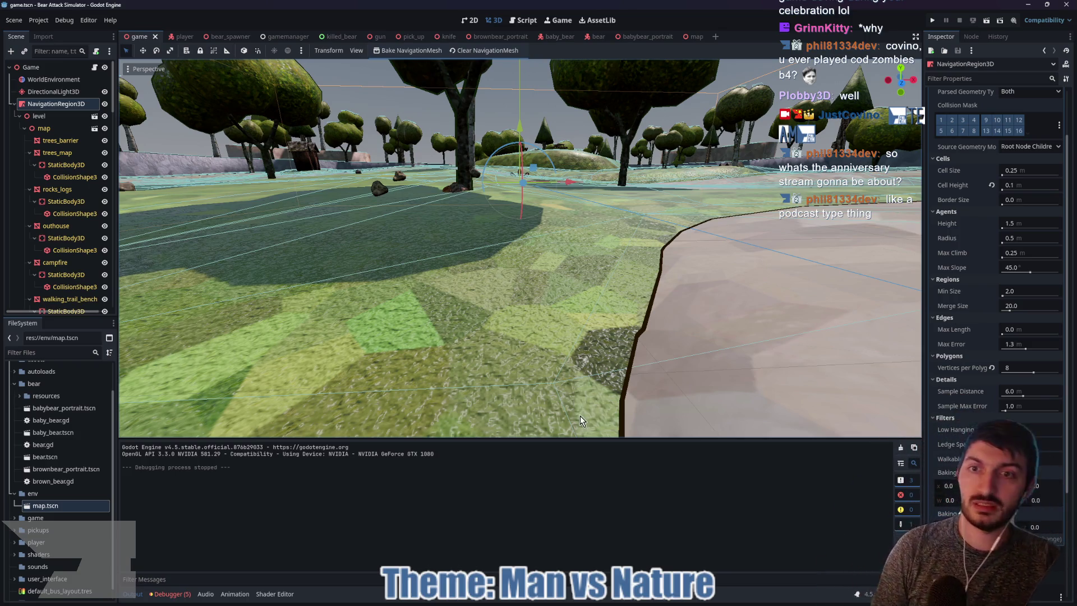
drag(498, 300, 662, 345)
mouse_move(586, 332)
mouse_down()
mouse_move(604, 325)
mouse_move(559, 295)
mouse_move(638, 315)
mouse_move(531, 322)
mouse_move(489, 266)
mouse_move(492, 250)
mouse_move(547, 261)
mouse_move(882, 240)
mouse_up()
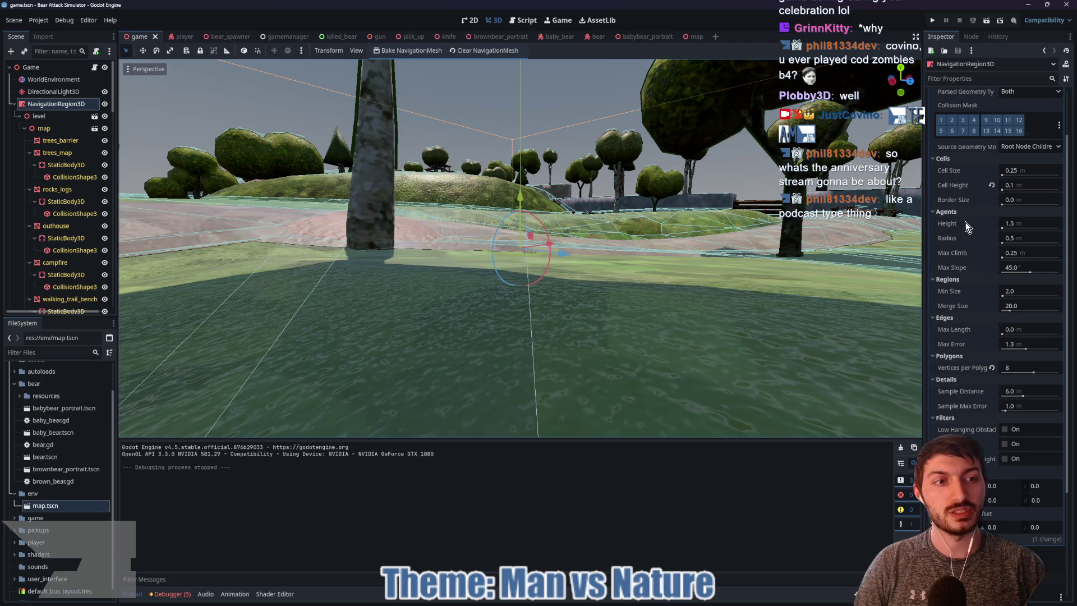
mouse_move(954, 223)
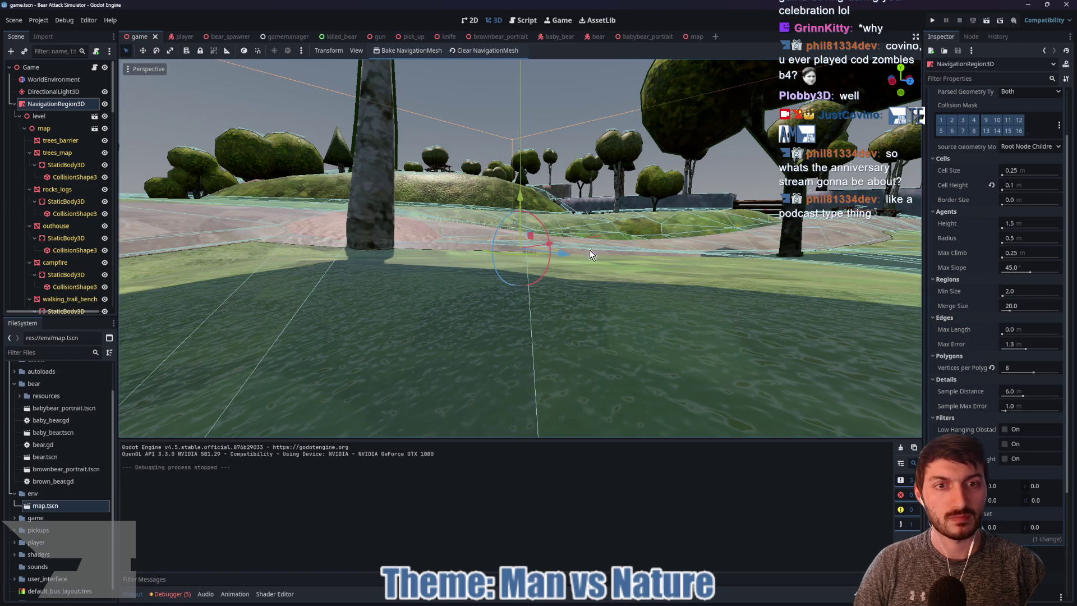
Set the agent Height and Max Climb to 0.5 and rebake the navigation mesh
click(1029, 223)
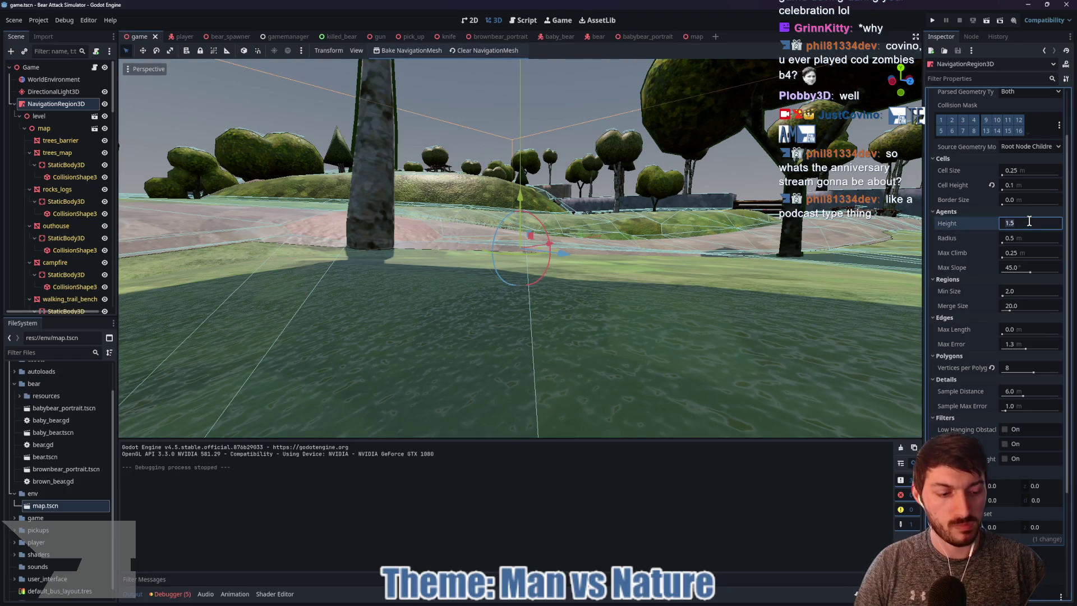
text(0.5)
key(Return)
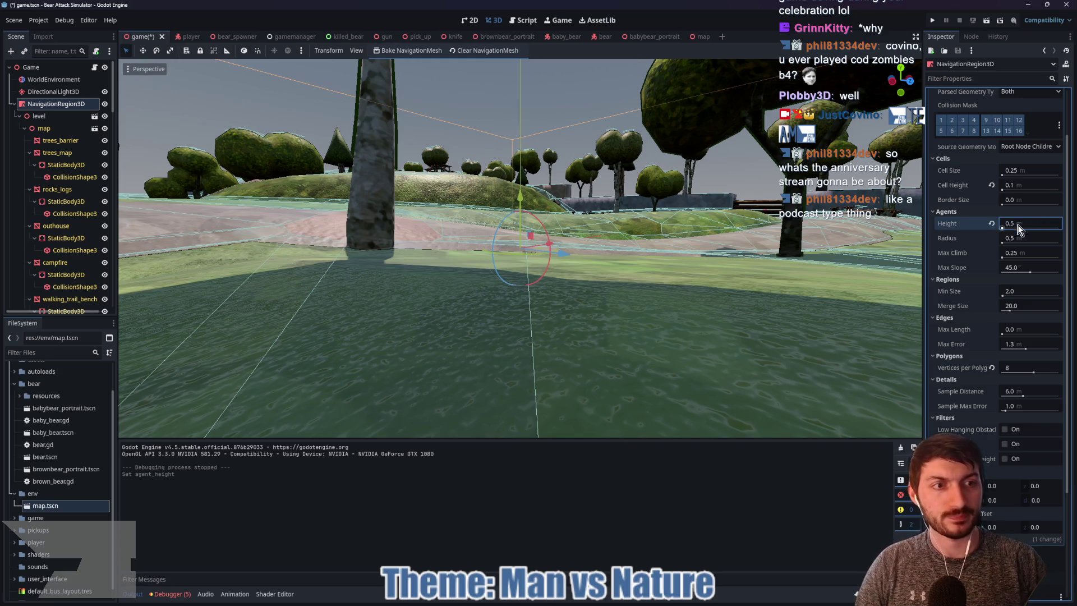
mouse_move(974, 252)
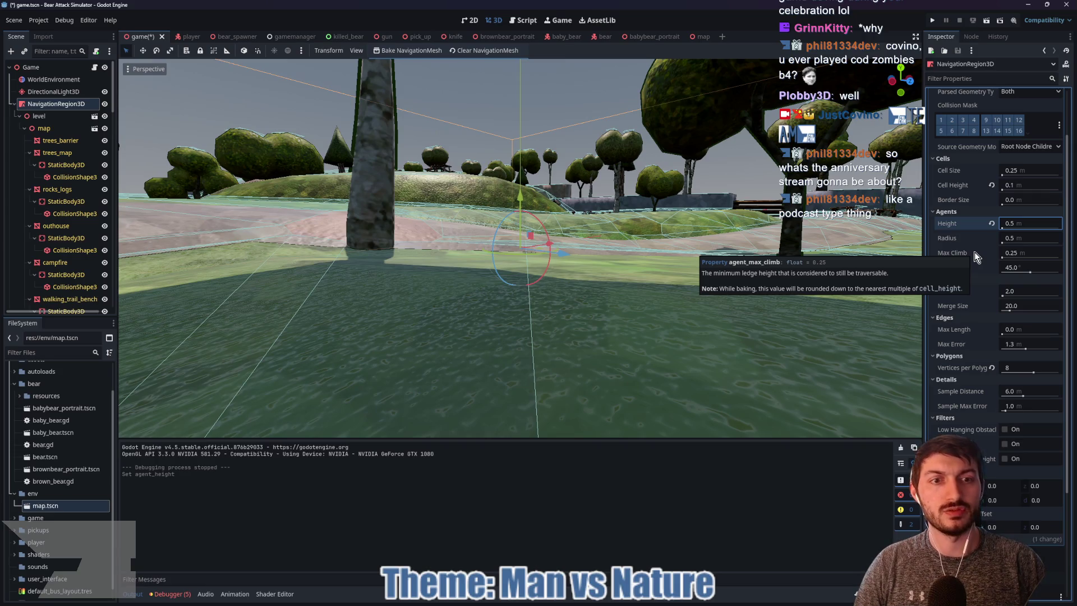
click(1035, 253)
text(0.5)
key(Return)
click(399, 53)
Orbit over the hill toward the picnic tables and cabin to check the rebaked navmesh
mouse_move(532, 214)
mouse_down()
mouse_move(526, 231)
mouse_move(628, 243)
mouse_move(661, 270)
mouse_move(432, 297)
mouse_move(458, 292)
mouse_up()
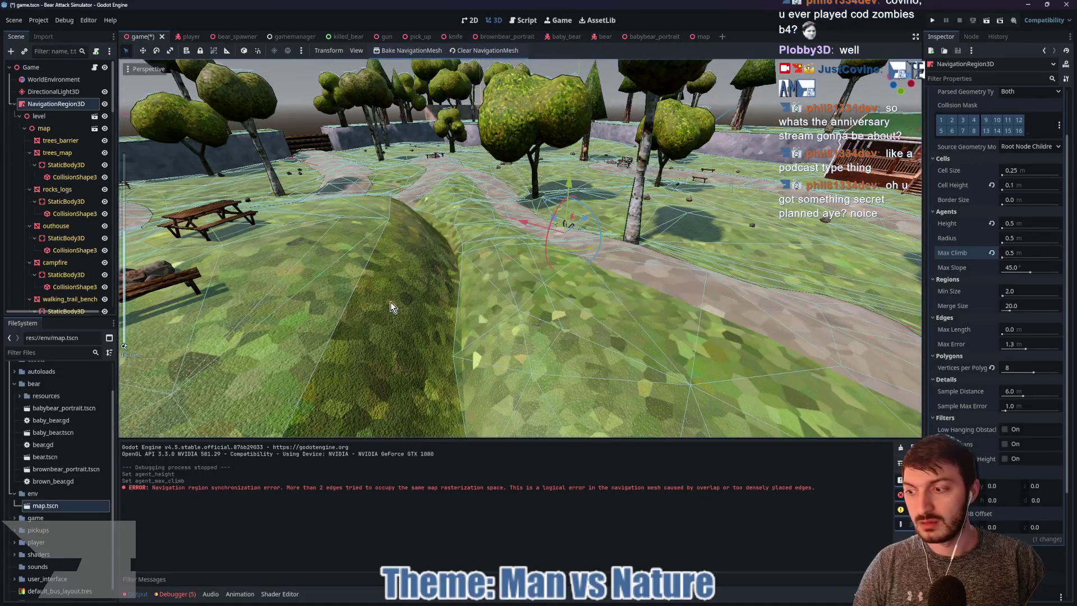
drag(392, 302, 462, 288)
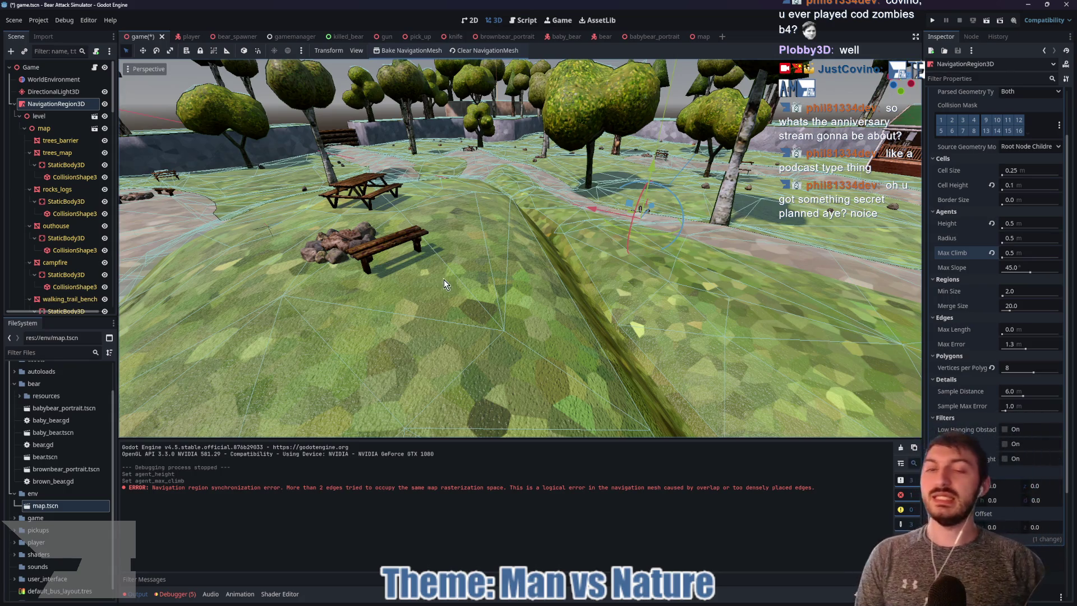
mouse_move(453, 271)
mouse_down()
mouse_move(696, 270)
mouse_move(493, 278)
mouse_move(593, 286)
mouse_move(624, 258)
mouse_move(517, 240)
mouse_move(587, 267)
mouse_move(480, 255)
mouse_move(620, 264)
mouse_move(612, 266)
mouse_up()
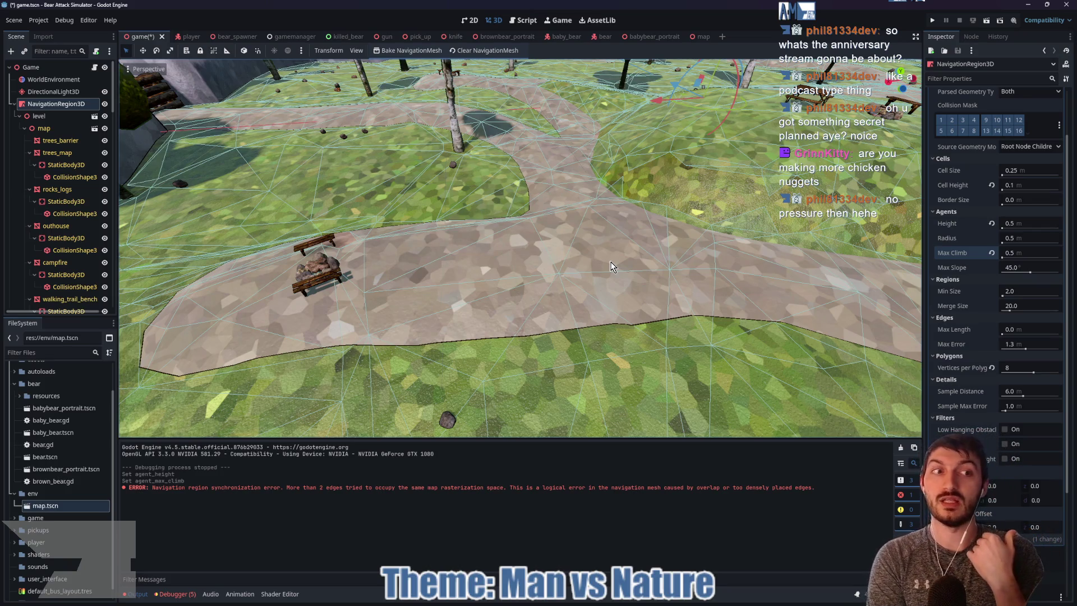
Orbit and zoom around the campfire, benches and grassy slope to survey the rebaked navmesh
mouse_move(612, 267)
mouse_down()
mouse_move(523, 191)
mouse_move(604, 170)
mouse_move(412, 218)
mouse_move(554, 240)
mouse_move(442, 226)
mouse_move(493, 247)
mouse_move(530, 238)
mouse_move(609, 258)
mouse_move(687, 214)
mouse_move(491, 248)
mouse_move(483, 238)
mouse_move(567, 238)
mouse_up()
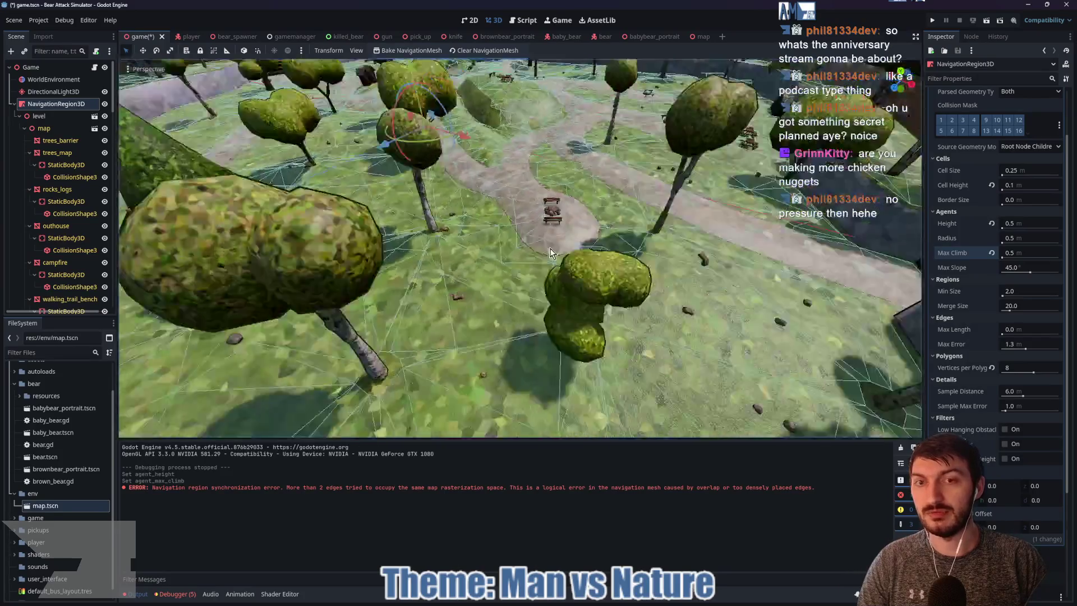
scroll(537, 246, down, 5)
scroll(455, 251, up, 5)
scroll(520, 226, down, 3)
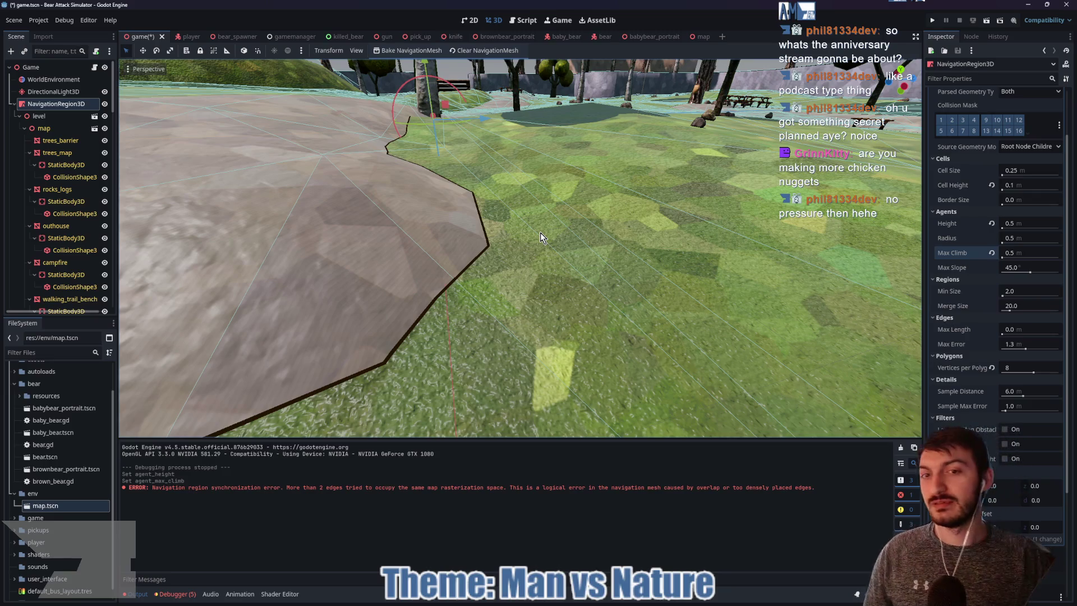
drag(537, 236, 511, 217)
mouse_move(352, 231)
mouse_down()
mouse_move(523, 262)
mouse_move(558, 239)
mouse_move(460, 255)
mouse_move(557, 258)
mouse_move(598, 280)
mouse_up()
mouse_move(514, 258)
mouse_down()
mouse_move(617, 250)
mouse_move(618, 236)
mouse_move(459, 232)
mouse_move(840, 206)
mouse_up()
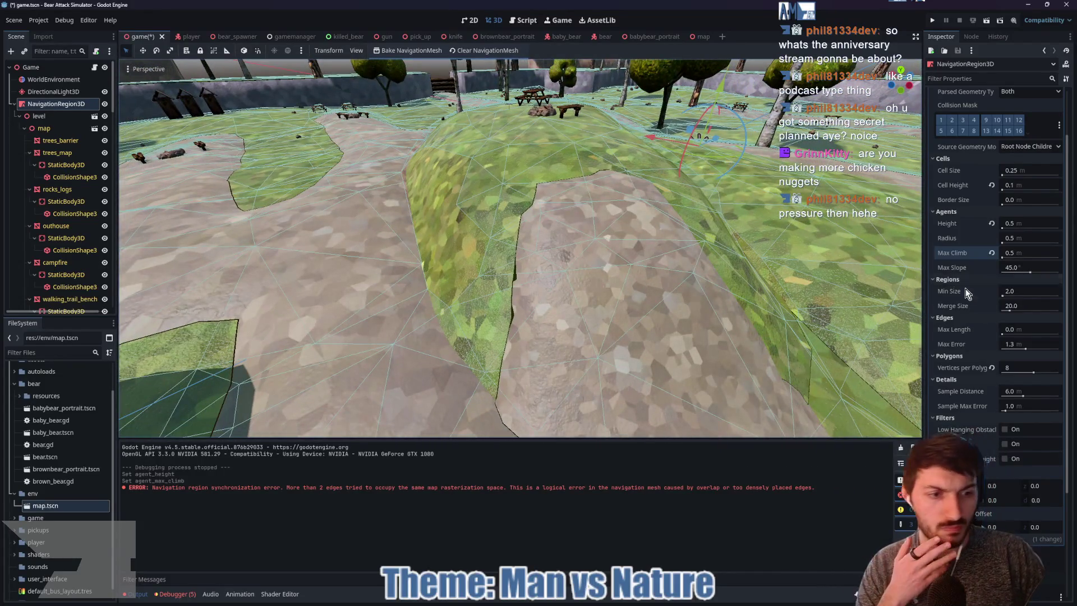
scroll(954, 328, down, 3)
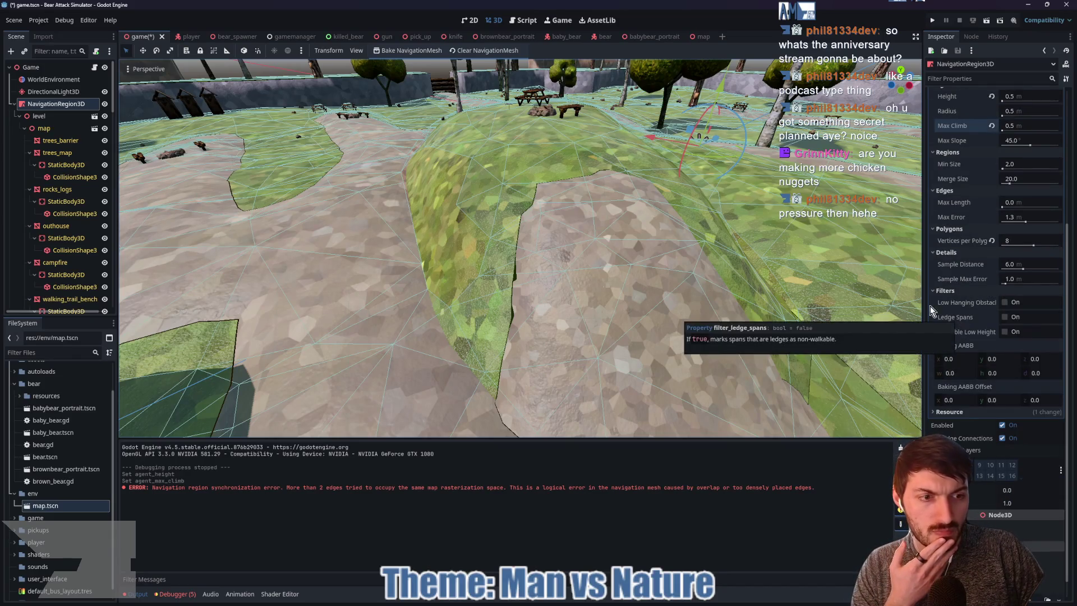
scroll(614, 269, down, 10)
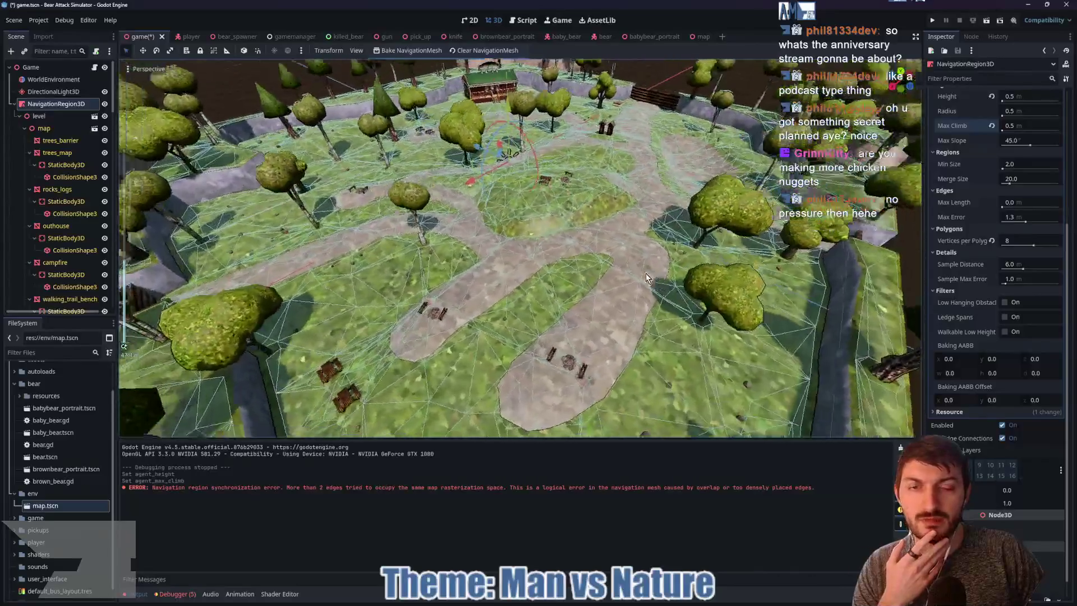
mouse_move(645, 273)
mouse_down()
mouse_move(467, 261)
mouse_move(542, 264)
mouse_up()
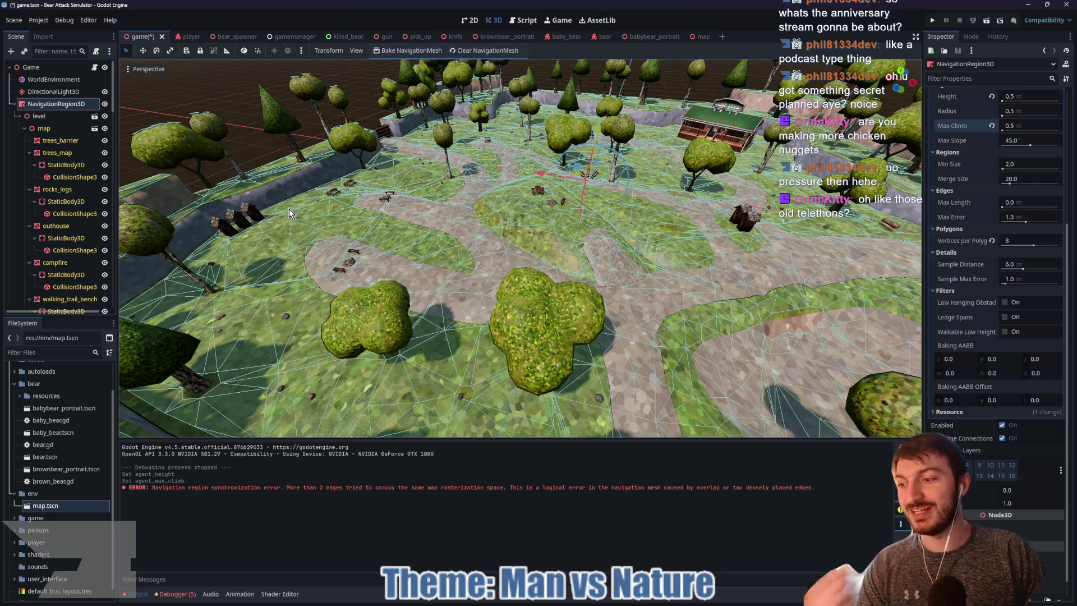
Select DirectionalLight3D in the Scene tree and orbit the view toward the hills
click(53, 91)
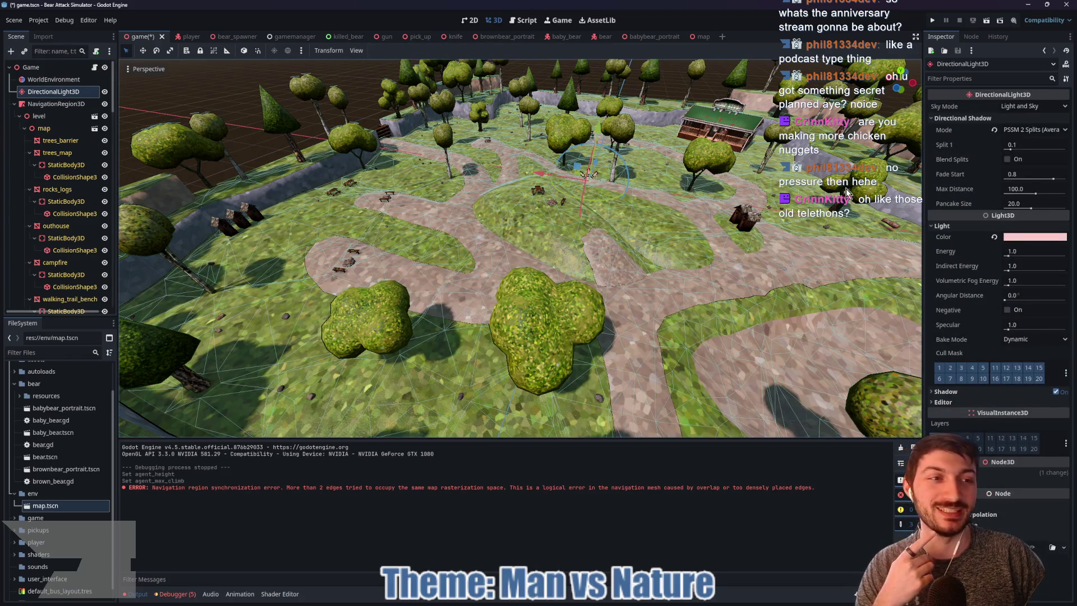
drag(758, 252, 701, 258)
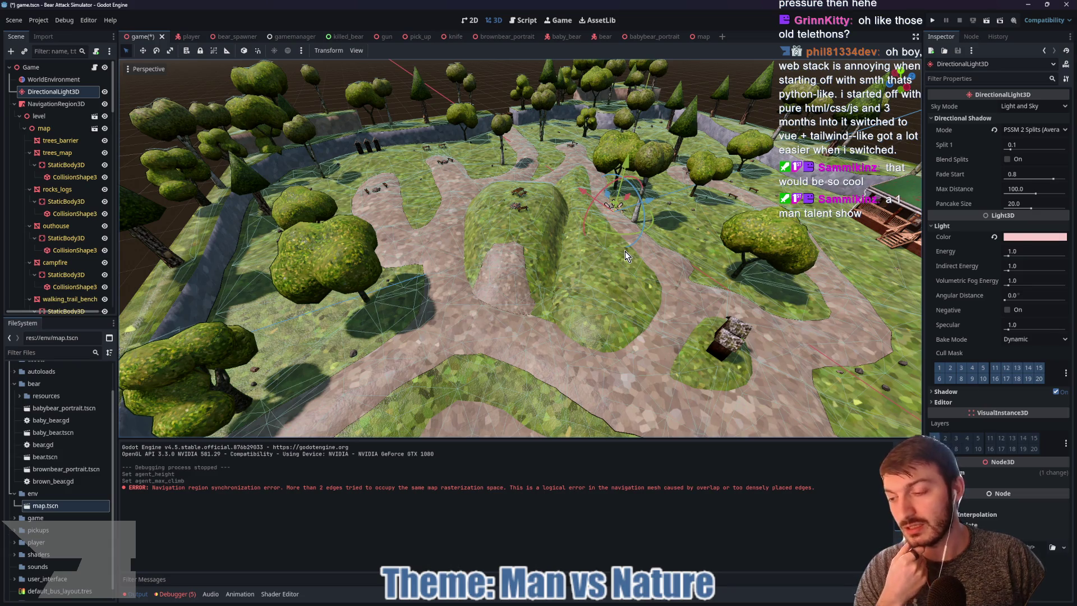
drag(568, 277, 534, 262)
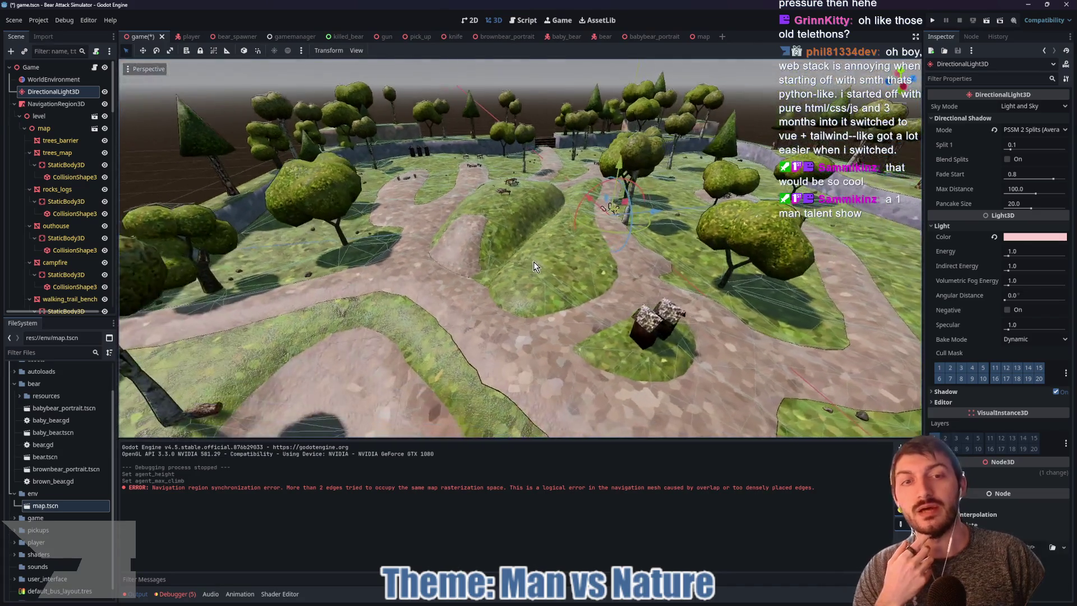
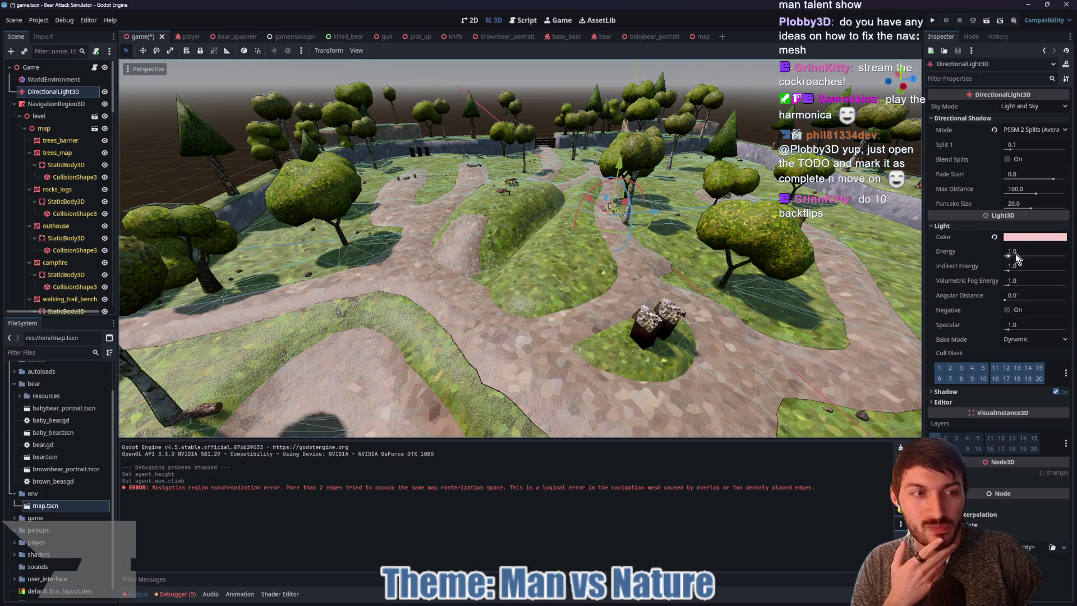
Orbit to a top-down map view, select WorldEnvironment, and switch to the web browser
mouse_move(698, 299)
mouse_down()
mouse_move(827, 294)
mouse_move(731, 305)
mouse_move(672, 258)
mouse_move(730, 279)
mouse_move(793, 253)
mouse_move(765, 272)
mouse_up()
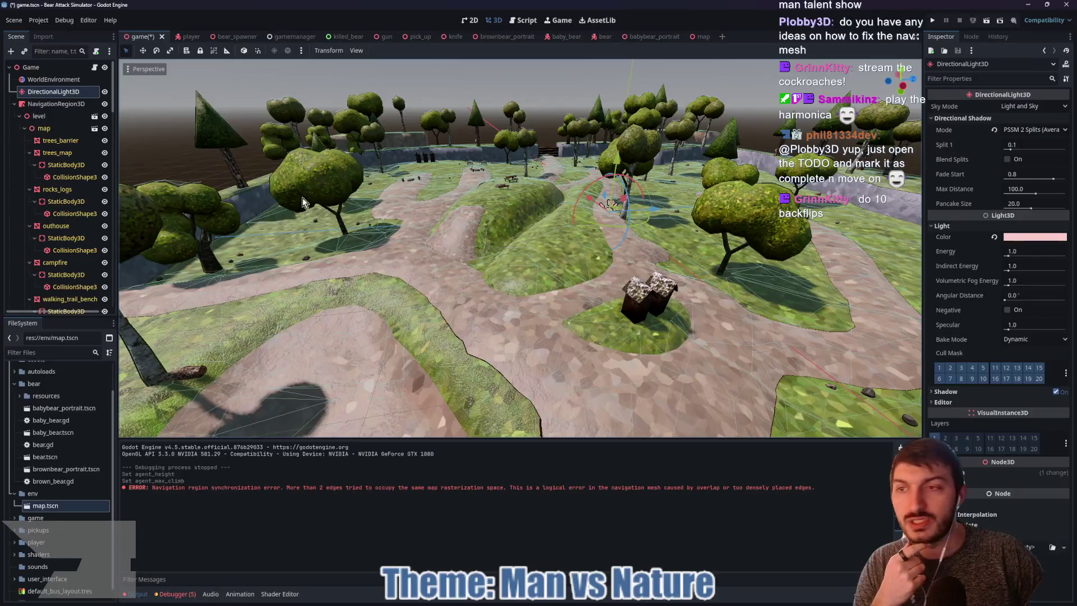
click(54, 79)
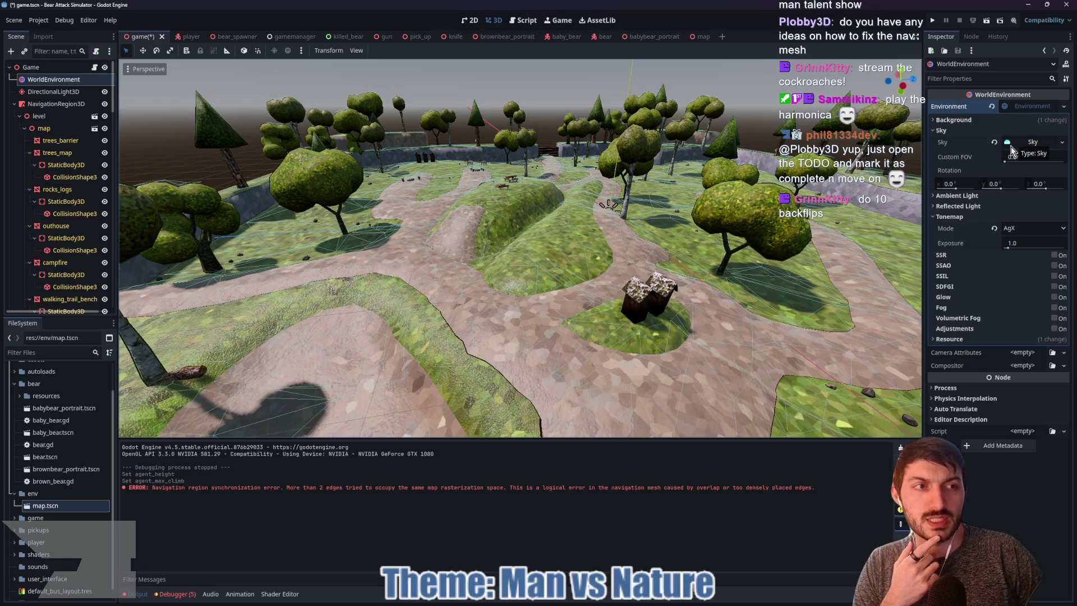
click(612, 599)
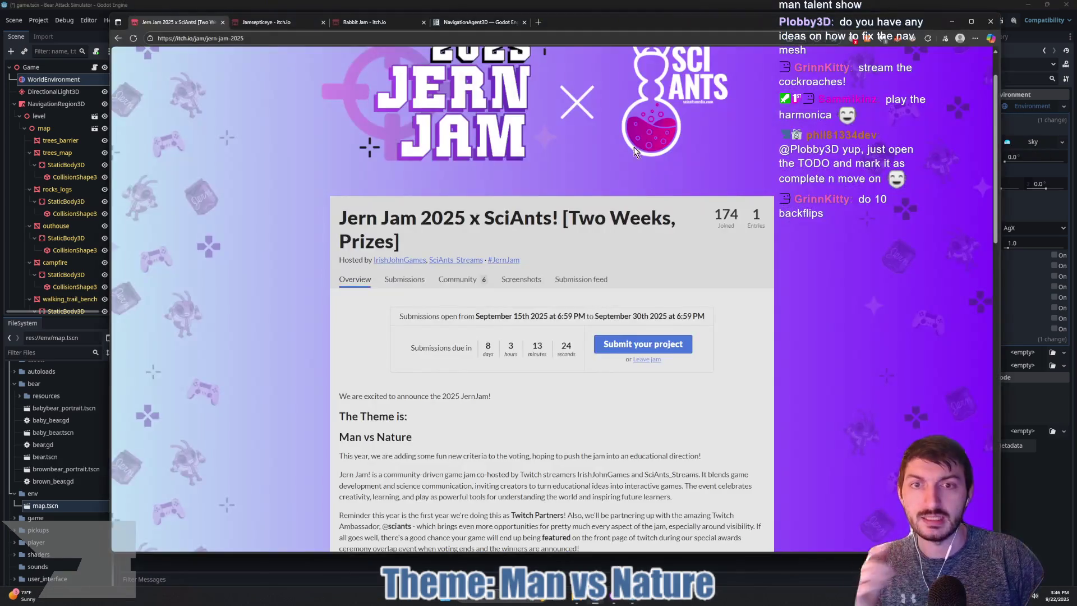
From the NavigationAgent3D docs tab, search the web for 'godot sky material'
click(496, 23)
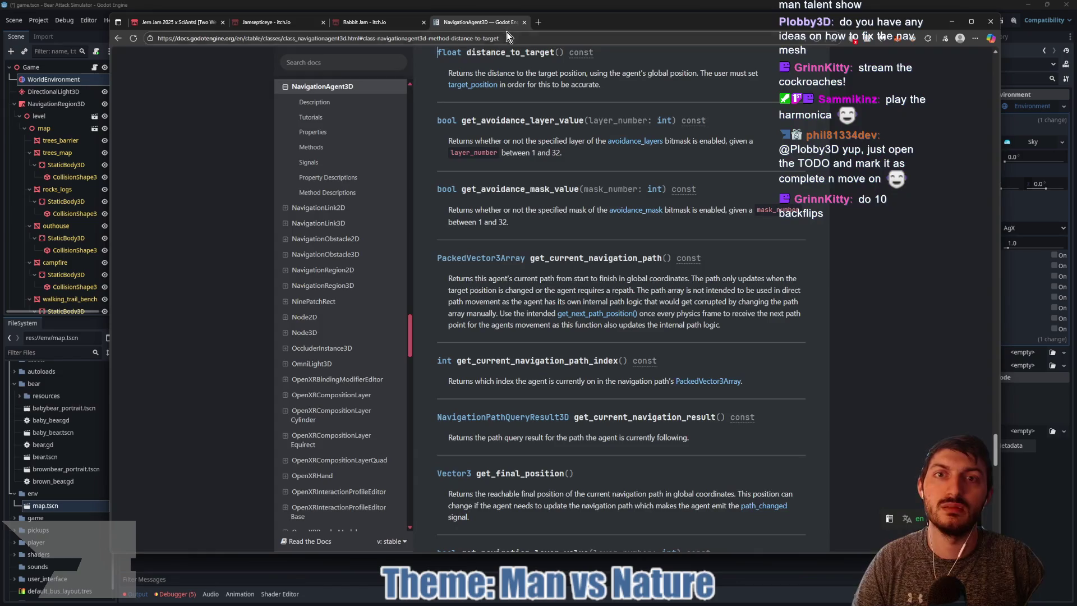
click(507, 37)
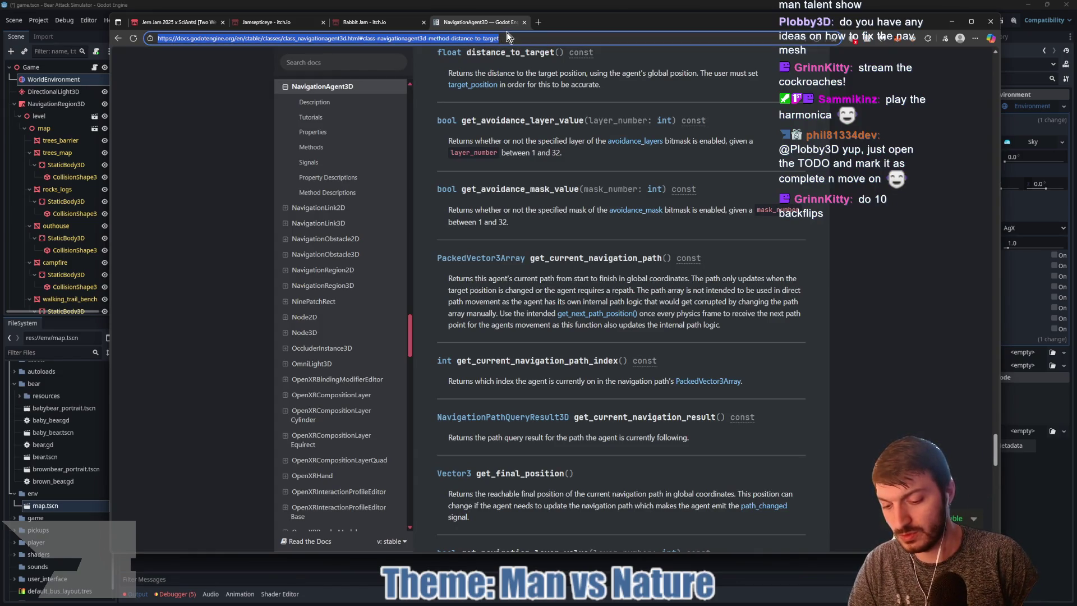
text(godot sky material)
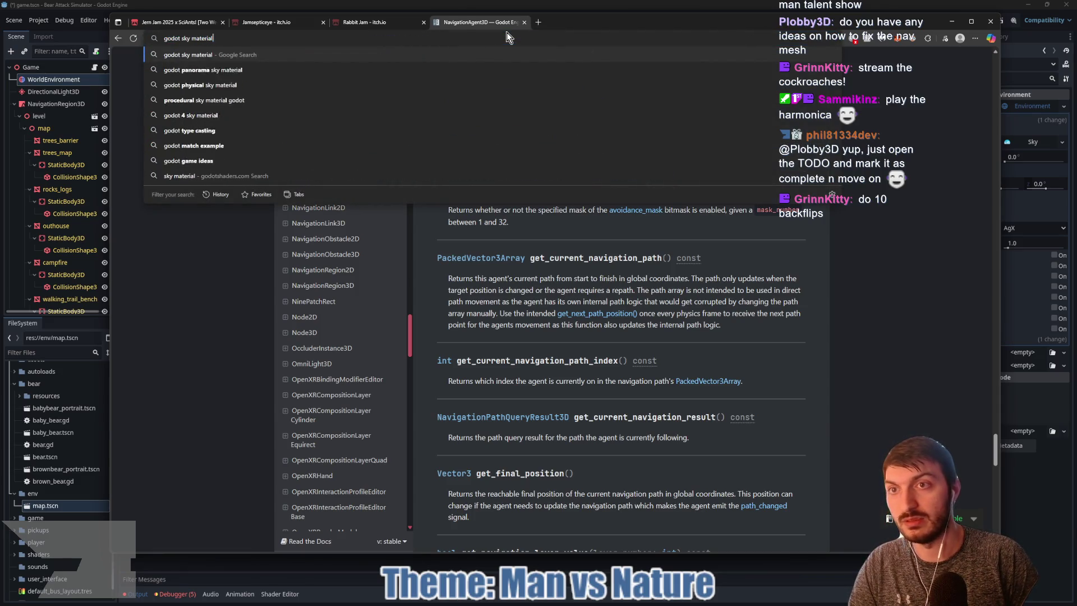
key(Return)
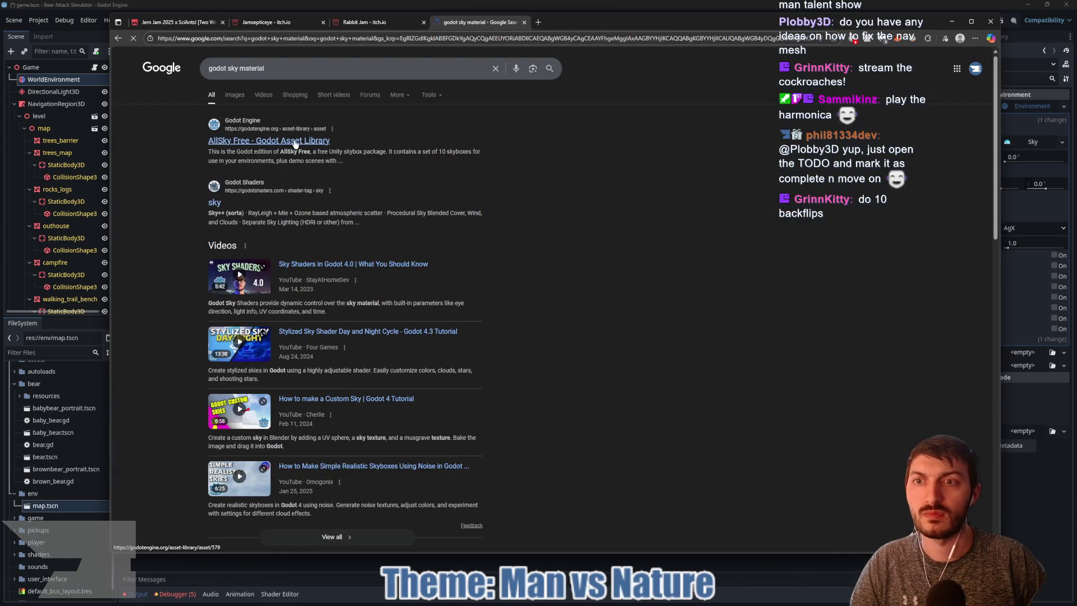
Scroll through the godotshaders.com sky shader cards, then go back to the Godot editor
click(212, 205)
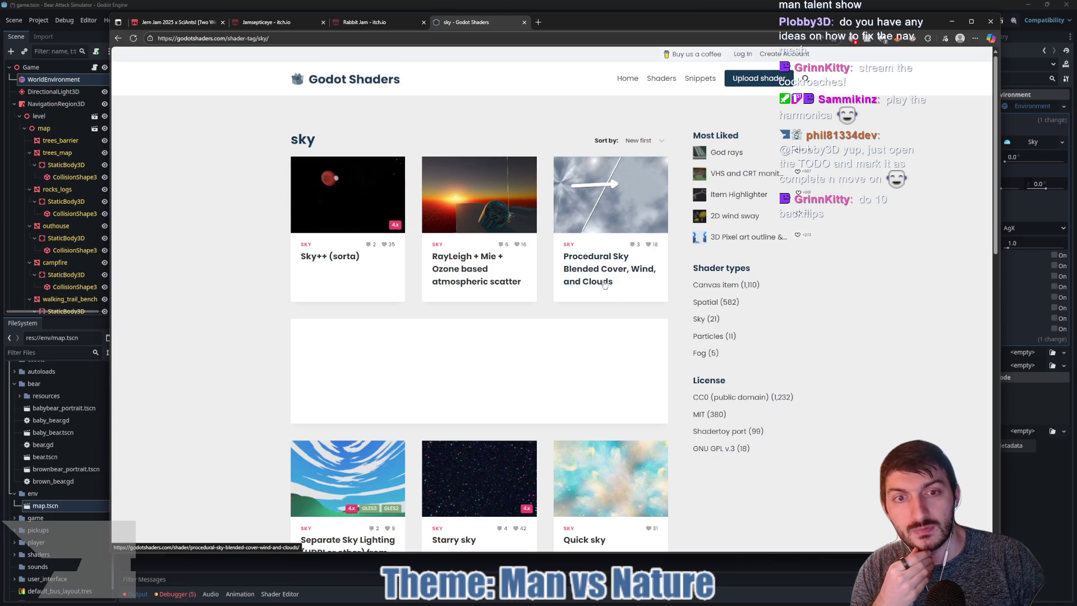
scroll(599, 278, down, 6)
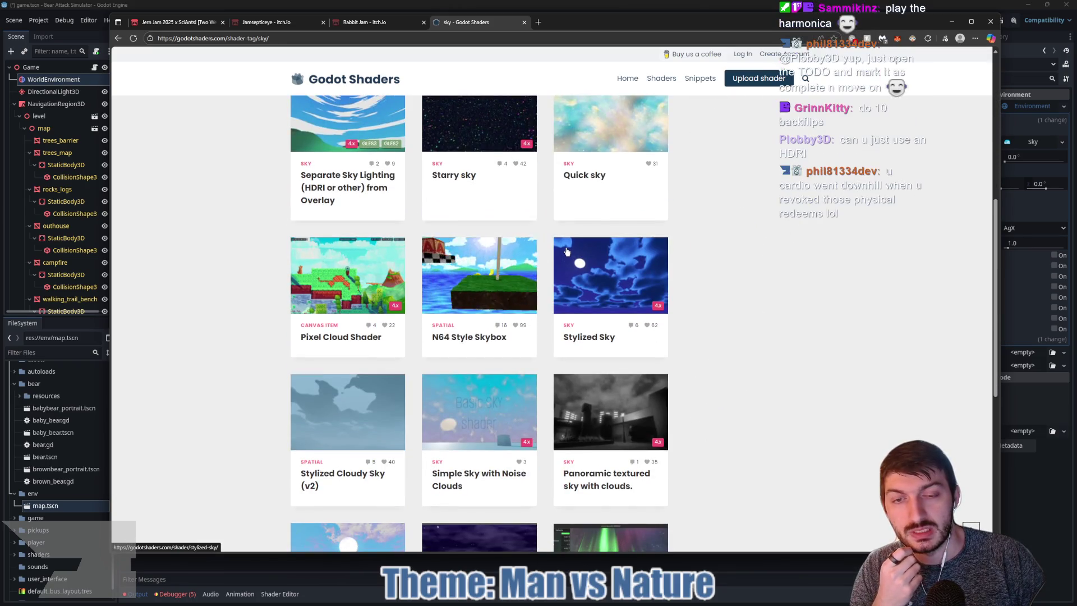
scroll(567, 253, down, 2)
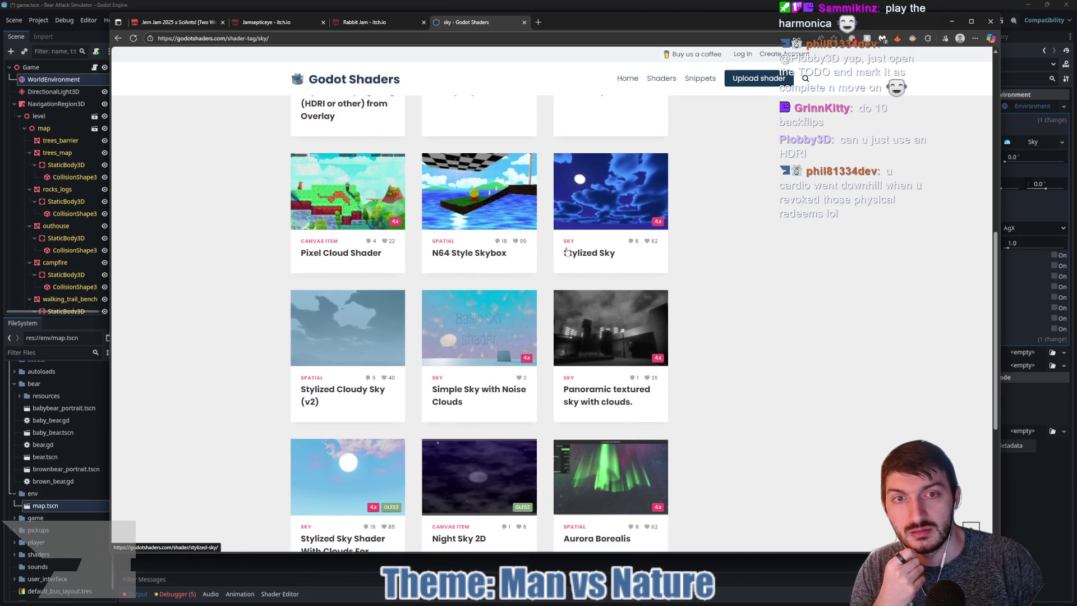
scroll(572, 257, down, 2)
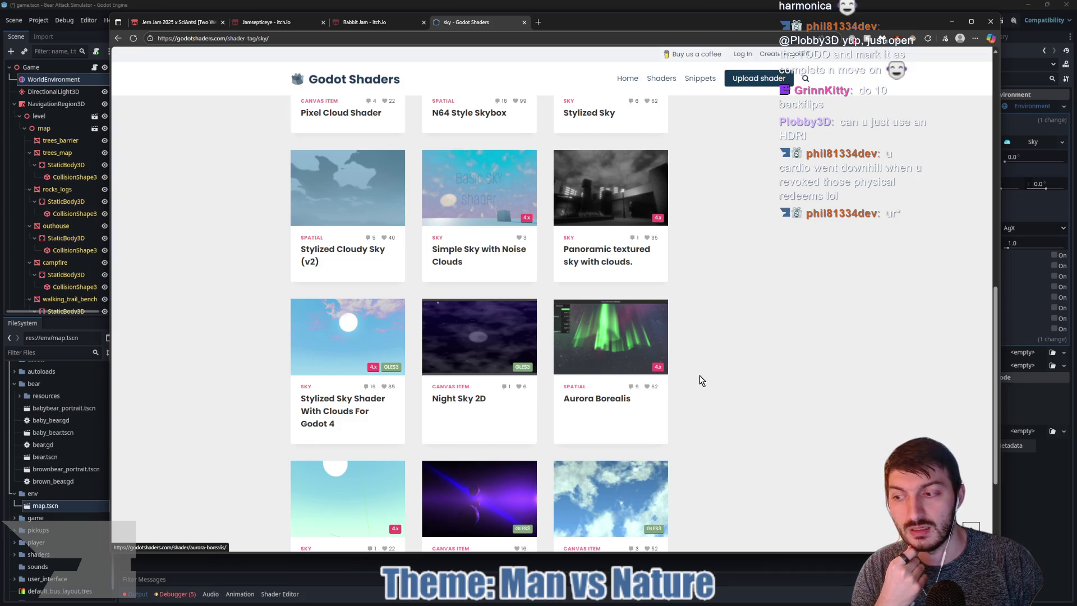
click(1023, 466)
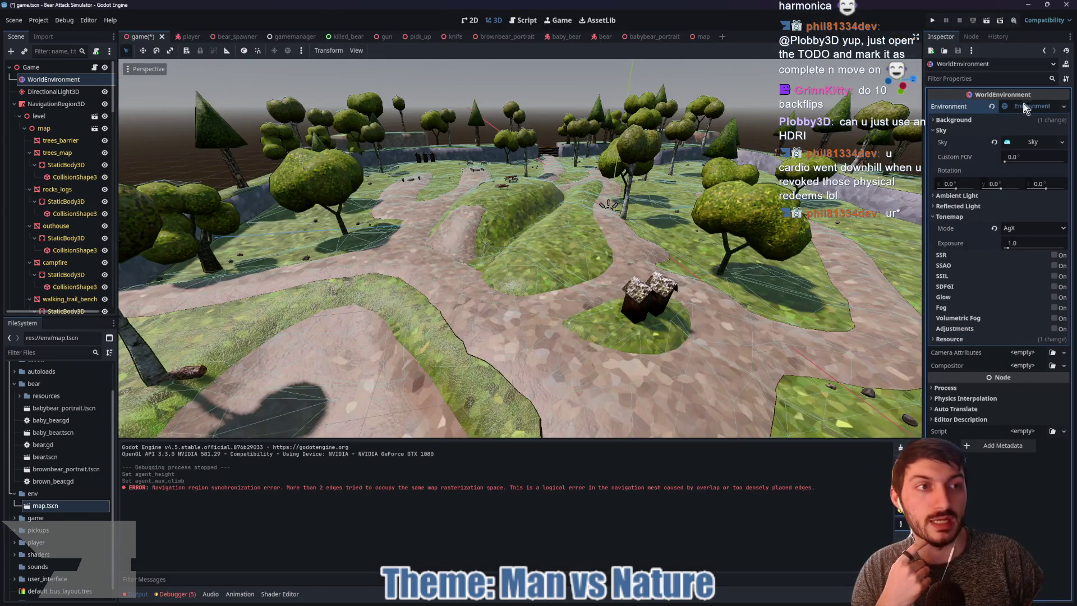
Replace the Sky's procedural sky material with a new PanoramaSkyMaterial
click(1023, 141)
click(1024, 155)
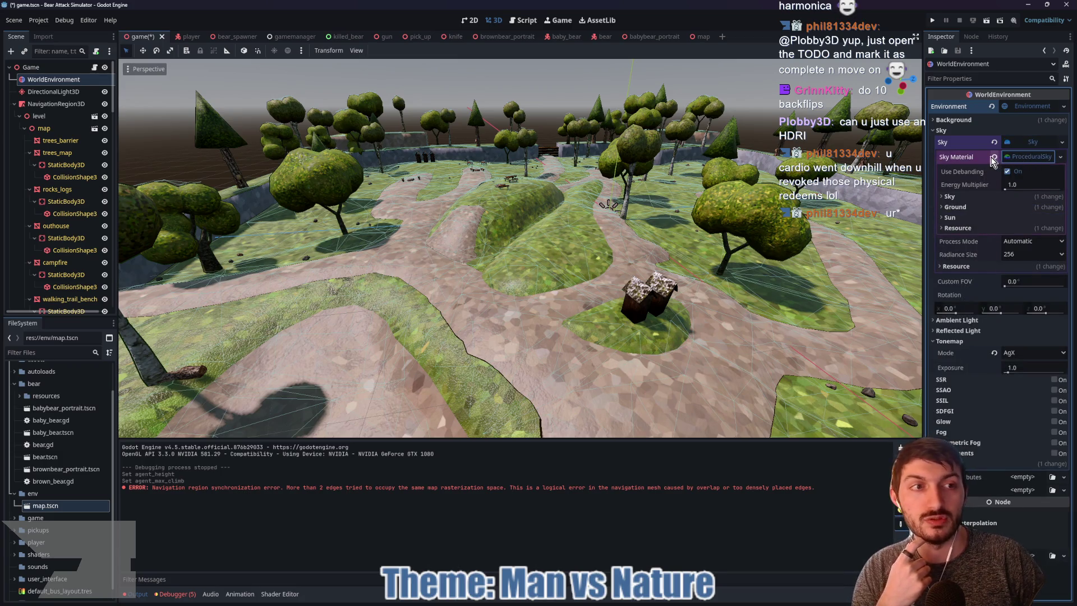
click(993, 157)
click(1014, 160)
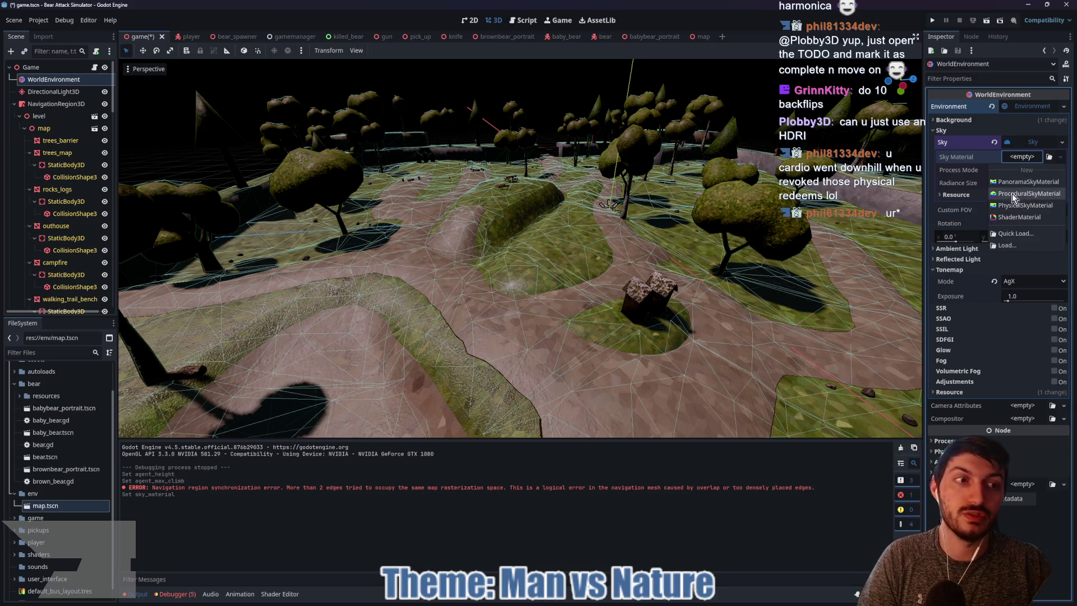
click(1007, 185)
Try icon.svg as the panorama texture, then clear the Panorama slot again
click(1019, 172)
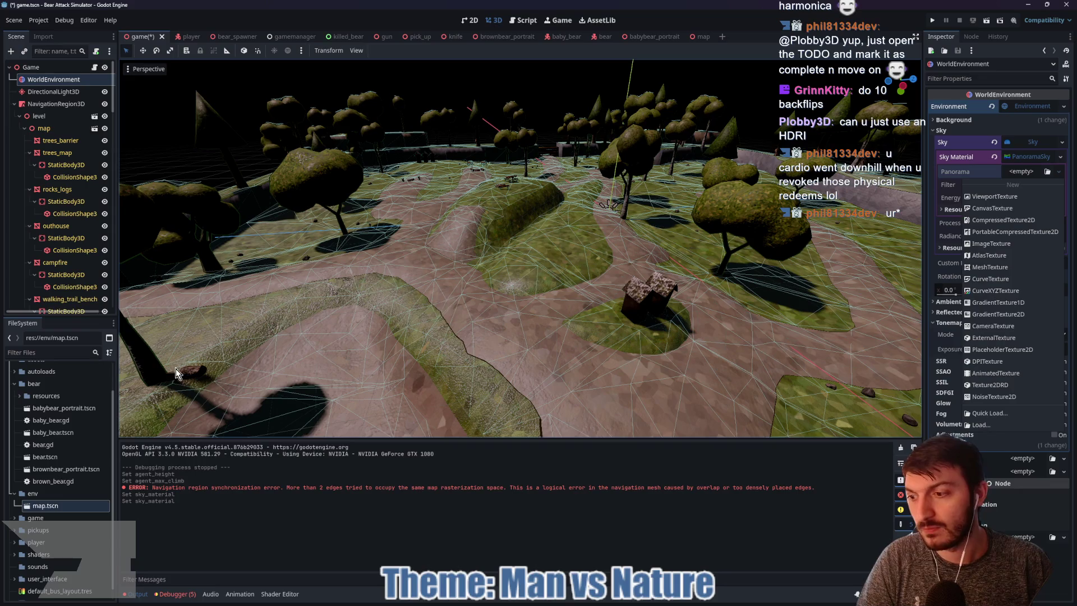
scroll(90, 448, down, 1)
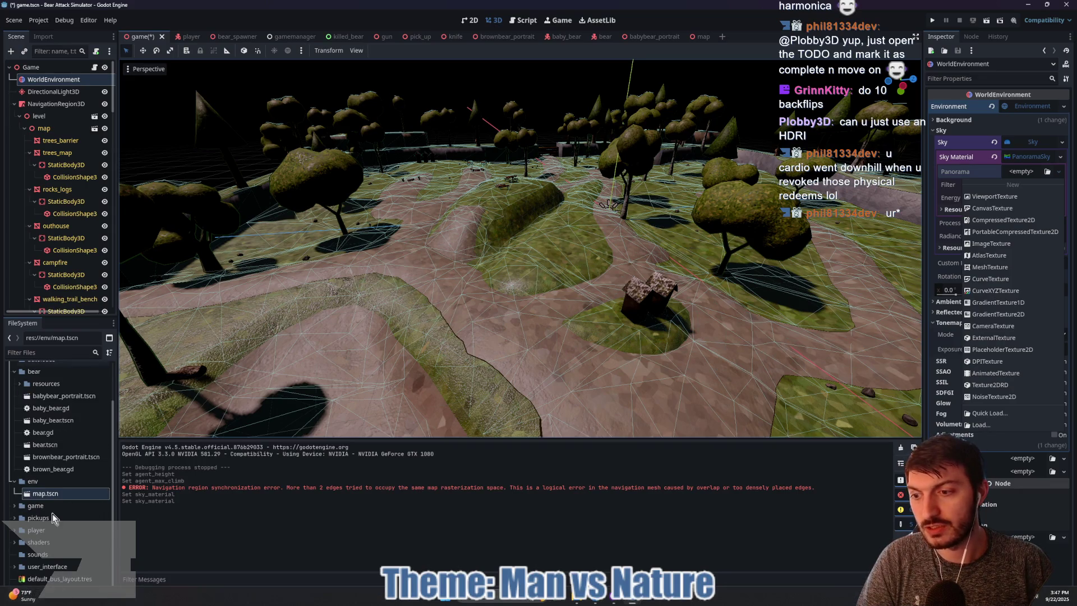
click(44, 595)
mouse_move(44, 594)
mouse_down()
mouse_move(217, 558)
mouse_move(617, 314)
mouse_move(1019, 175)
mouse_up()
scroll(482, 230, down, 6)
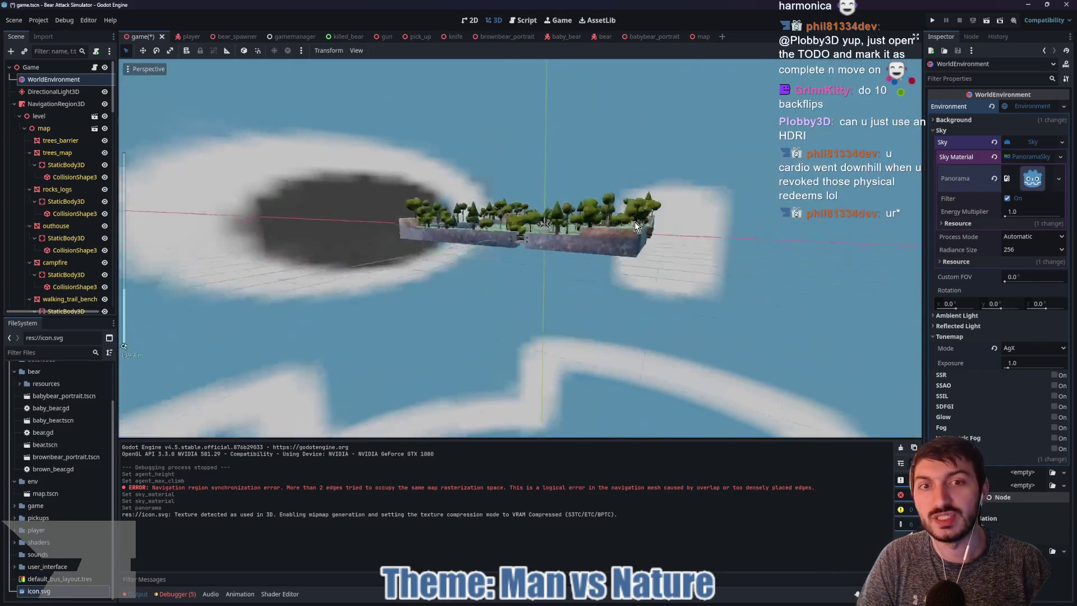
mouse_move(634, 221)
mouse_down()
mouse_move(685, 157)
mouse_move(746, 108)
mouse_move(637, 103)
mouse_move(614, 78)
mouse_move(614, 241)
mouse_move(636, 231)
mouse_move(601, 233)
mouse_up()
scroll(614, 241, up, 8)
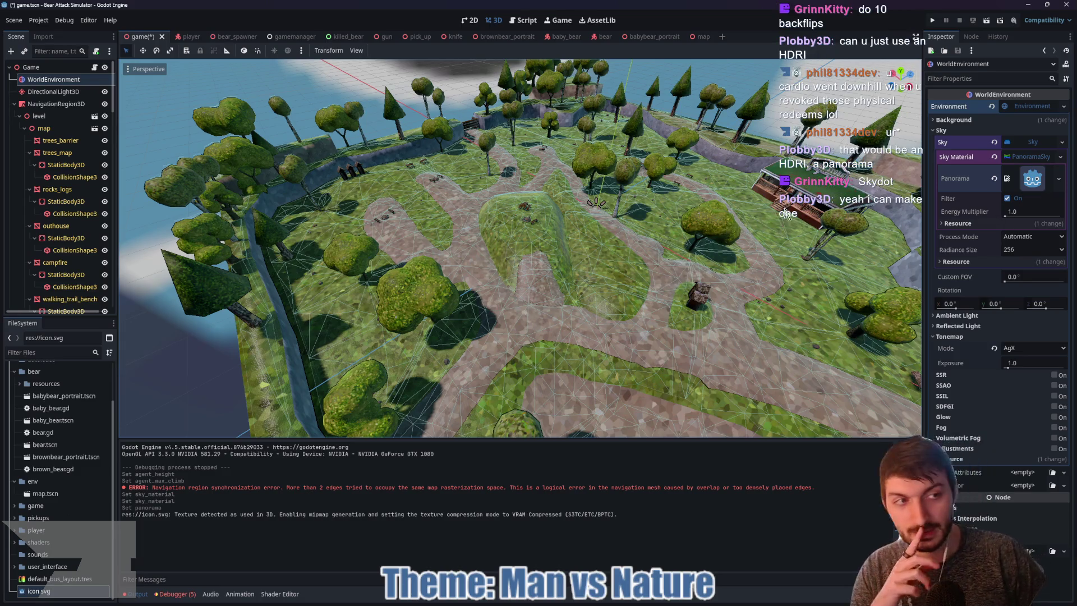
click(993, 178)
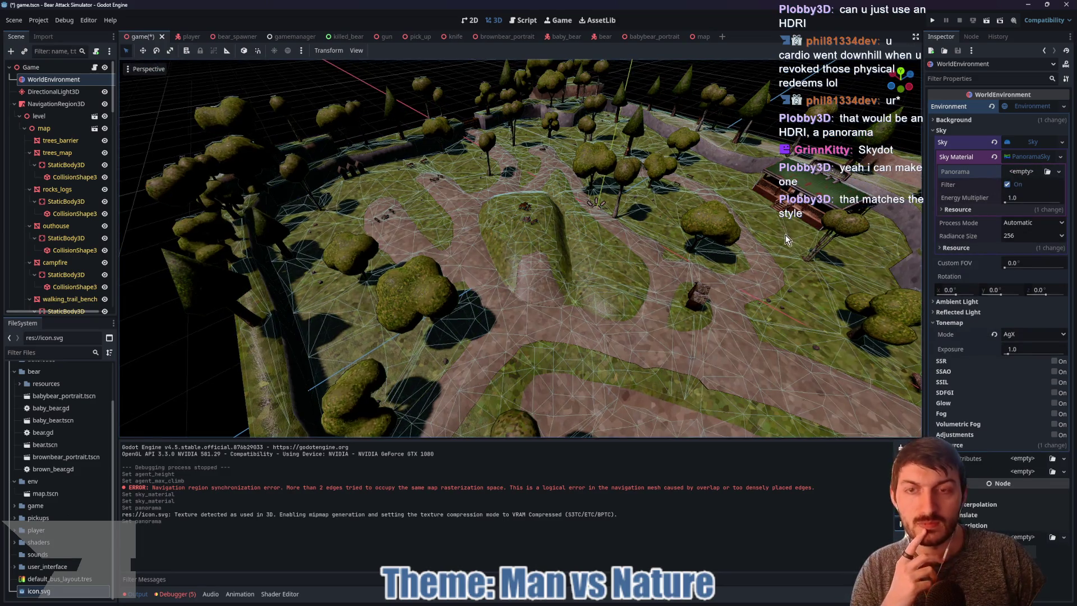
scroll(785, 235, up, 3)
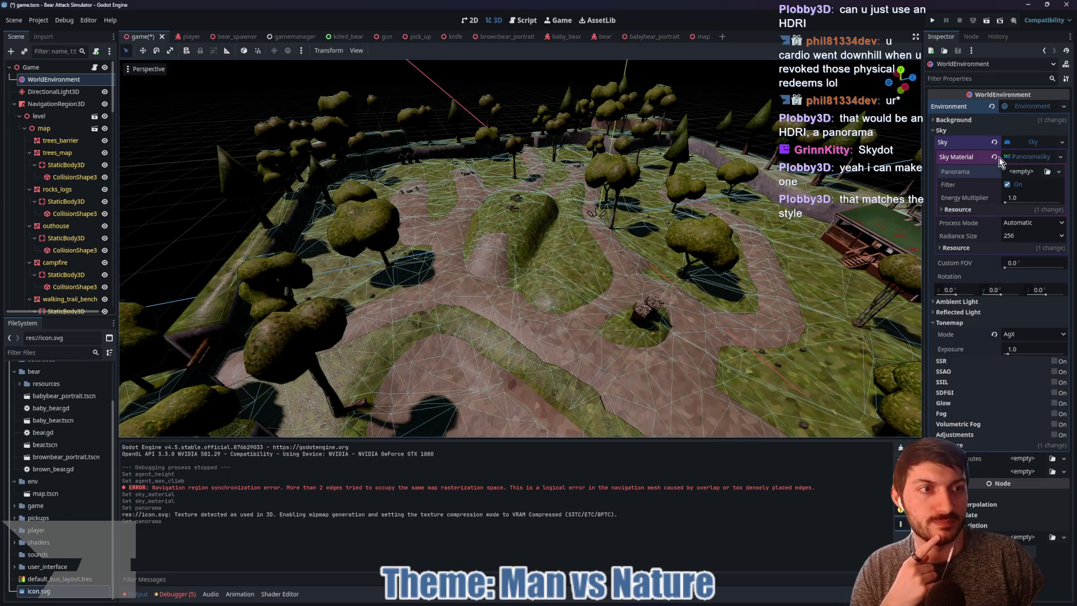
click(1017, 158)
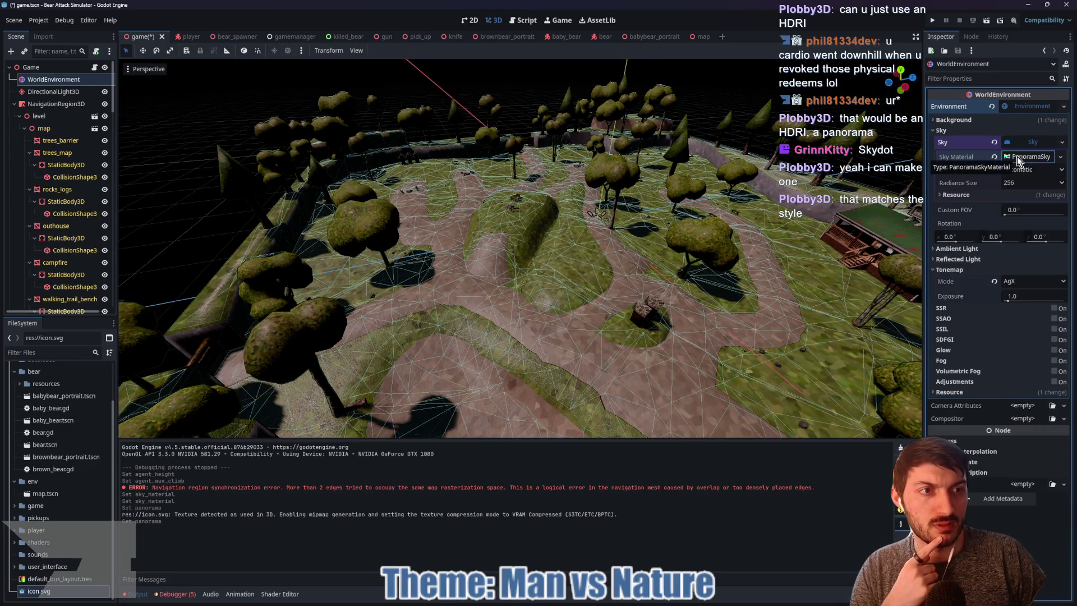
Set Panorama to a seamless, 3D-space NoiseTexture2D using FastNoiseLite at frequency 0.0341
click(1017, 173)
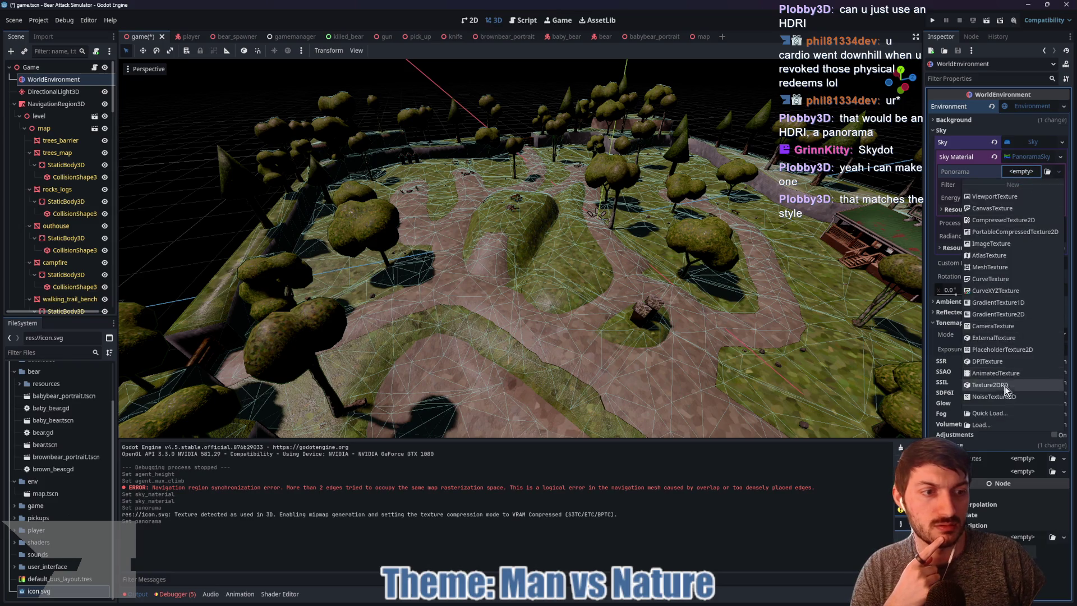
click(1041, 262)
click(1019, 173)
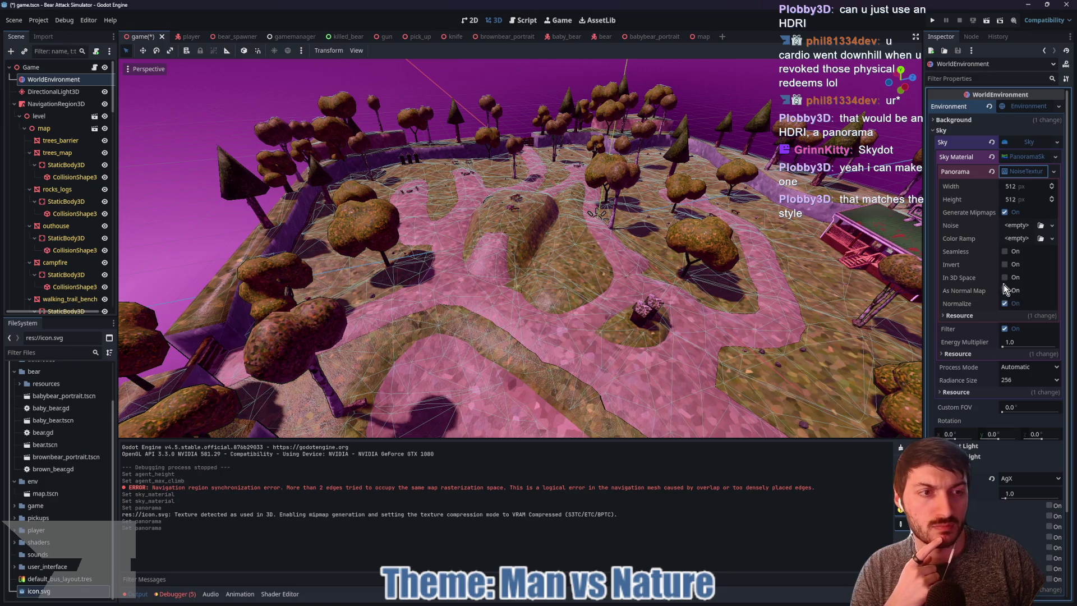
click(1005, 277)
click(1005, 251)
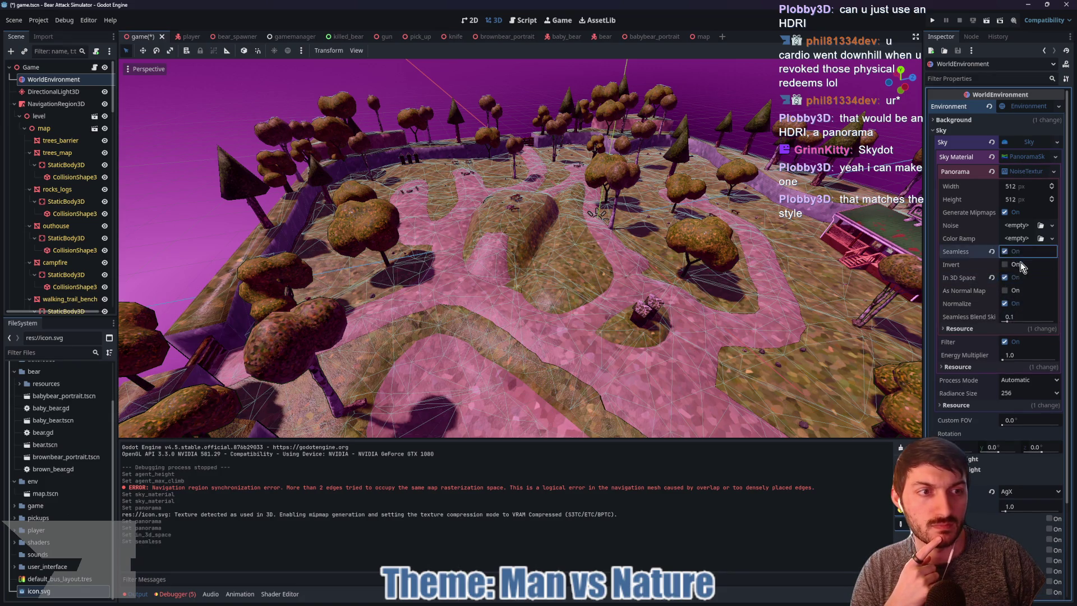
click(1017, 225)
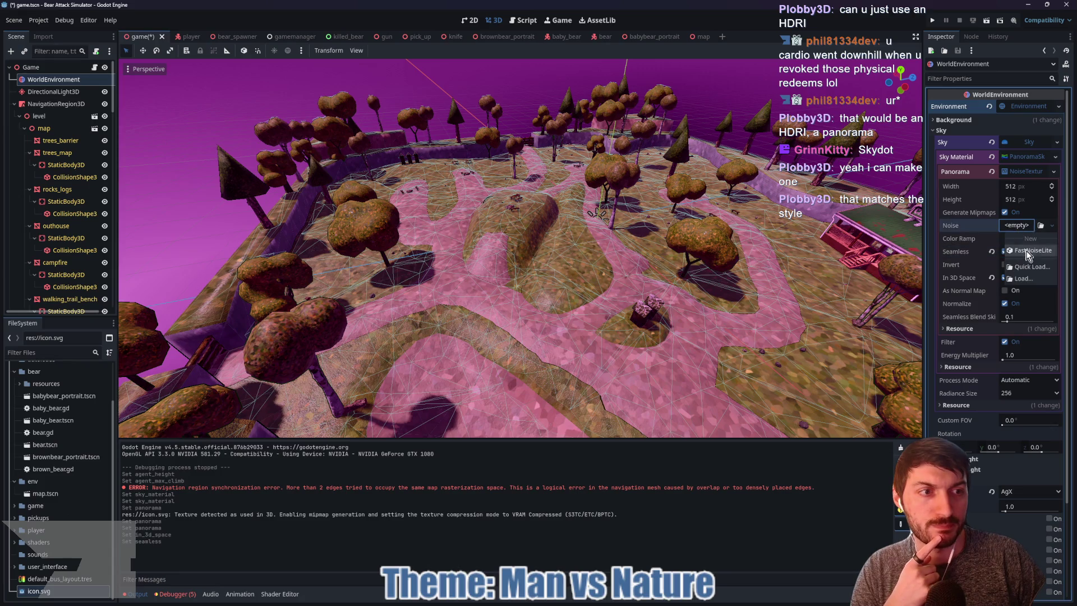
click(1020, 245)
click(1017, 226)
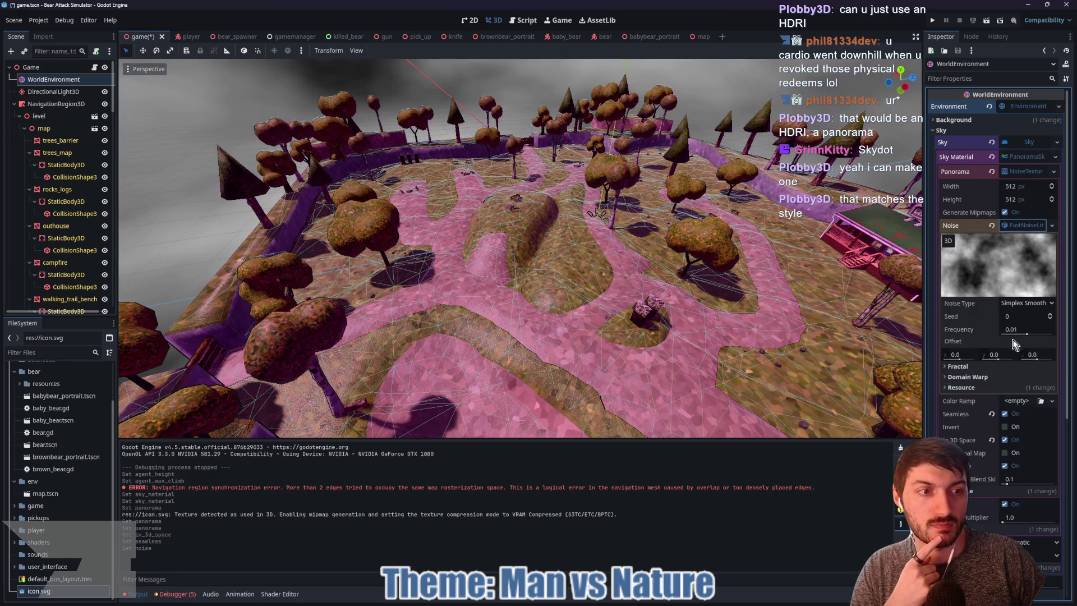
drag(1028, 337, 1033, 337)
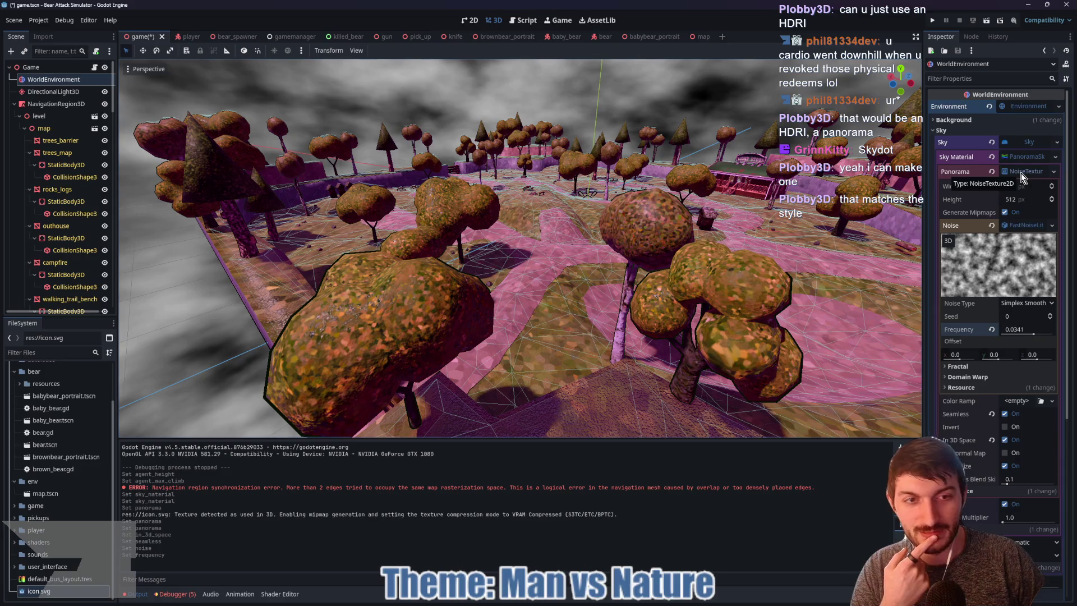
click(1020, 172)
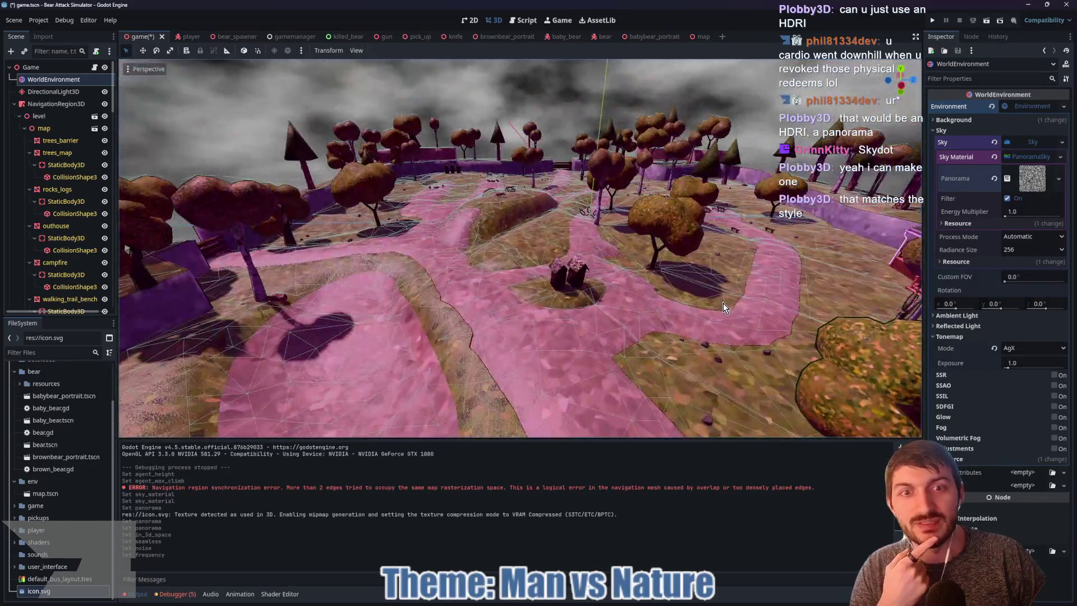
Swap the panorama for a new ProceduralSkyMaterial, fold the Sky section, and show Background settings
click(994, 158)
click(1015, 157)
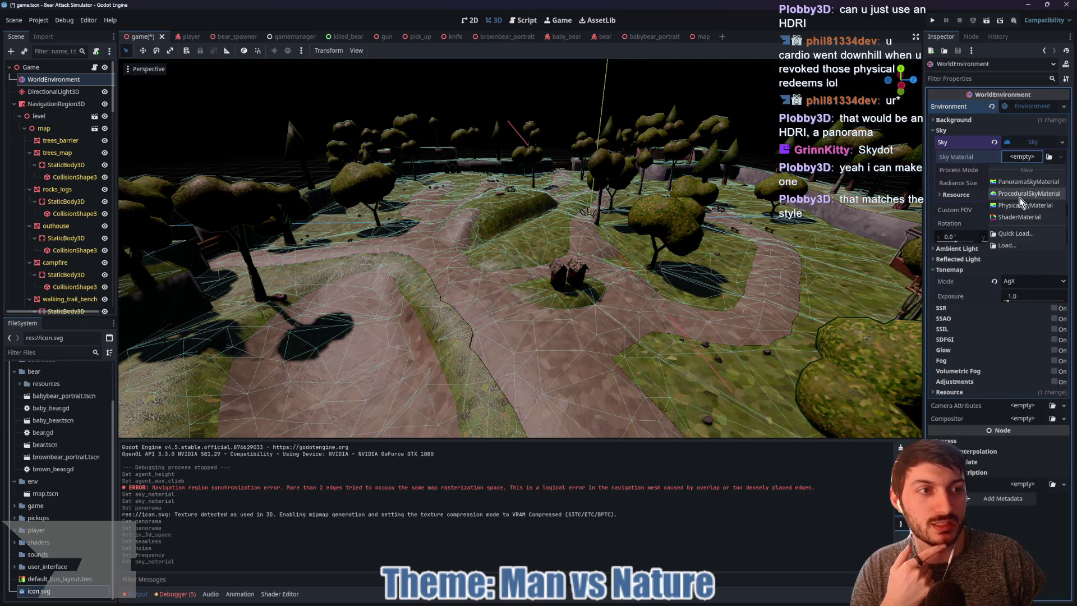
click(1021, 195)
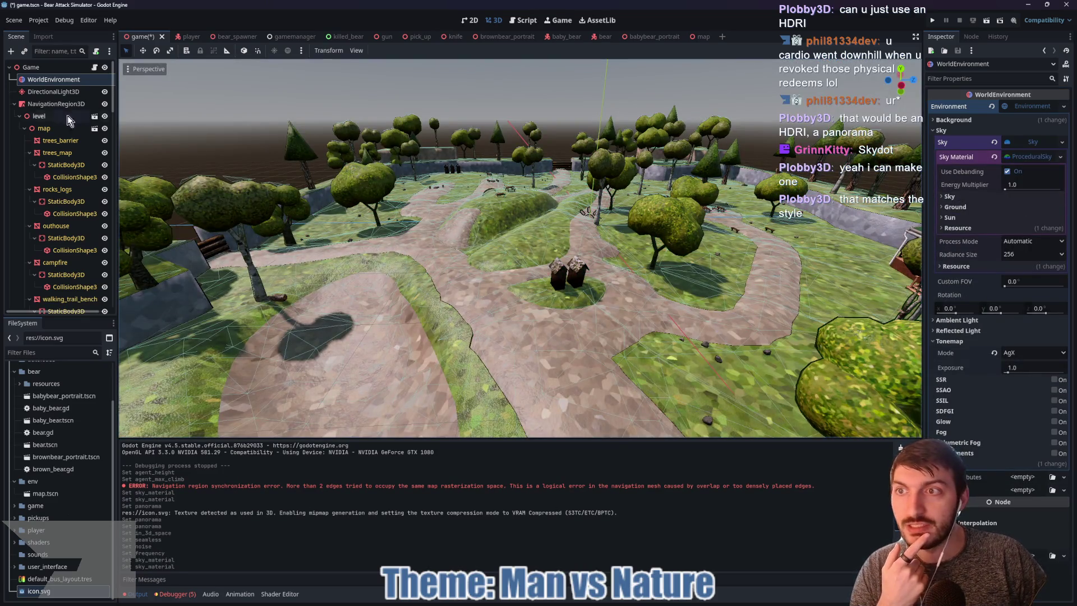
click(1034, 162)
click(1030, 142)
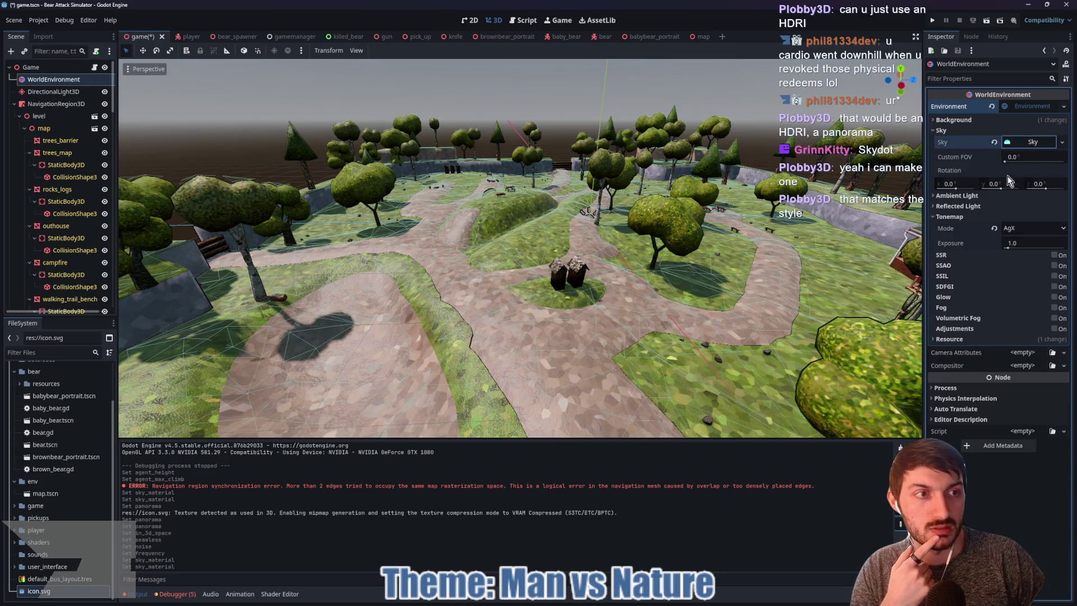
click(973, 120)
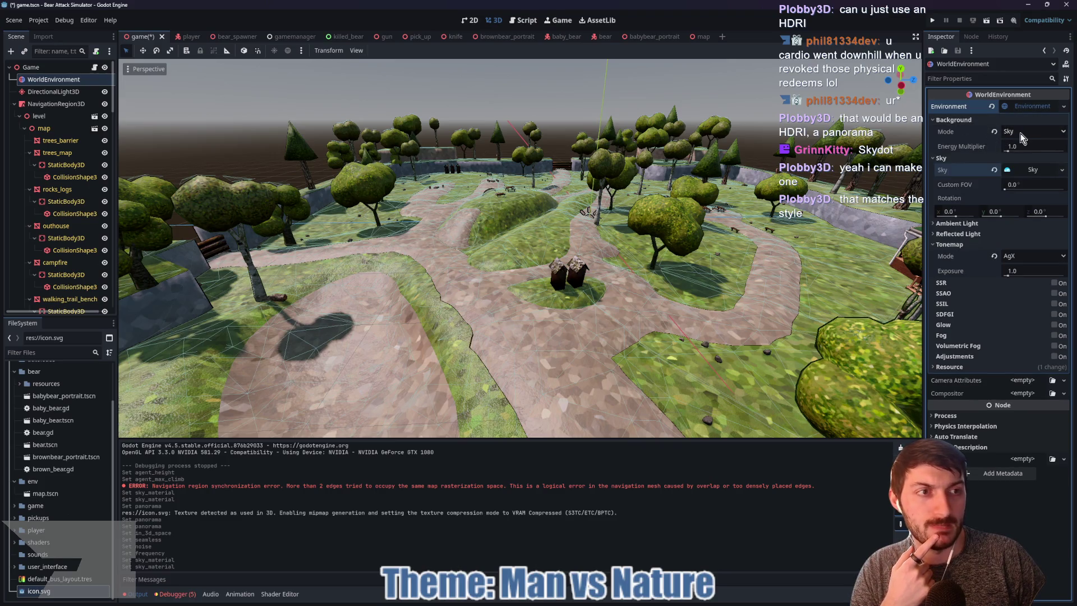
click(963, 157)
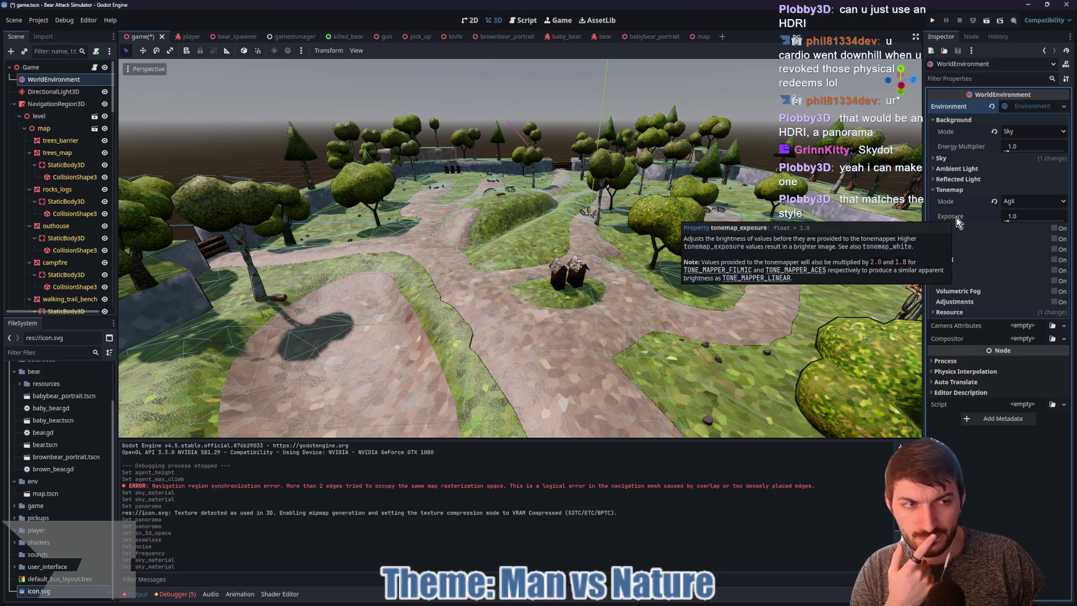
Compare the ACES, Filmic, Reinhard and Linear tonemap modes at exposure 1.0, ending on ACES
drag(1008, 221, 1009, 221)
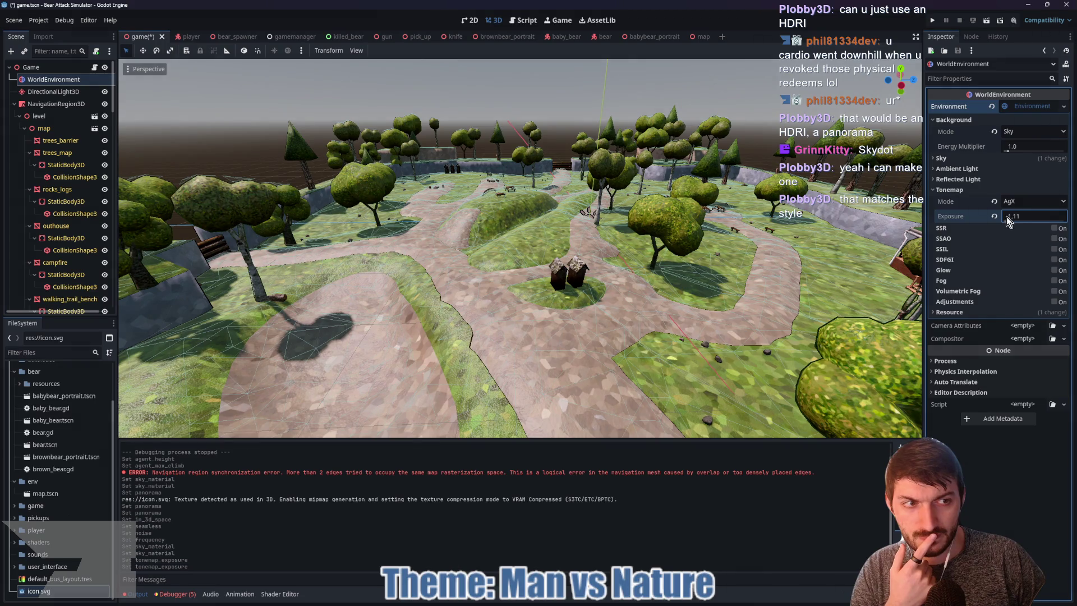
click(993, 217)
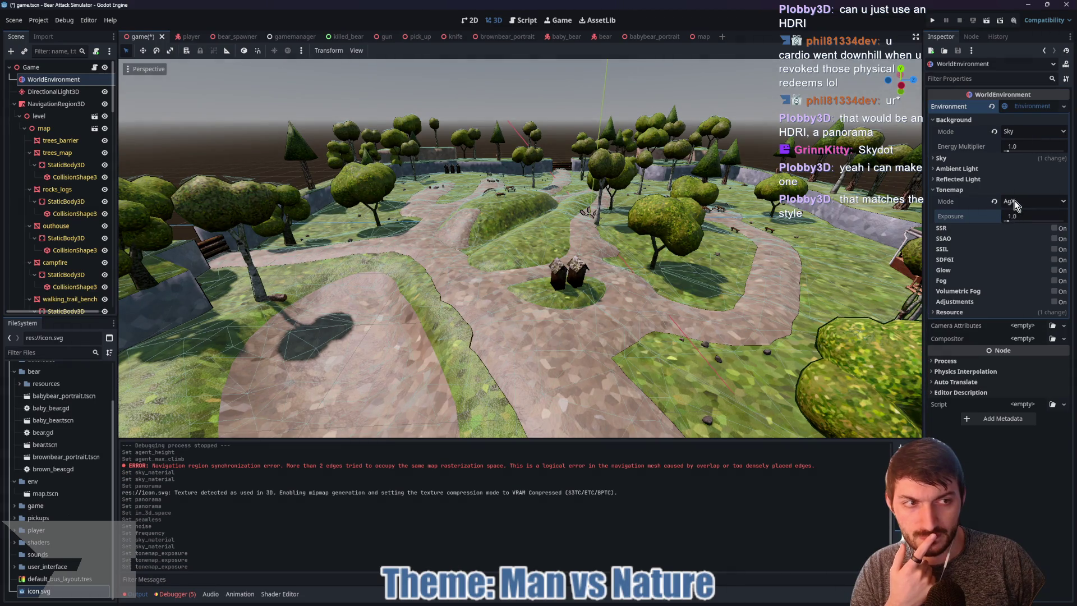
click(1016, 205)
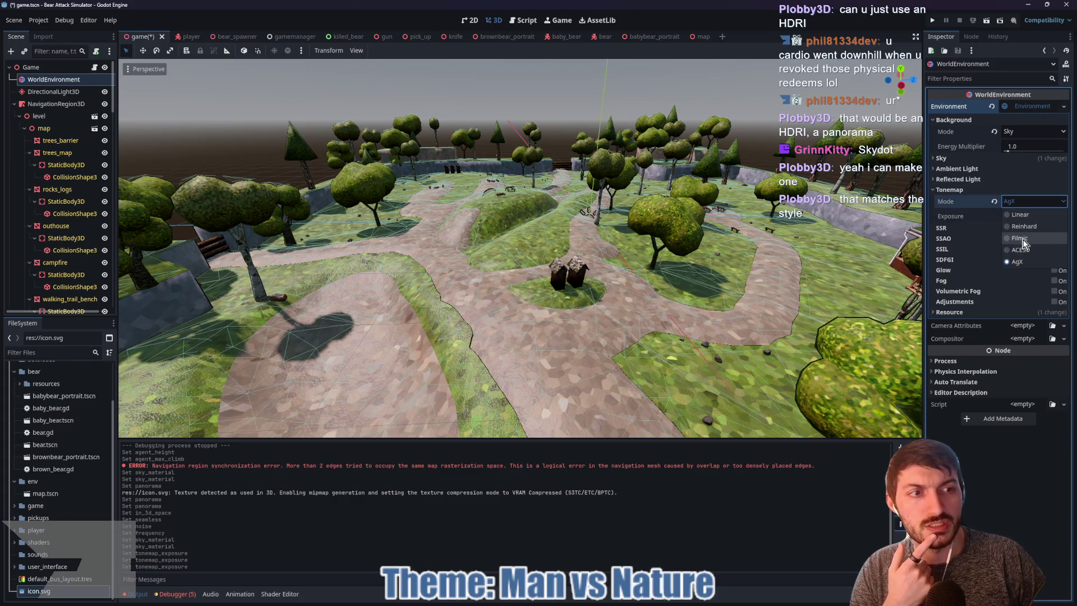
click(1024, 247)
click(1022, 205)
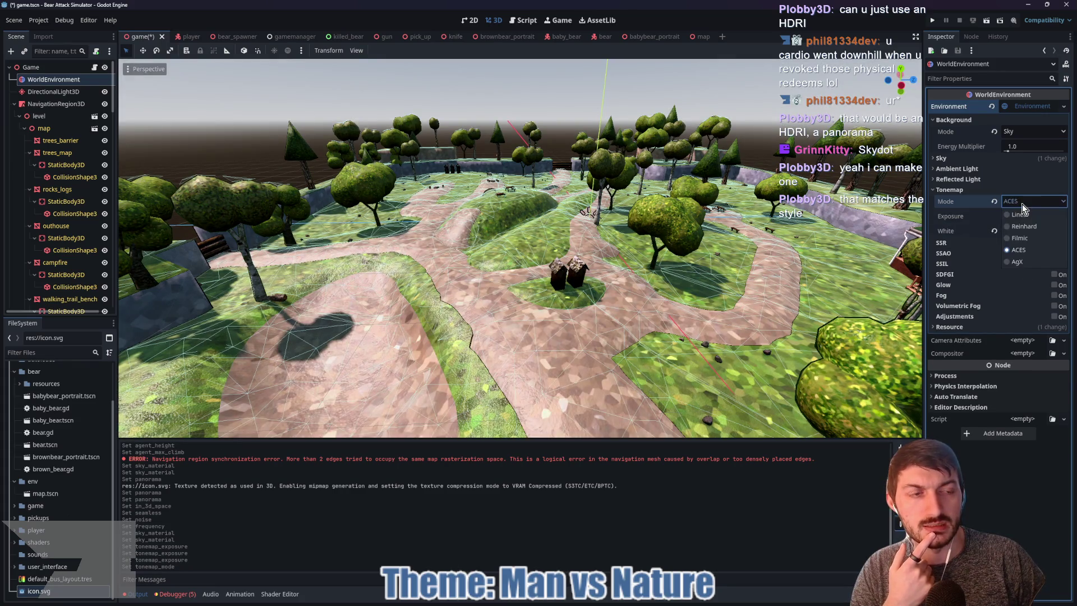
click(1025, 238)
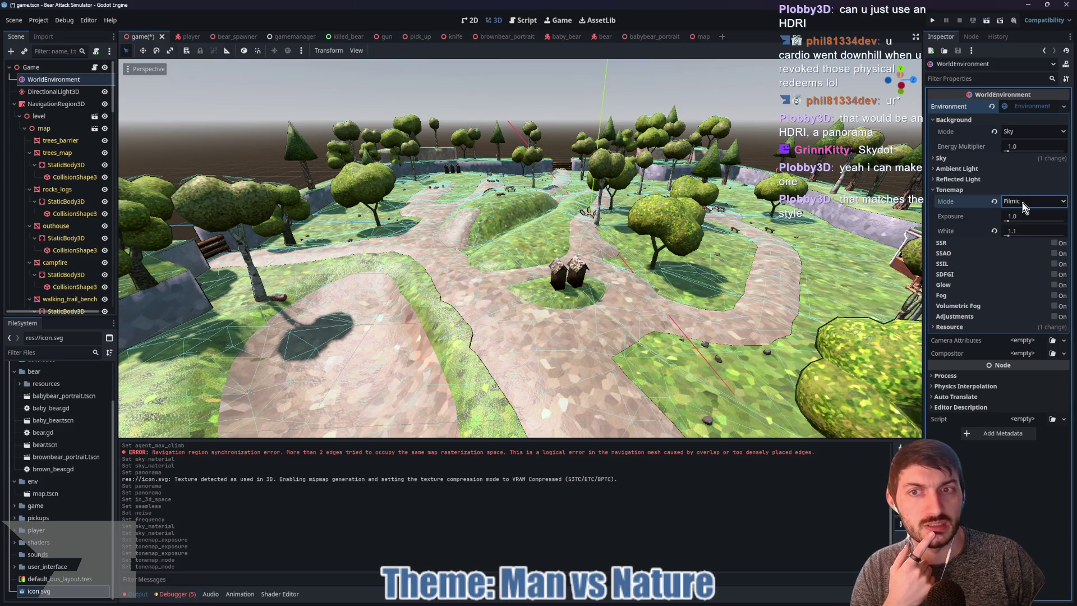
click(1024, 204)
click(1024, 226)
click(1024, 201)
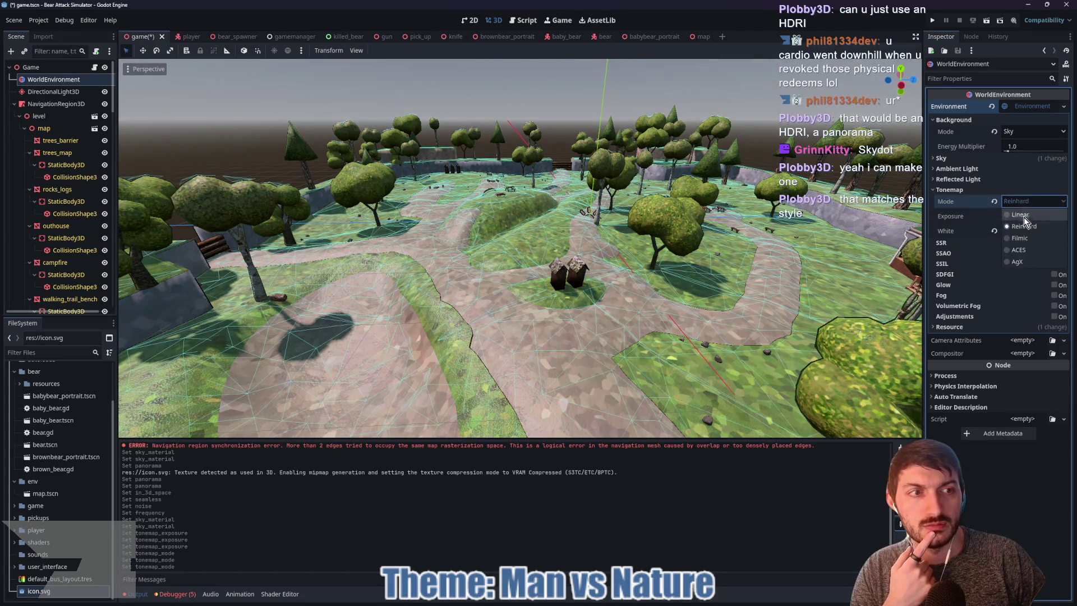
click(1020, 215)
click(1019, 201)
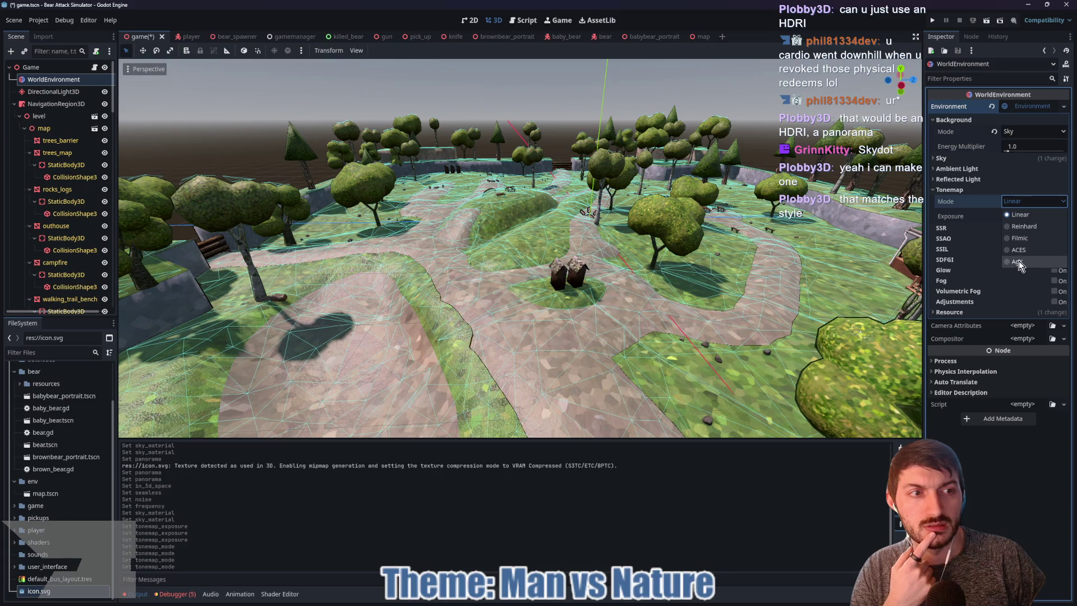
click(1015, 251)
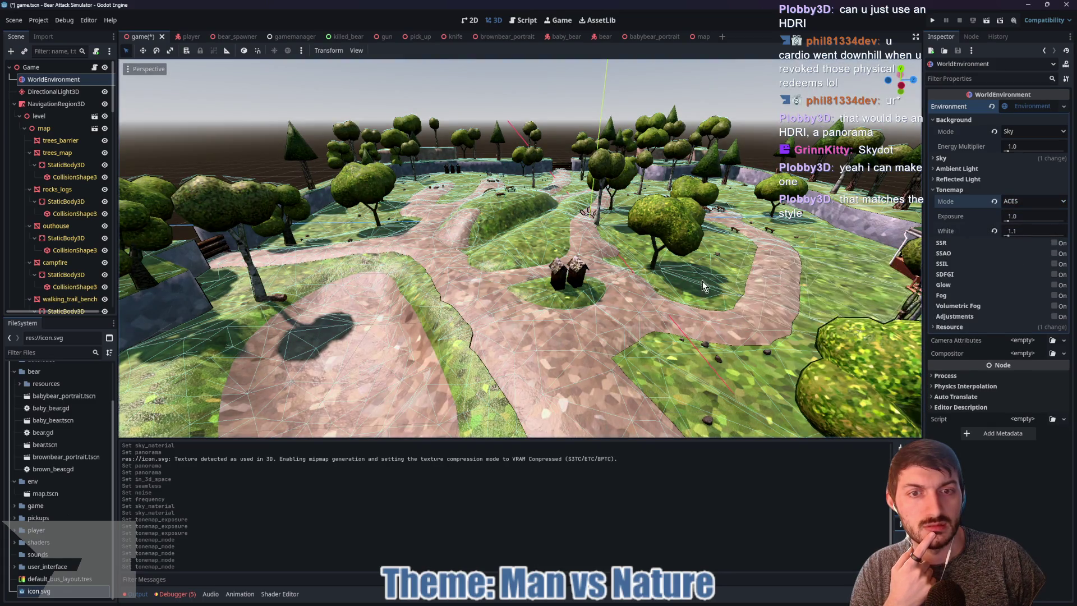
Switch tonemapping back to AgX and set exposure to 1.1
scroll(706, 285, up, 5)
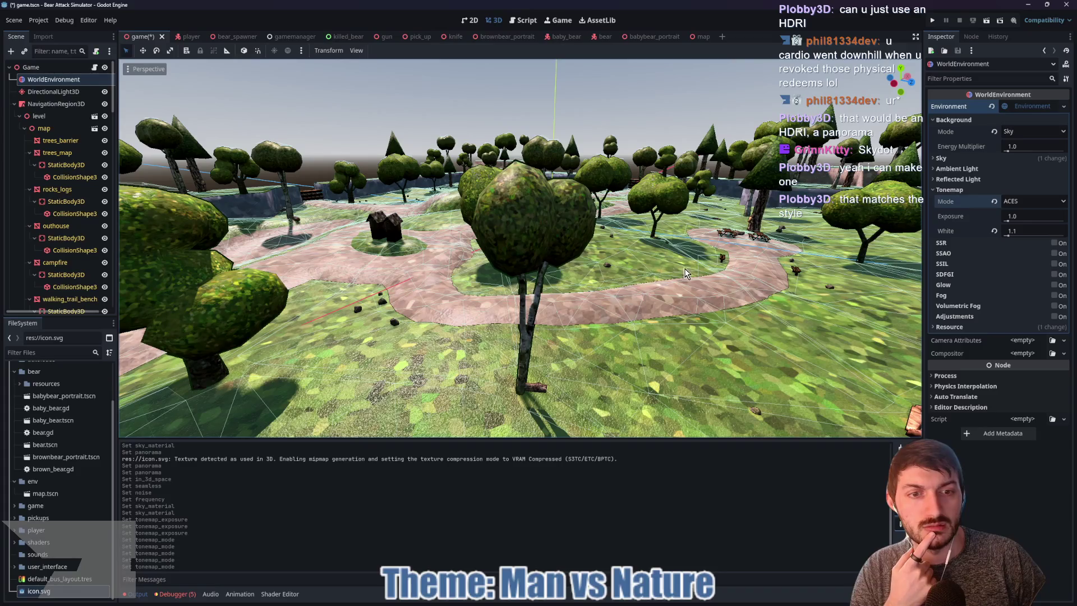
click(1017, 218)
key(Return)
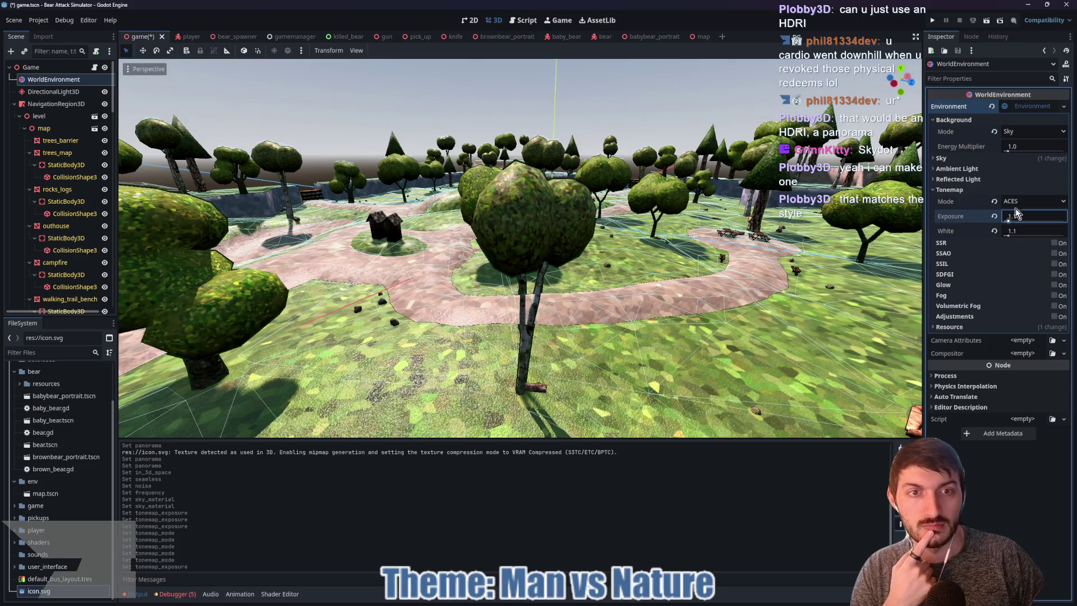
scroll(801, 273, up, 10)
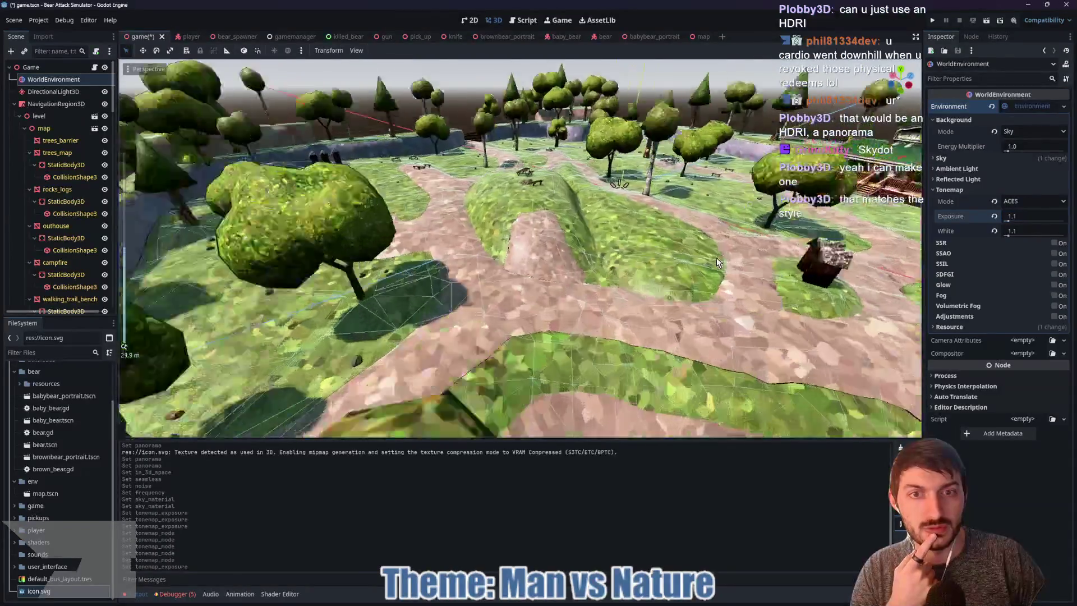
scroll(713, 258, down, 5)
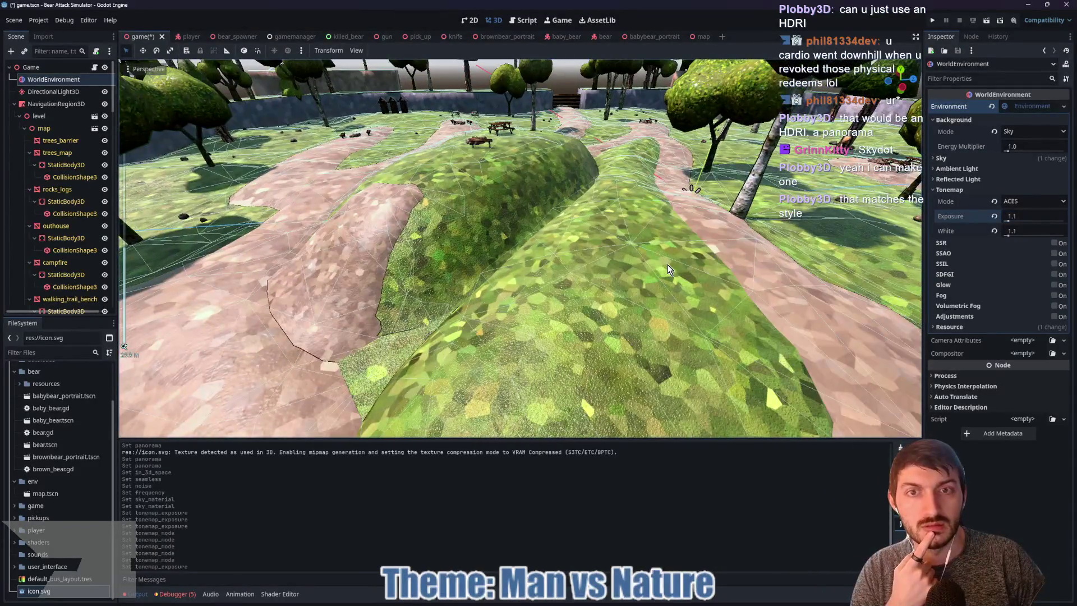
click(1021, 203)
click(1020, 261)
scroll(687, 251, down, 5)
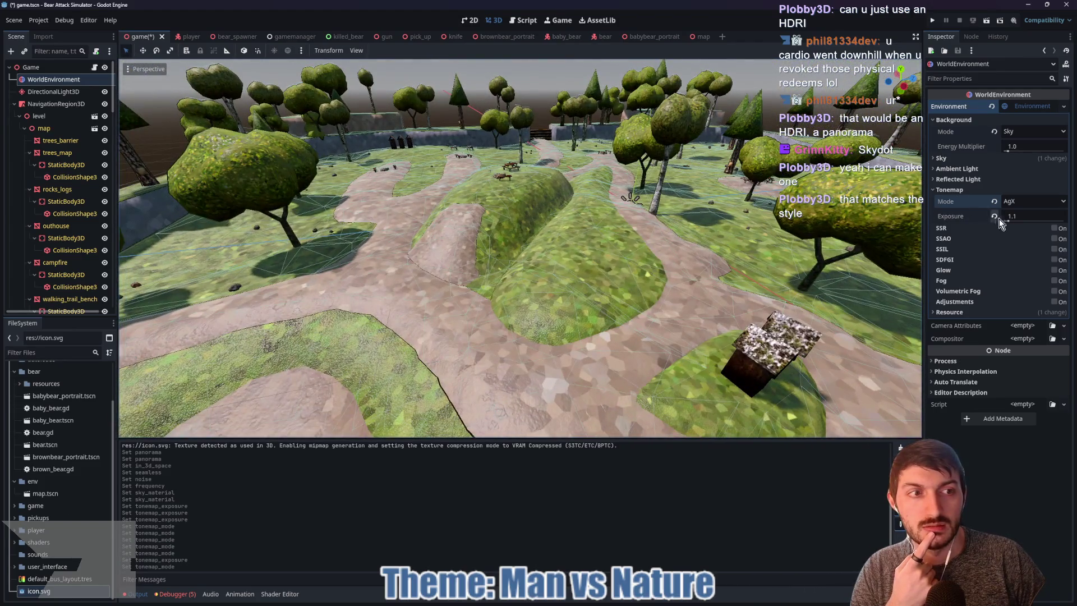
click(995, 218)
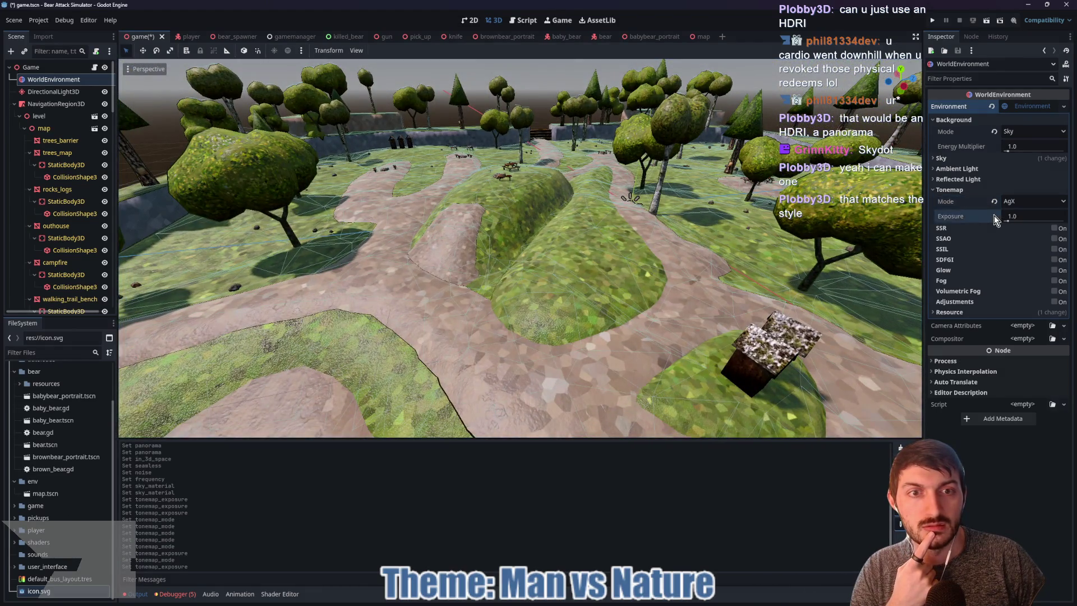
click(1018, 215)
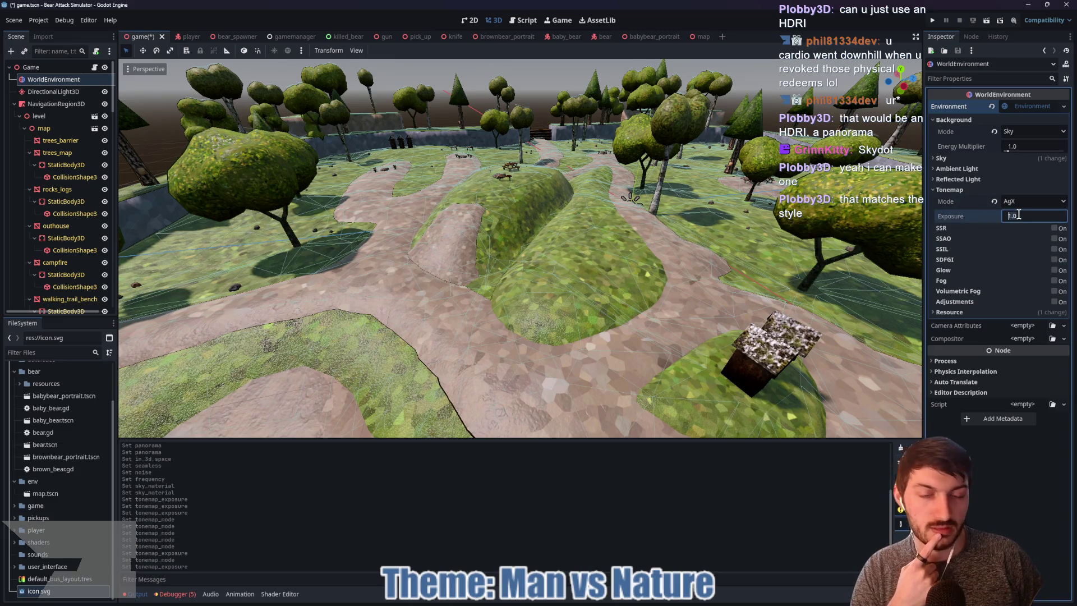
text(1.1)
key(Return)
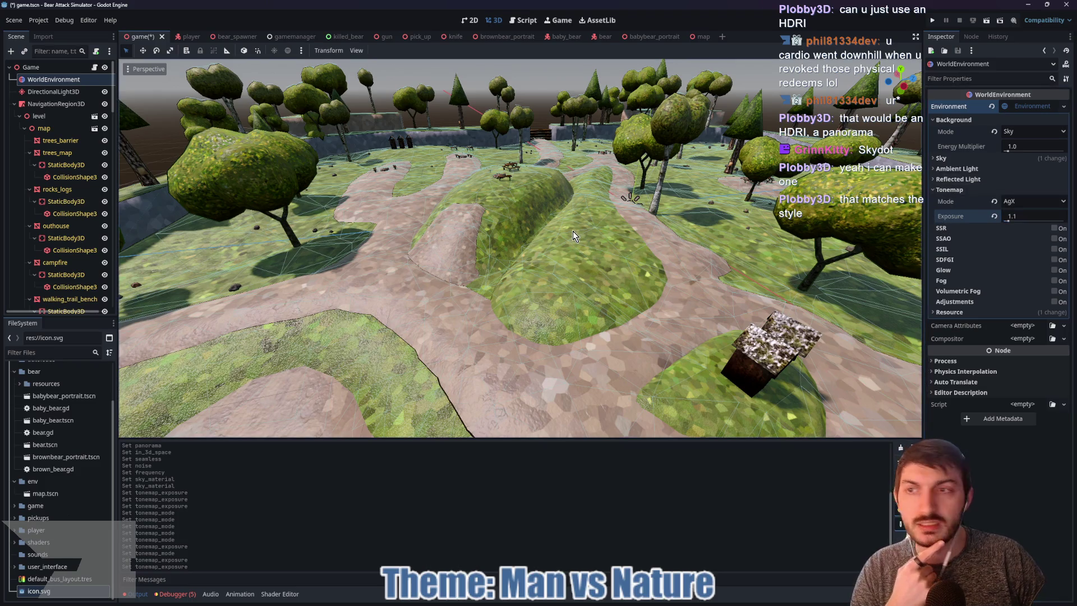
click(55, 83)
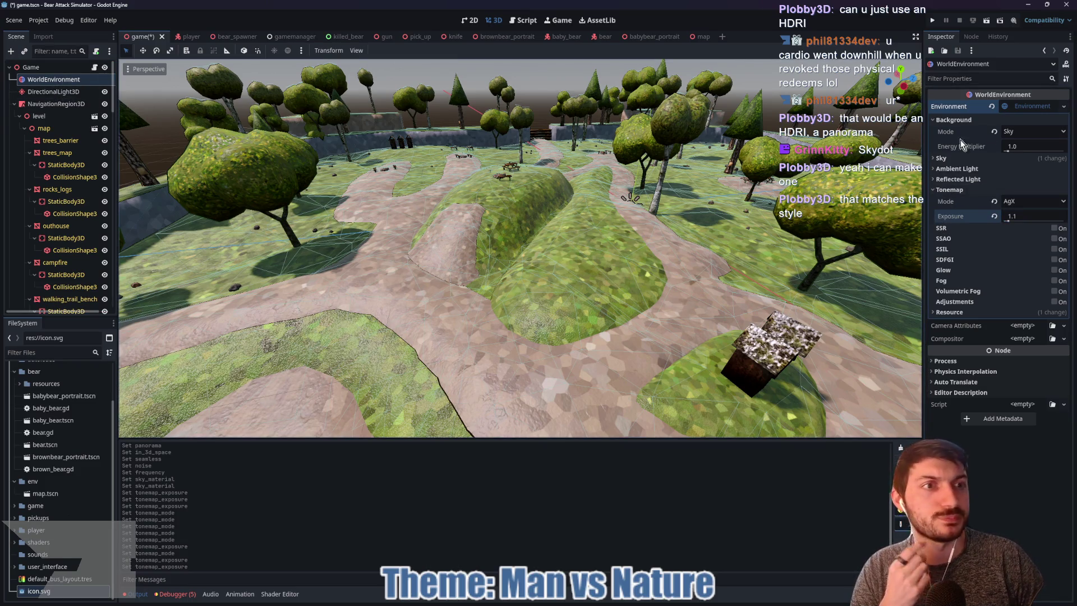
Fold the Background and Tonemap sections, confirm Sky background mode, and select DirectionalLight3D
click(952, 120)
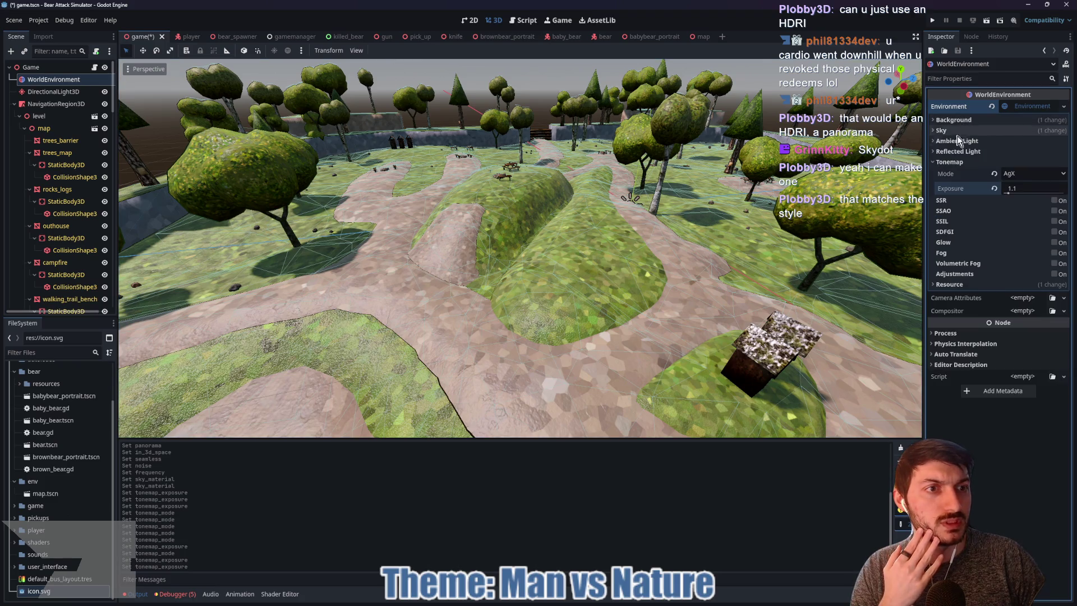
click(945, 162)
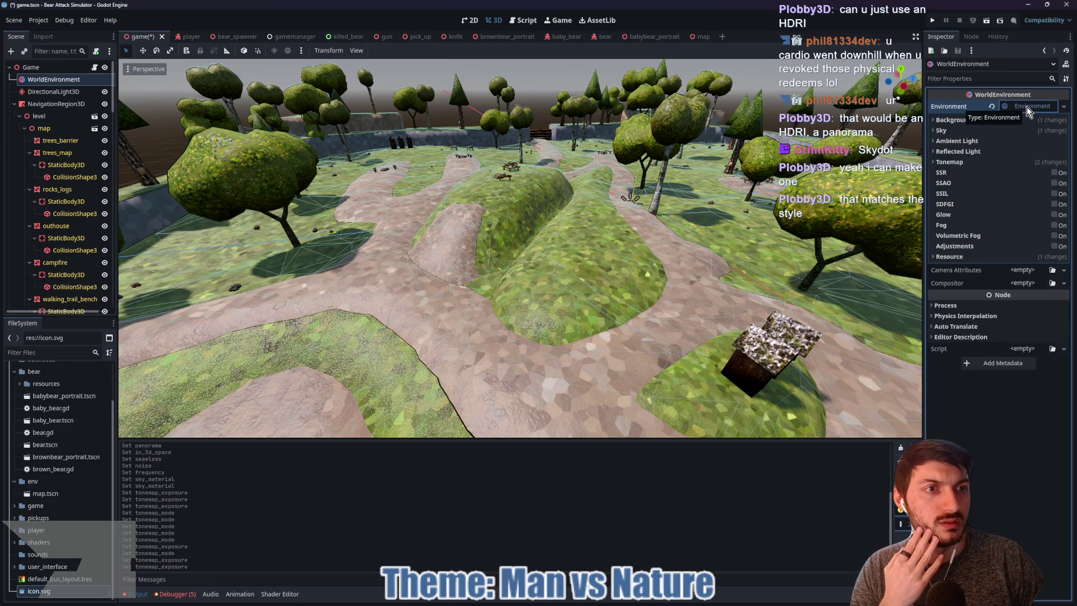
click(952, 120)
click(1017, 133)
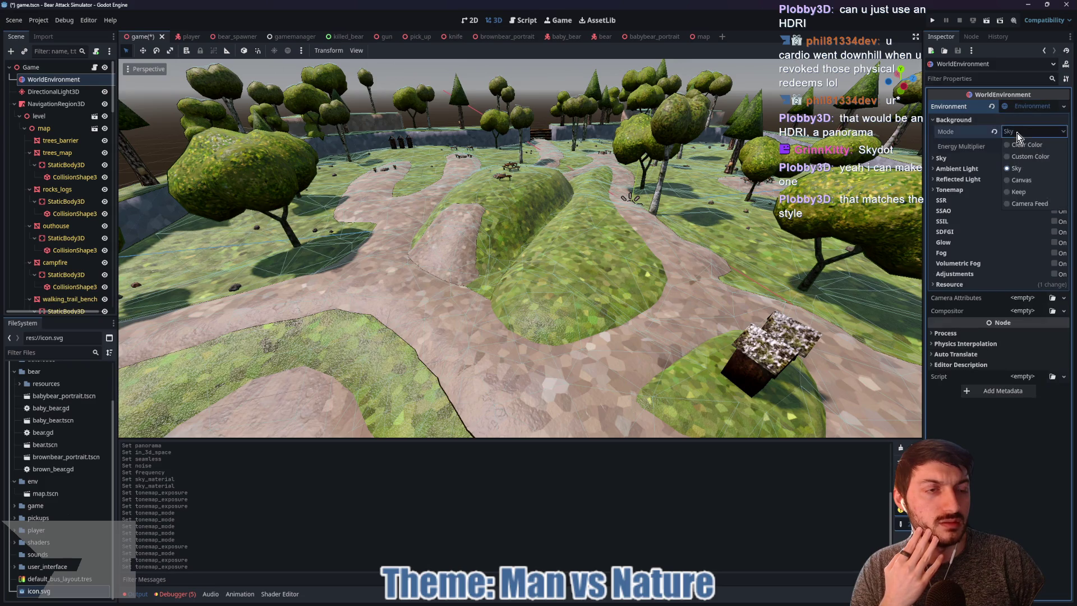
click(1030, 133)
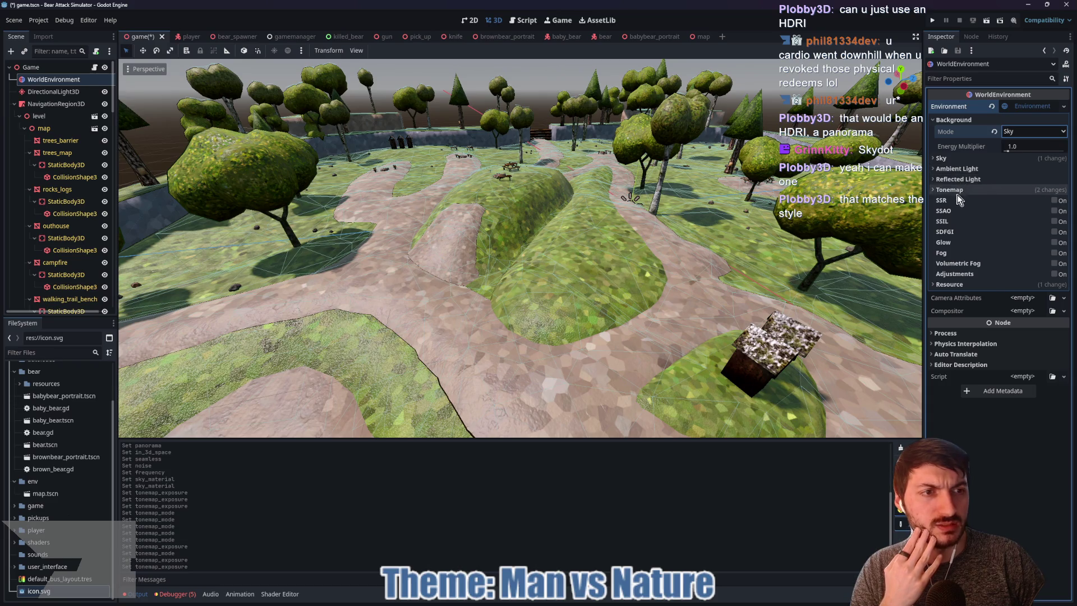
click(50, 90)
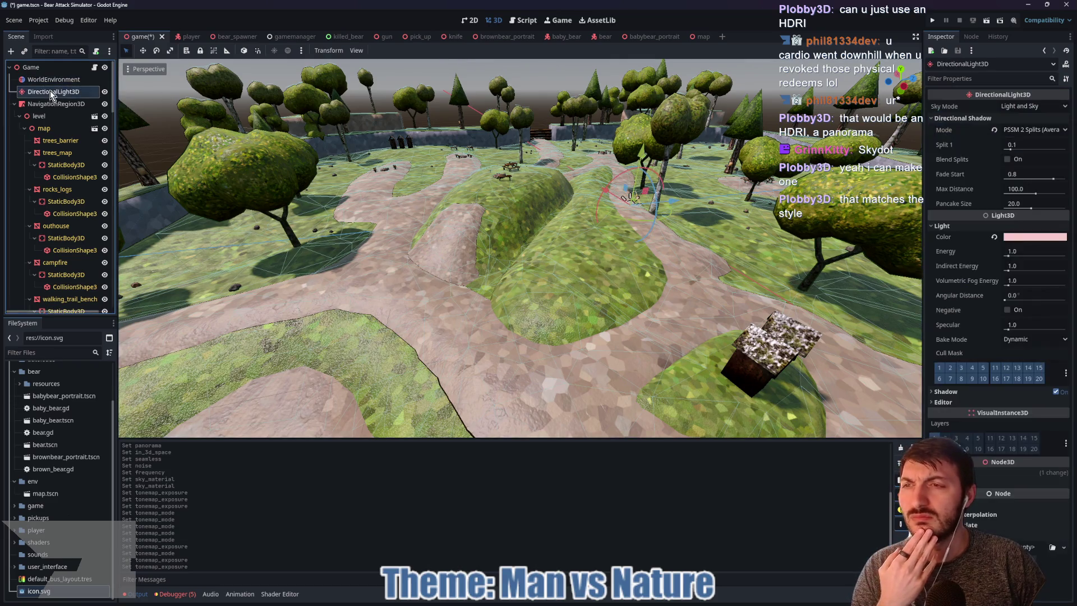
Reselect WorldEnvironment, keep Sky background mode, collapse the Environment resource, then select DirectionalLight3D
click(46, 82)
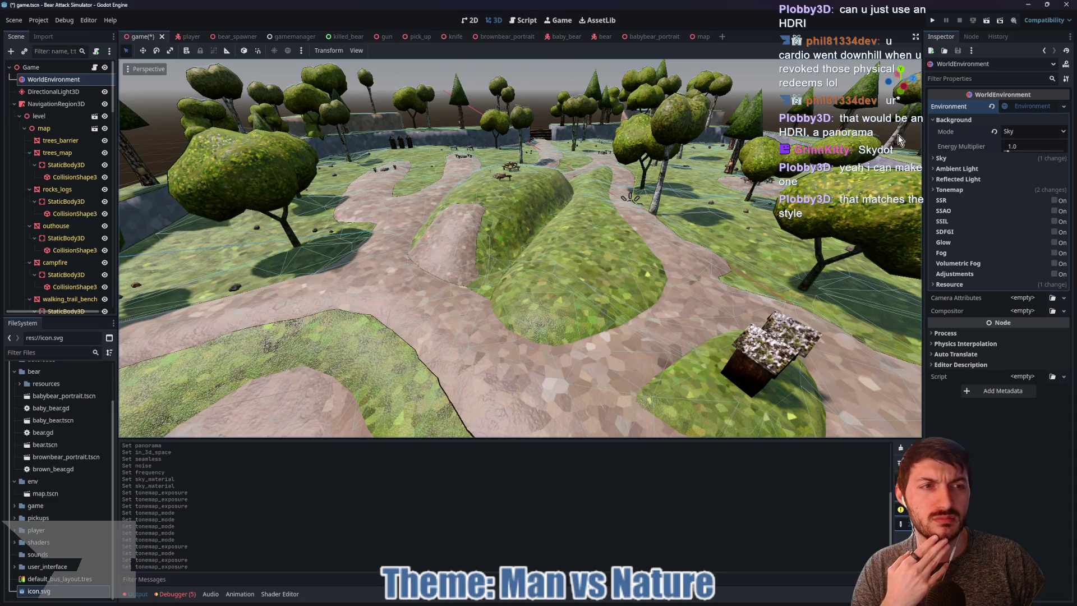
click(1046, 133)
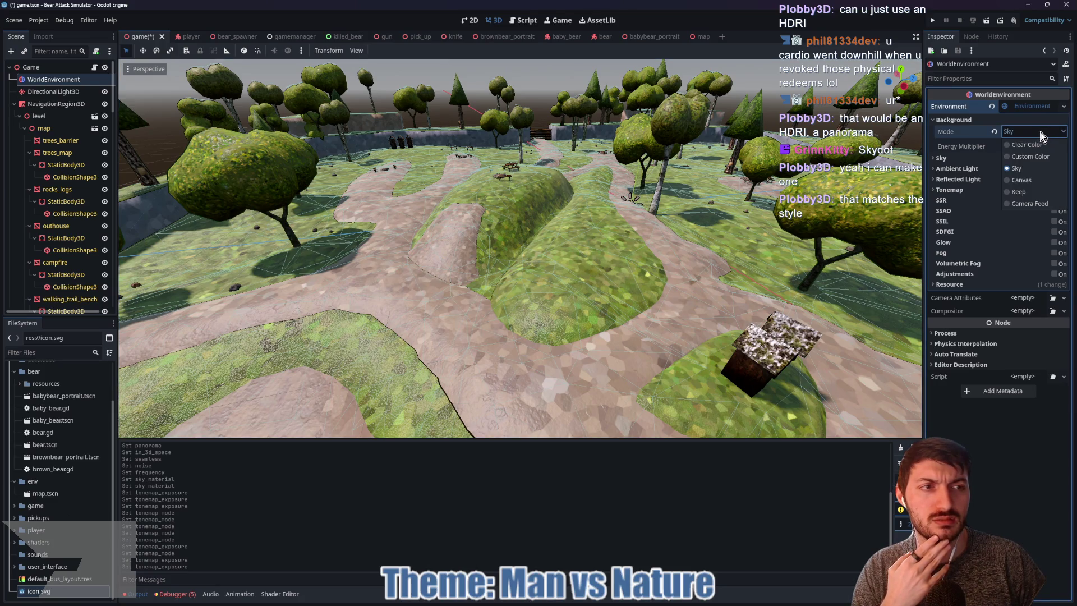
click(996, 137)
click(938, 120)
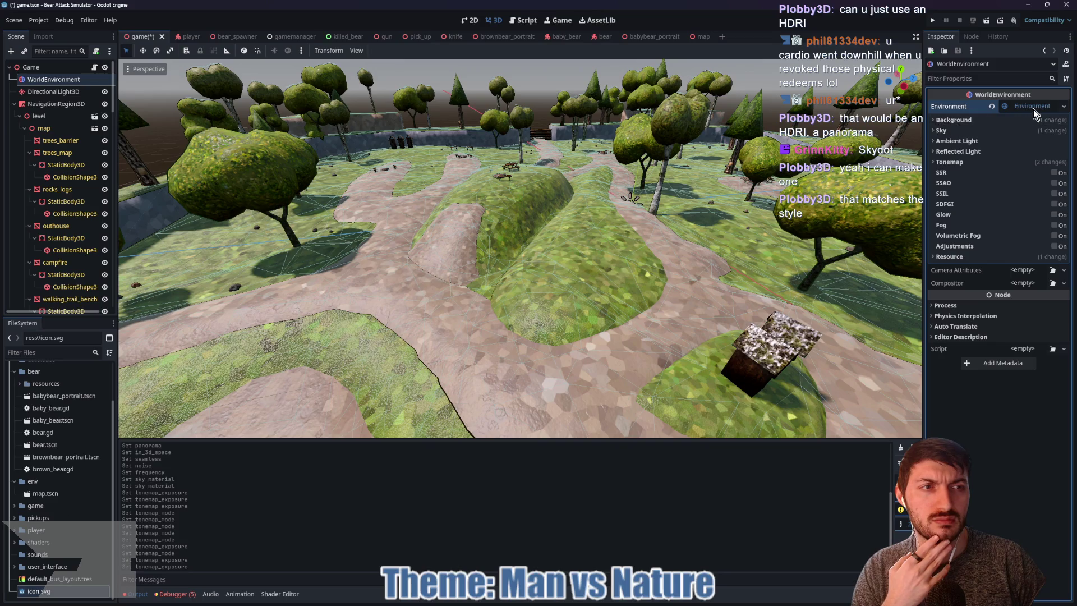
click(1032, 106)
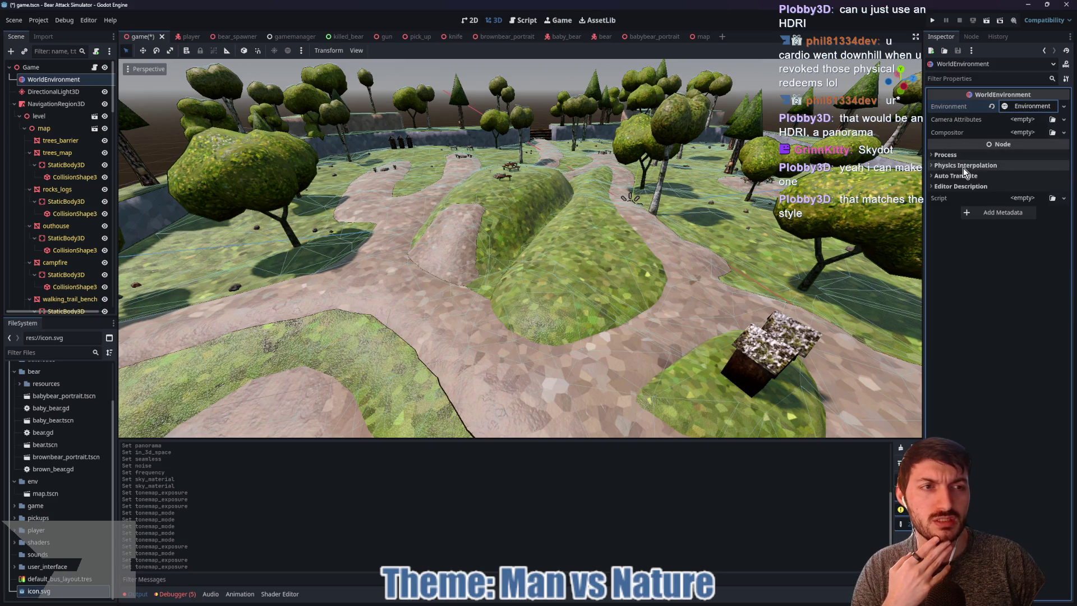
click(51, 93)
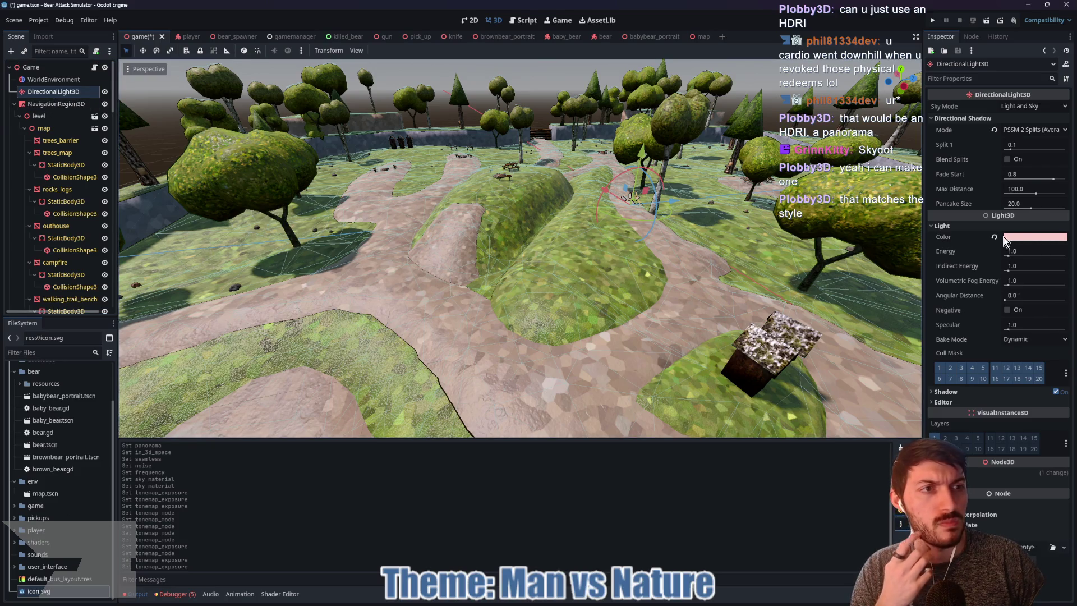
click(1021, 238)
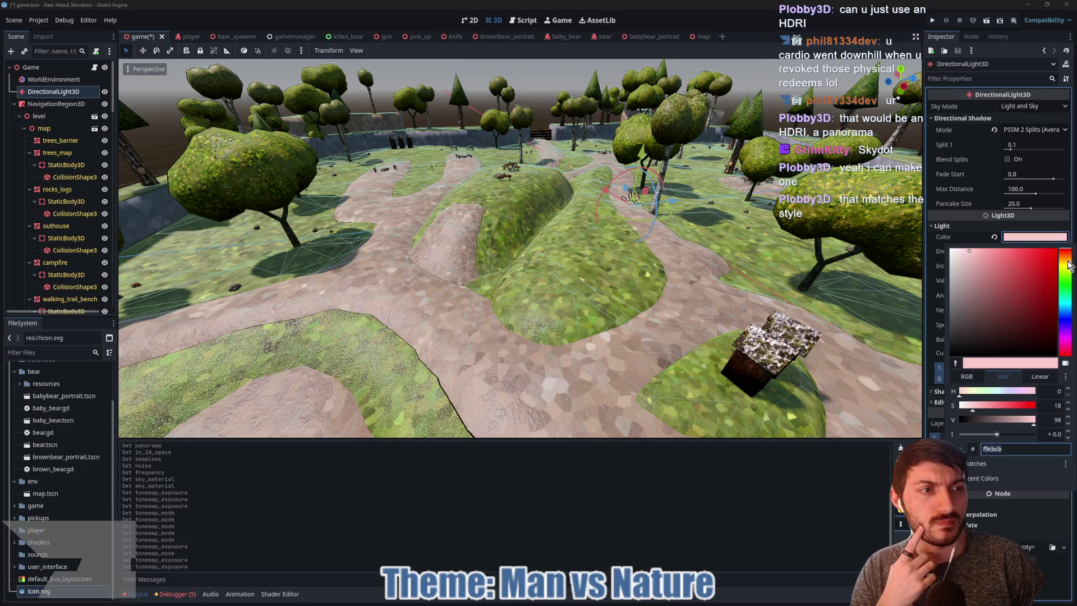
click(1068, 265)
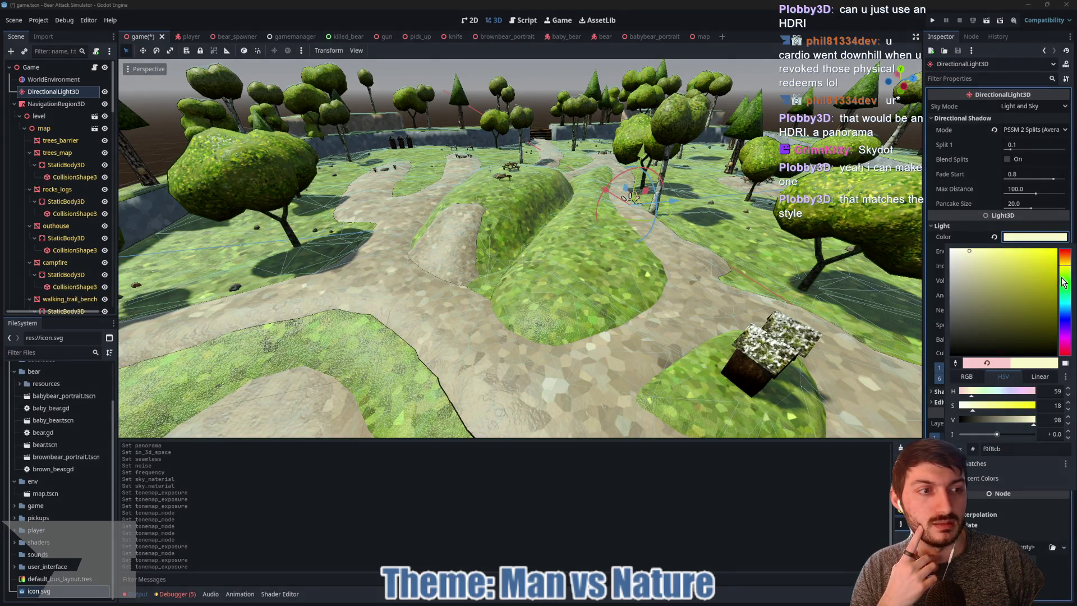
click(1068, 335)
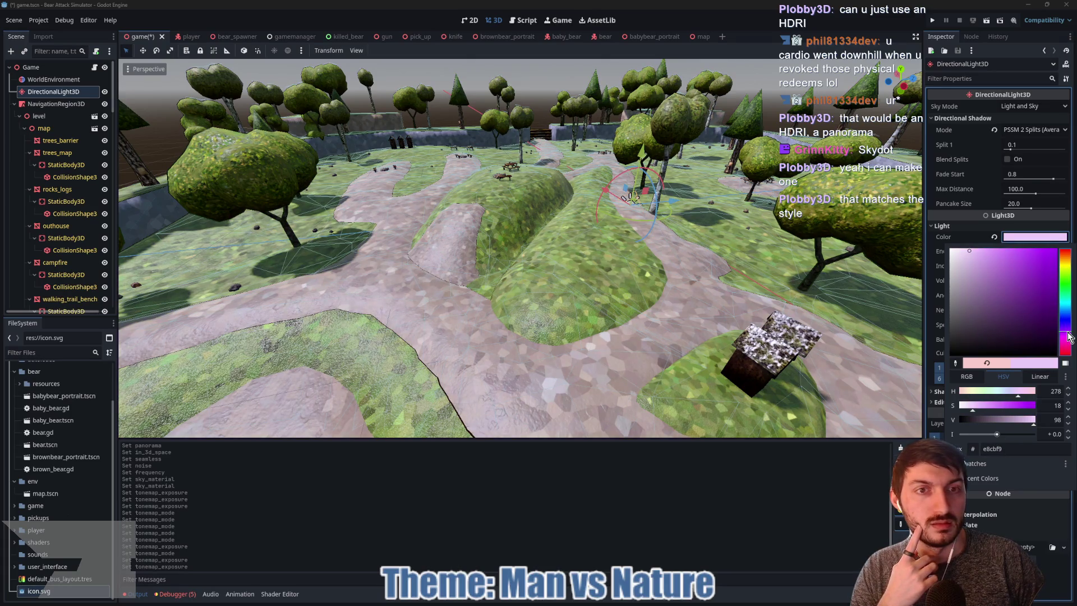
drag(1068, 335, 1070, 248)
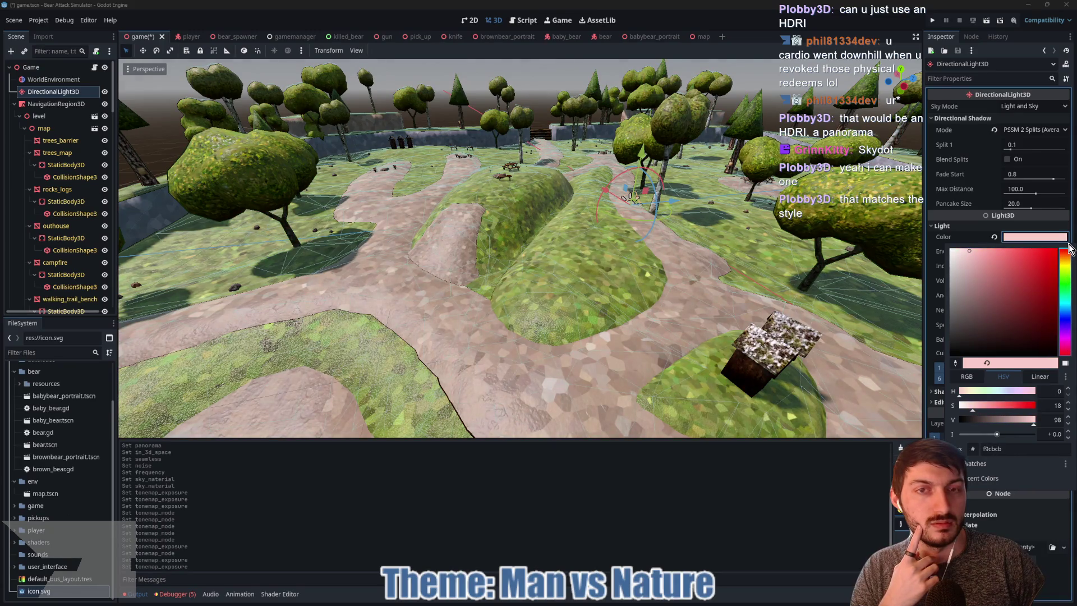
key(Escape)
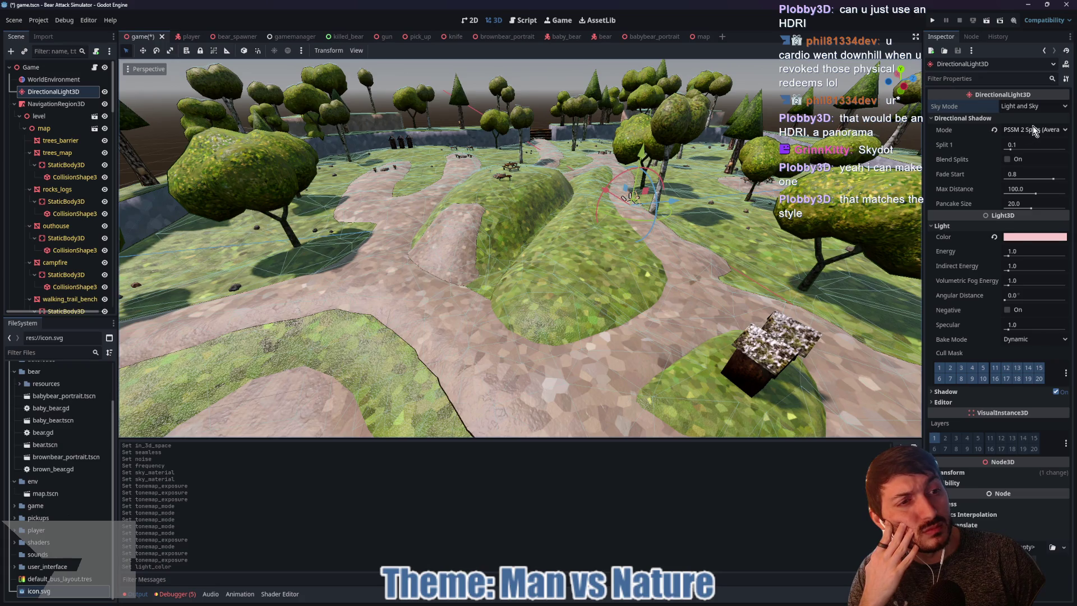
click(1032, 210)
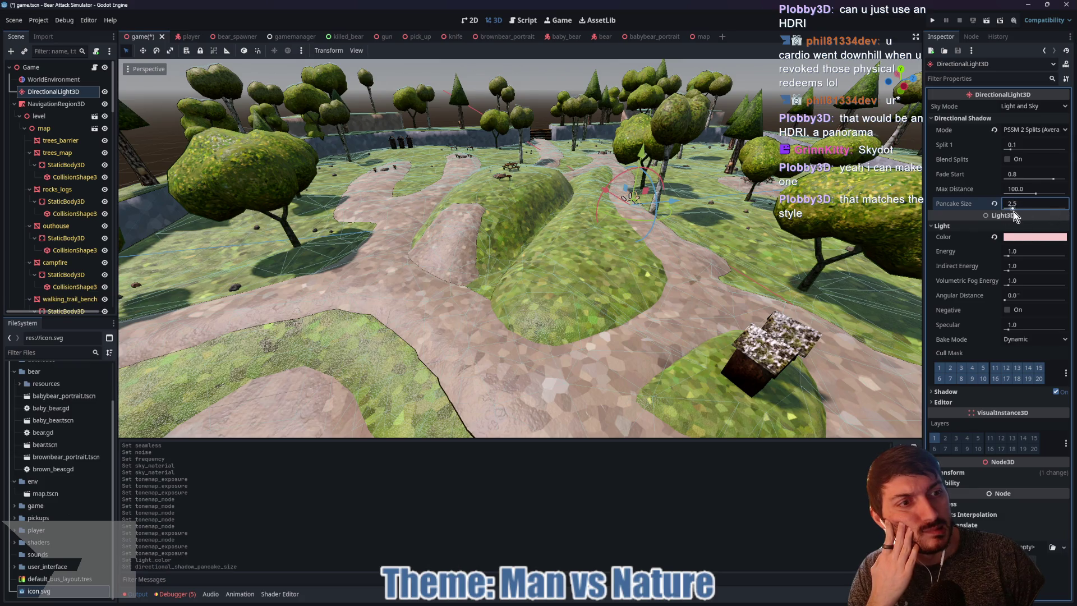
mouse_move(1036, 192)
mouse_down()
mouse_move(1065, 200)
mouse_move(1019, 197)
mouse_move(1045, 196)
mouse_up()
key(ctrl+z)
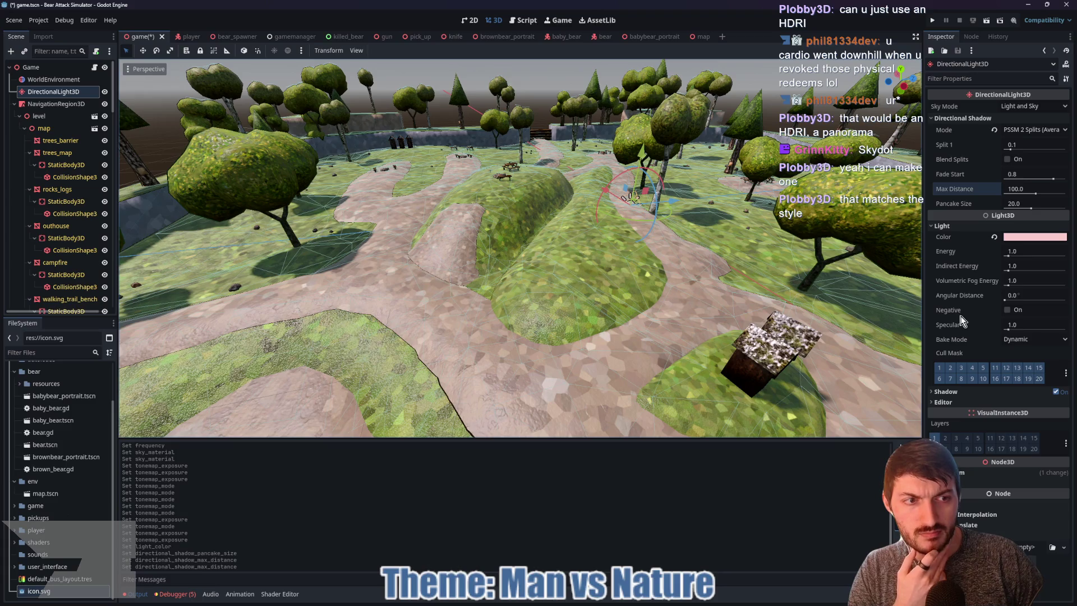
mouse_move(1010, 297)
mouse_down()
mouse_move(1075, 309)
mouse_move(1013, 303)
mouse_move(1067, 303)
mouse_up()
scroll(738, 279, down, 5)
mouse_move(738, 279)
mouse_down()
mouse_move(692, 234)
mouse_move(685, 133)
mouse_move(713, 316)
mouse_up()
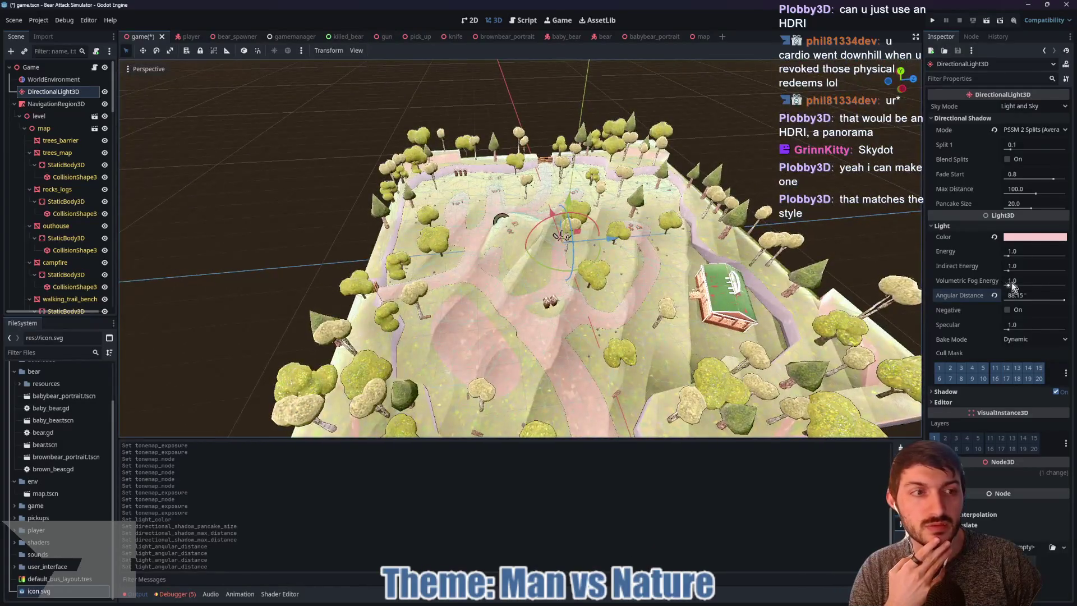
click(994, 296)
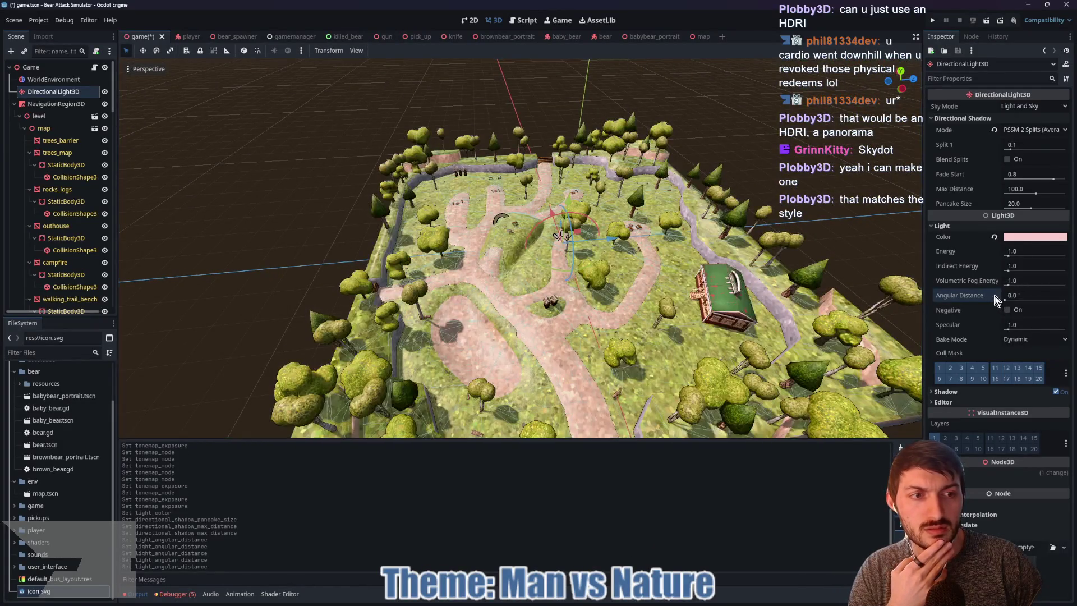
scroll(665, 318, up, 5)
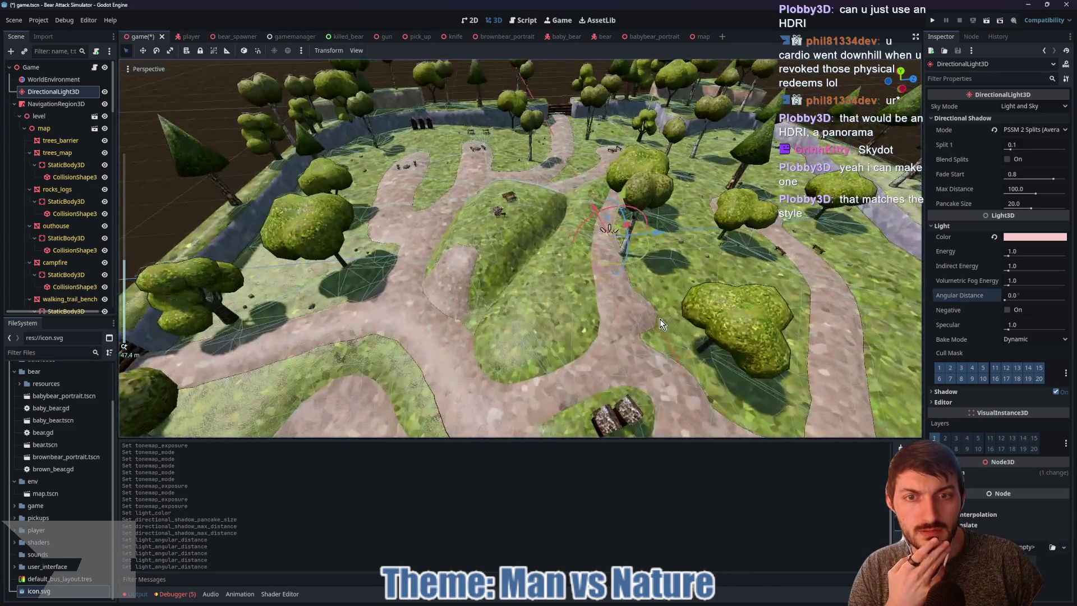
scroll(660, 314, down, 5)
scroll(661, 314, up, 5)
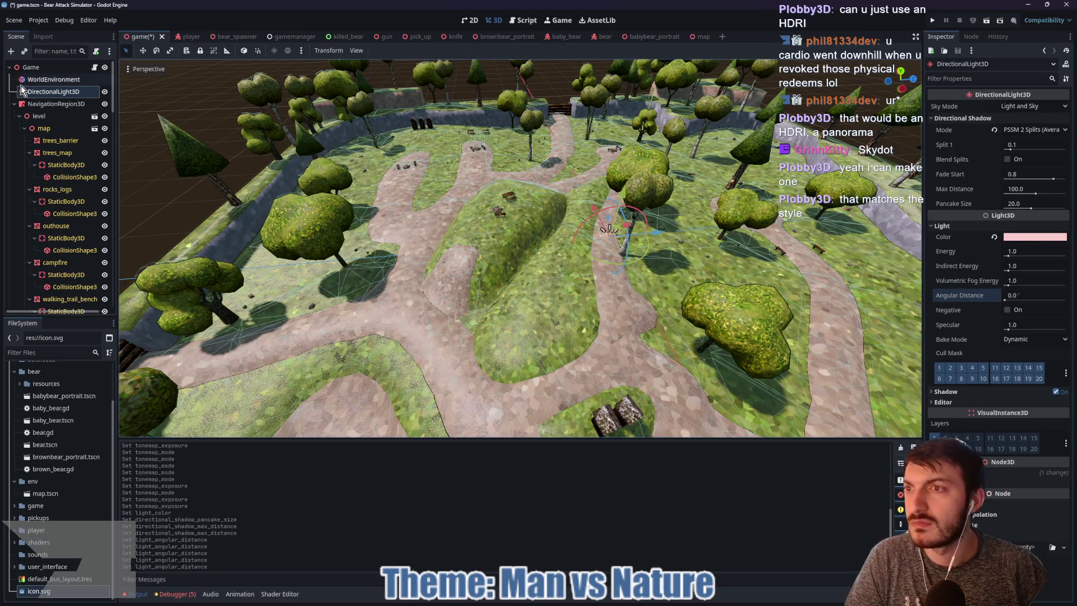
Expand WorldEnvironment's Environment > Background and confirm the mode stays Sky
click(53, 79)
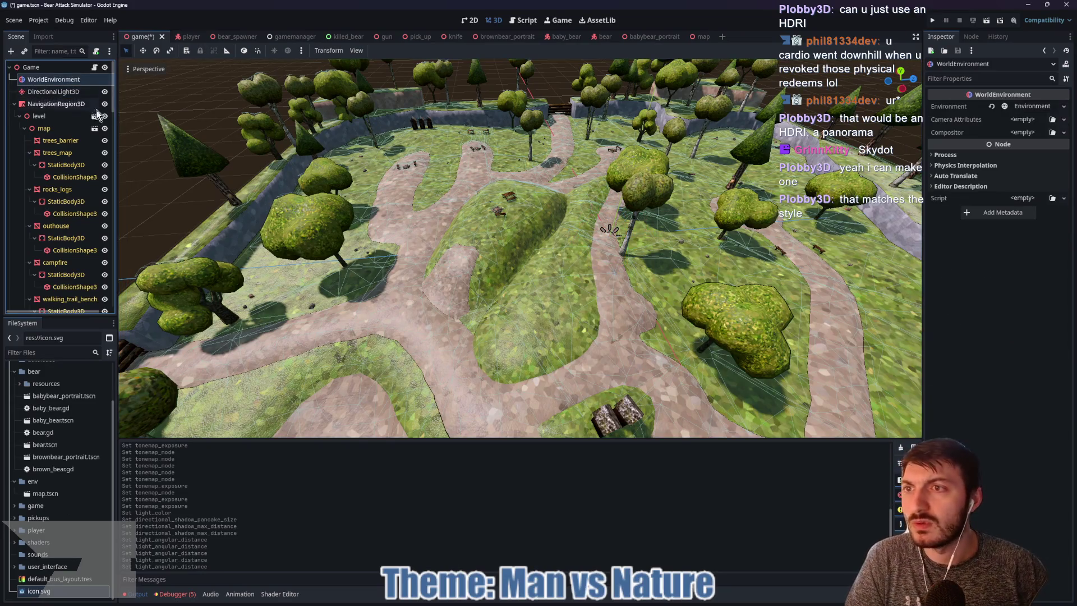
click(1029, 106)
click(955, 119)
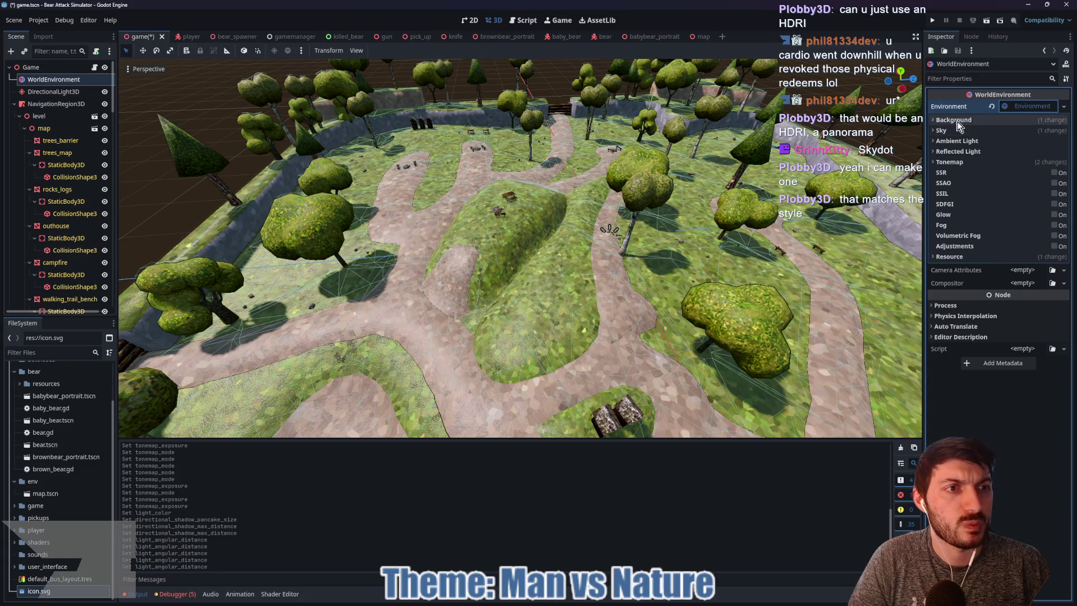
click(1014, 132)
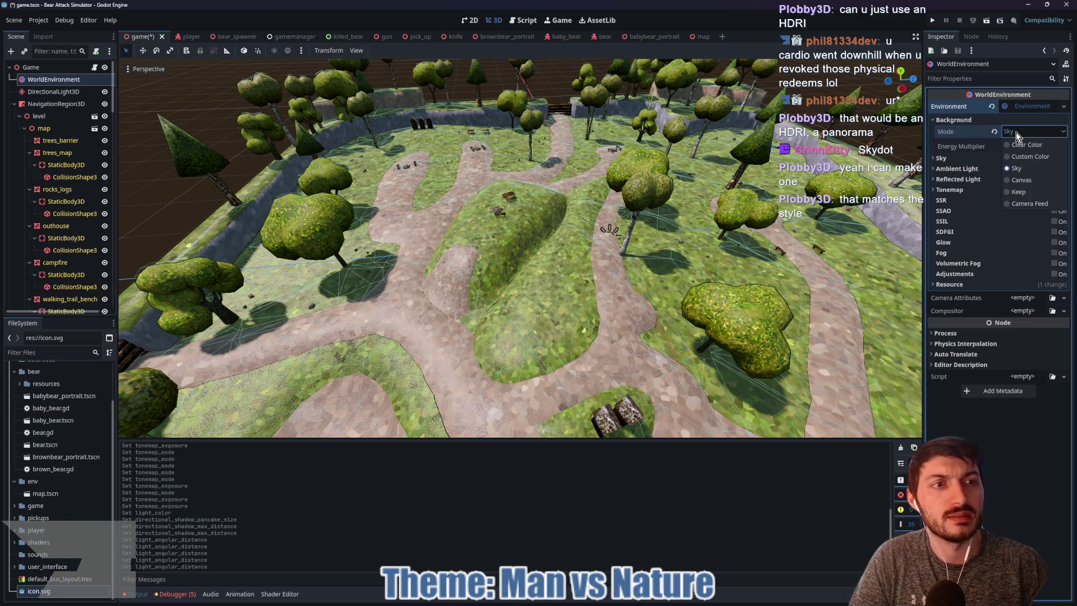
click(1015, 132)
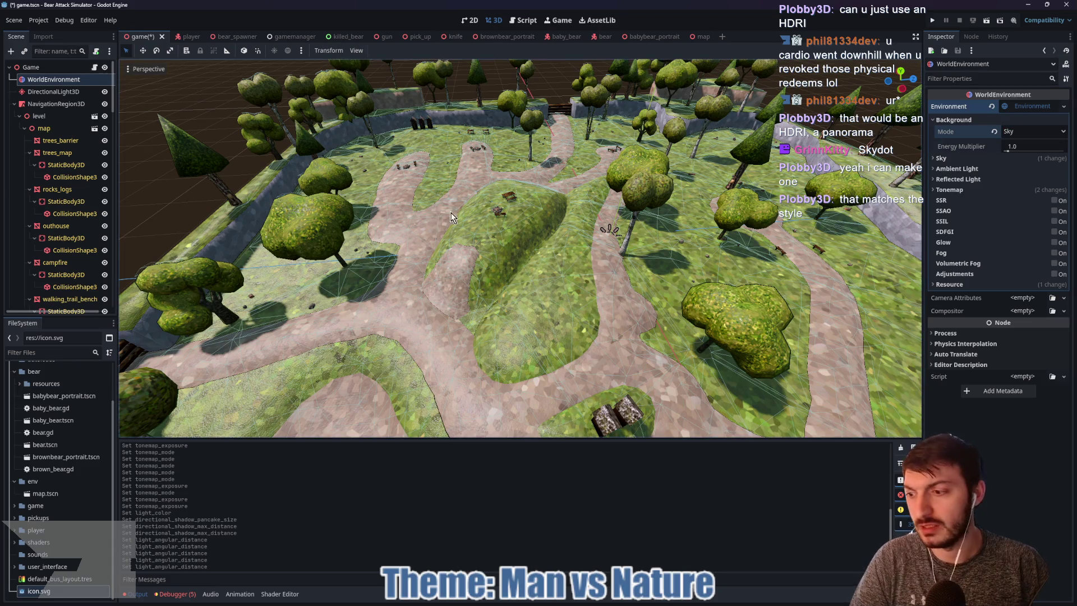
Inspect the NavigationRegion3D navmesh near the bench, then save and run the game with F5
mouse_move(418, 197)
mouse_down()
mouse_move(421, 179)
mouse_move(566, 175)
mouse_move(365, 163)
mouse_up()
click(56, 103)
scroll(506, 192, up, 5)
scroll(560, 221, down, 5)
drag(536, 212, 673, 194)
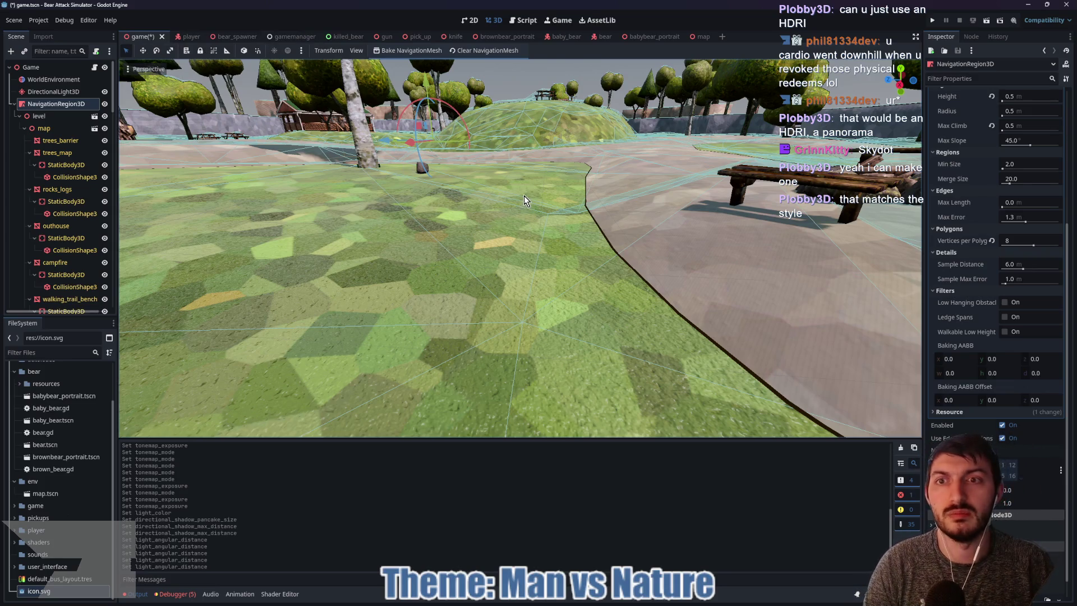
key(F5)
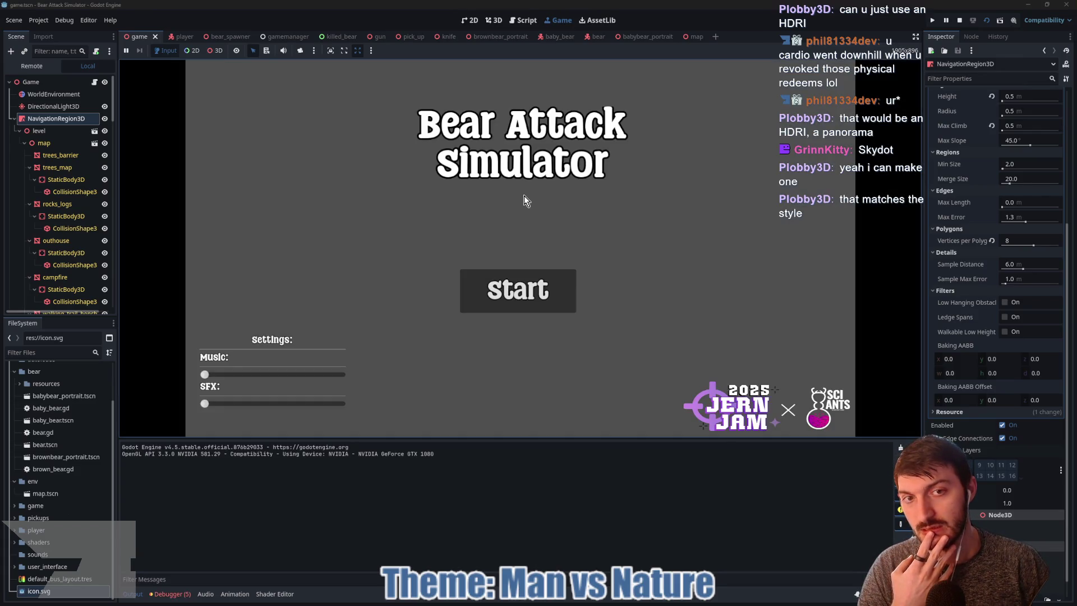
Start a round, walk past the picnic table up the hill to the bear, then stop with F8
click(518, 290)
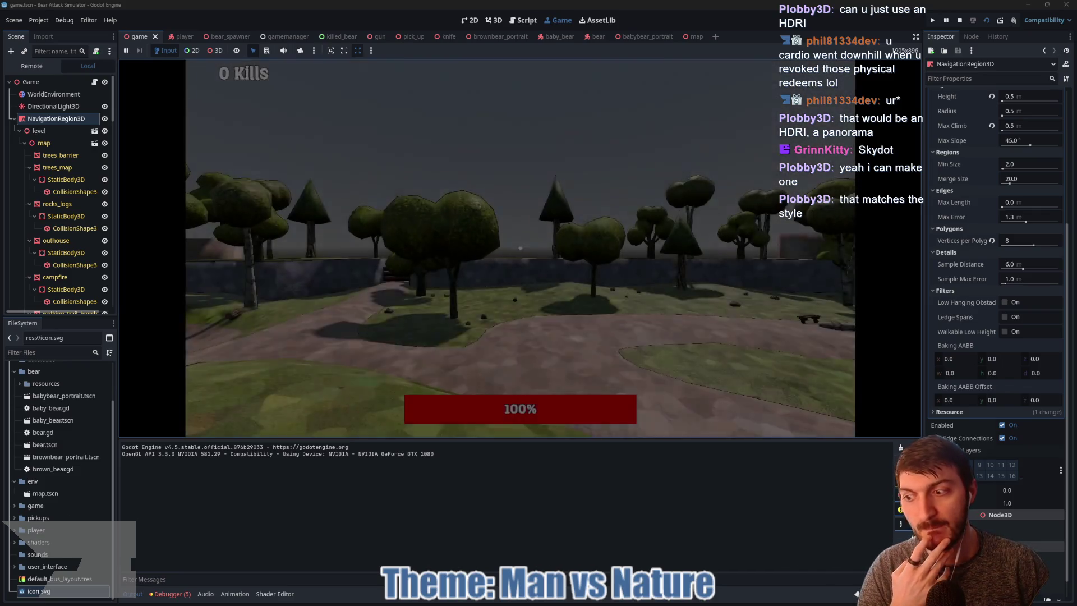
key(w)
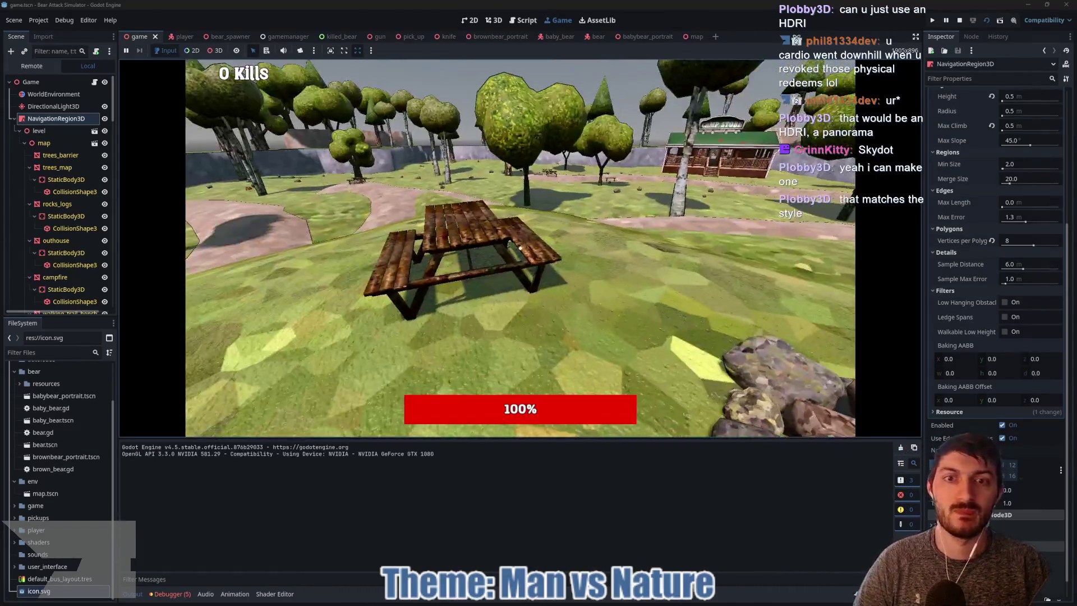
key(w)
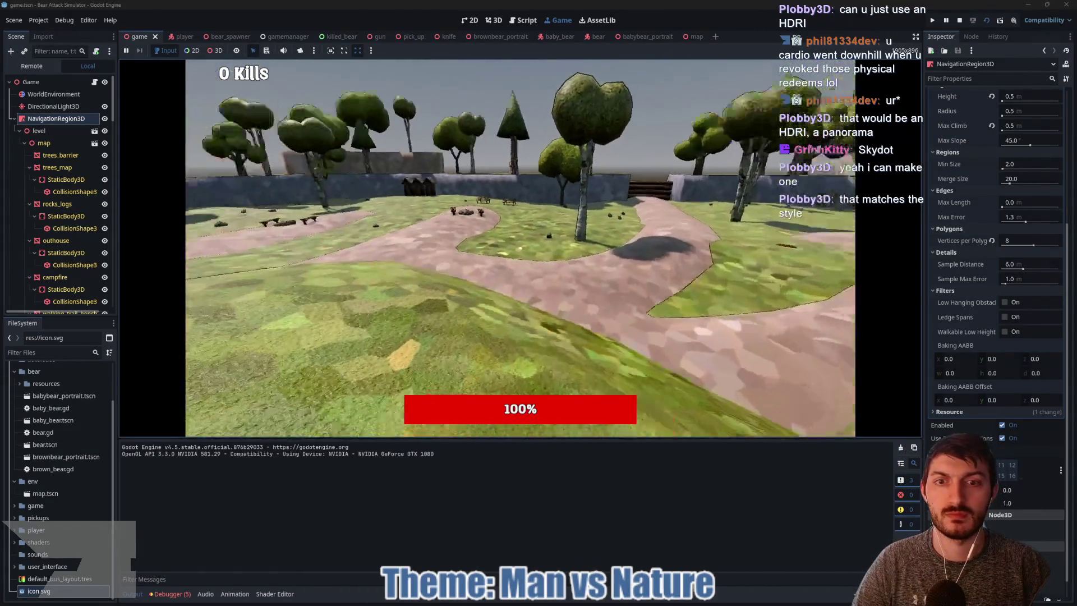
key(w)
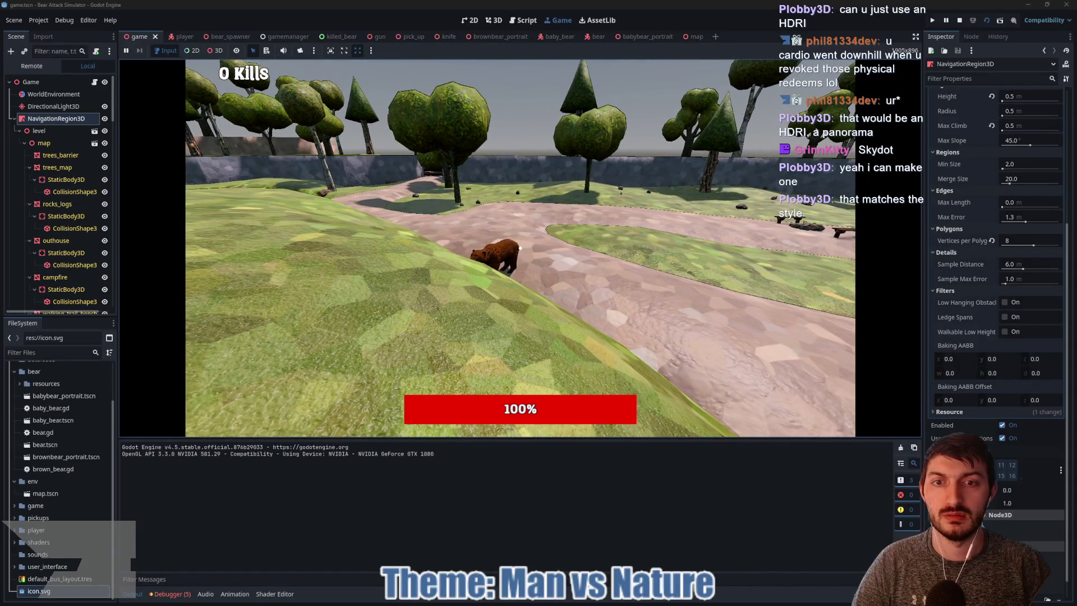
key(w)
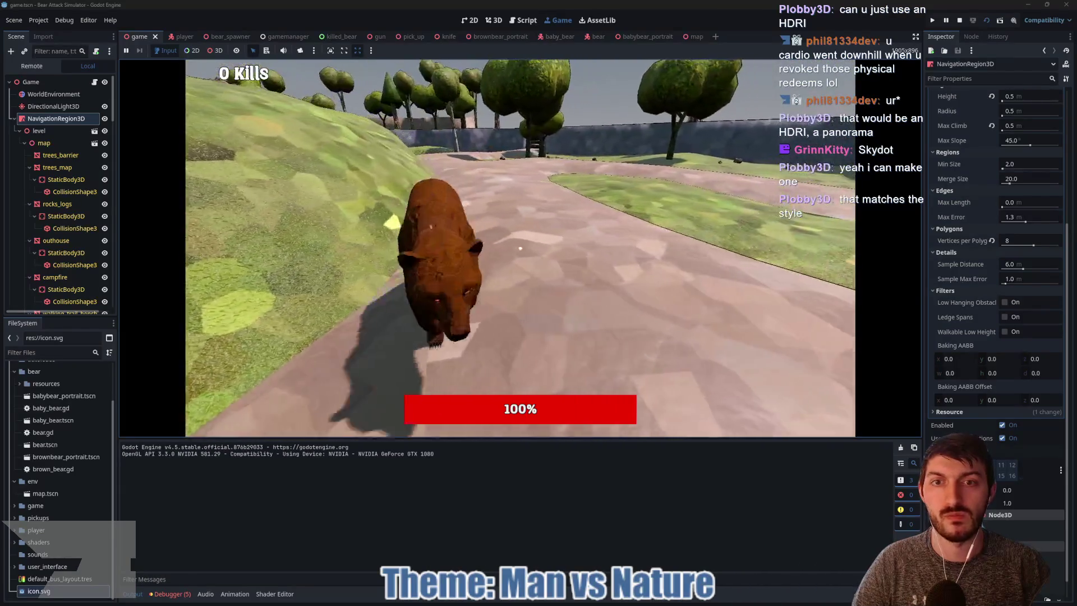
key(w)
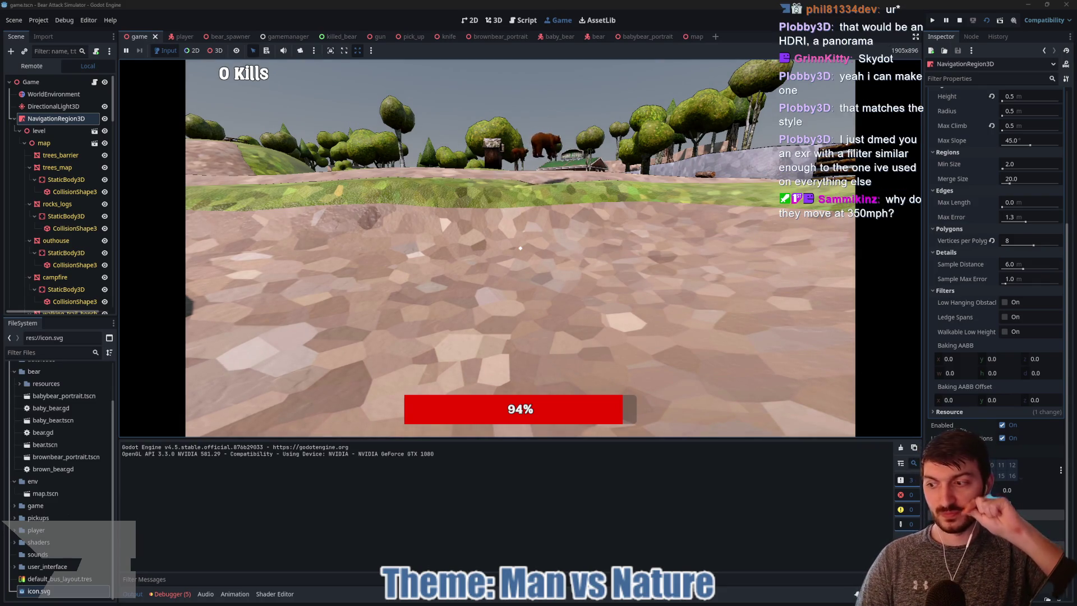
key(F8)
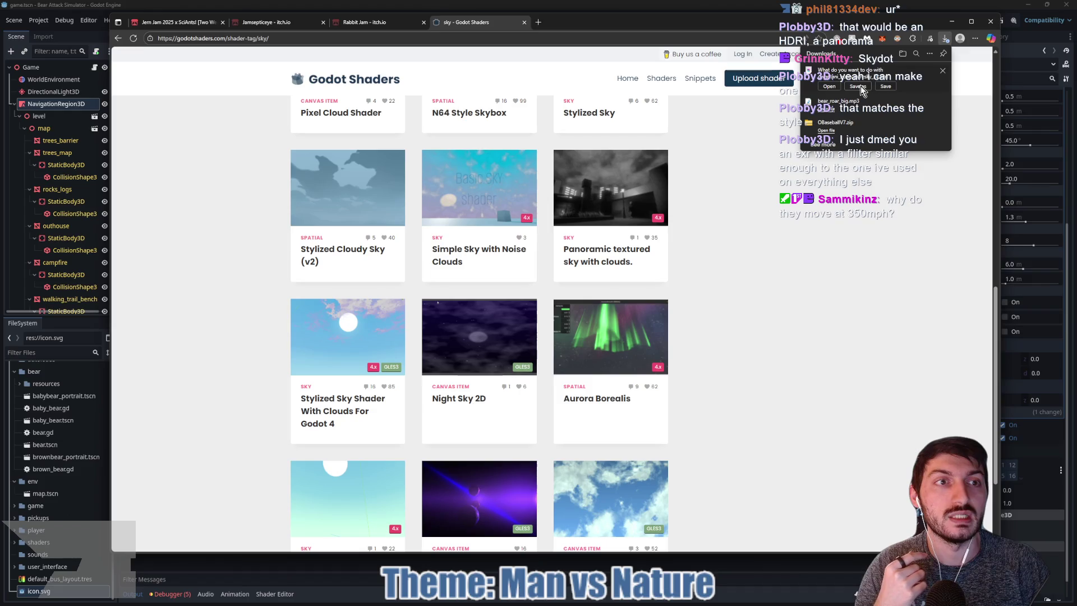
Save the downloaded sky EXR as sky_env.exr in the BearAttackSimulator assets folder, then return to Godot
click(858, 86)
click(741, 63)
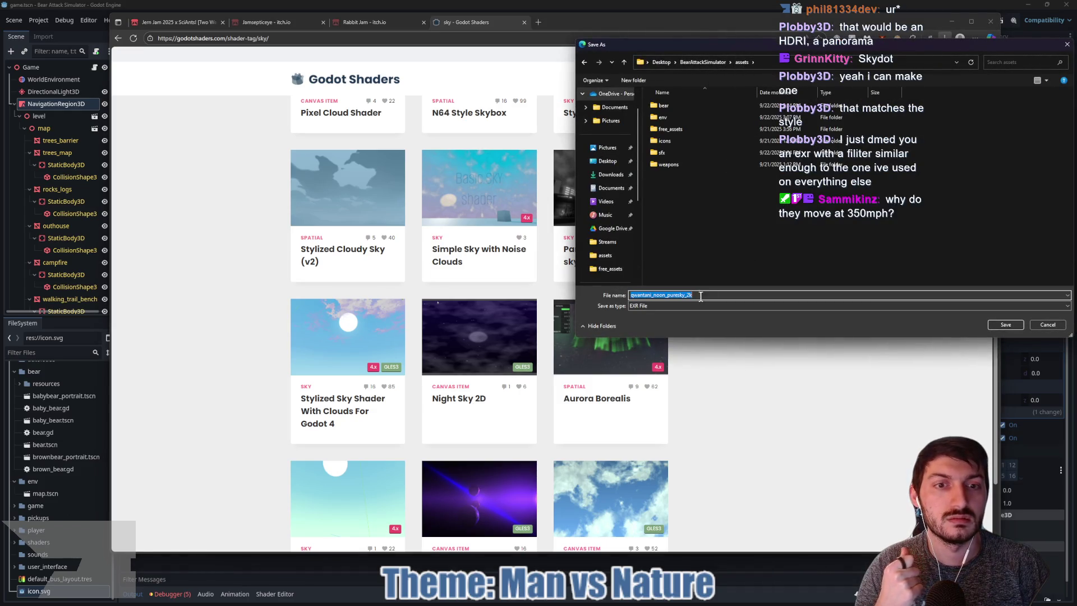
text(sky_env)
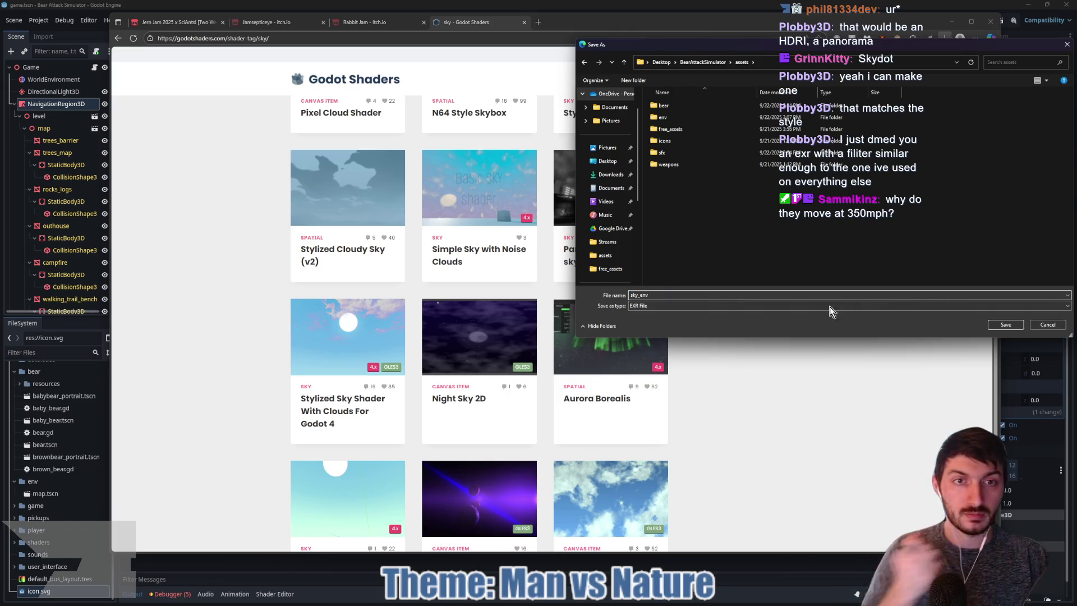
click(1006, 325)
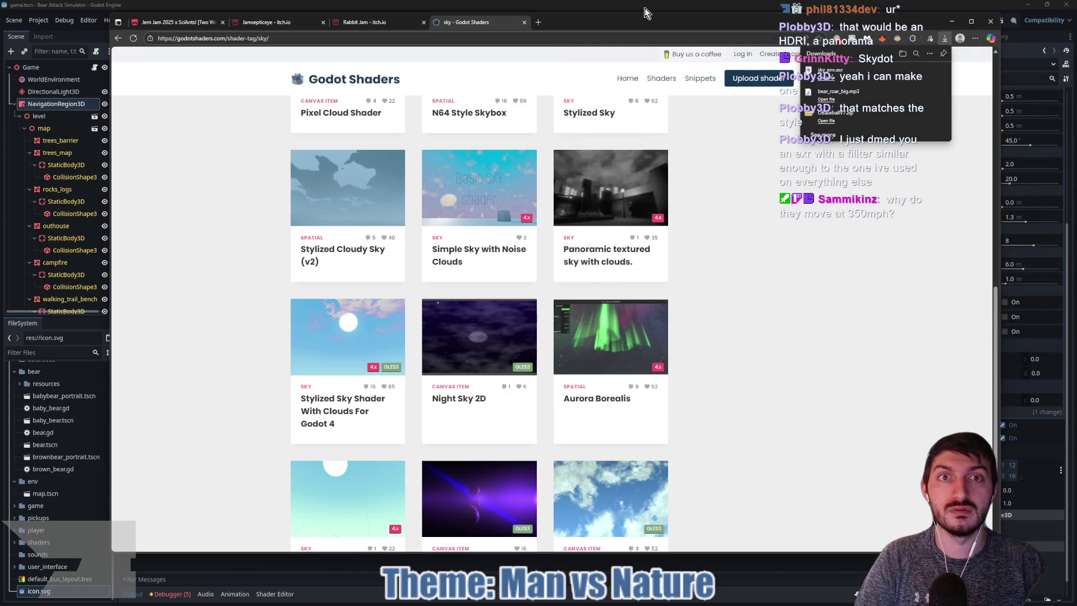
click(645, 13)
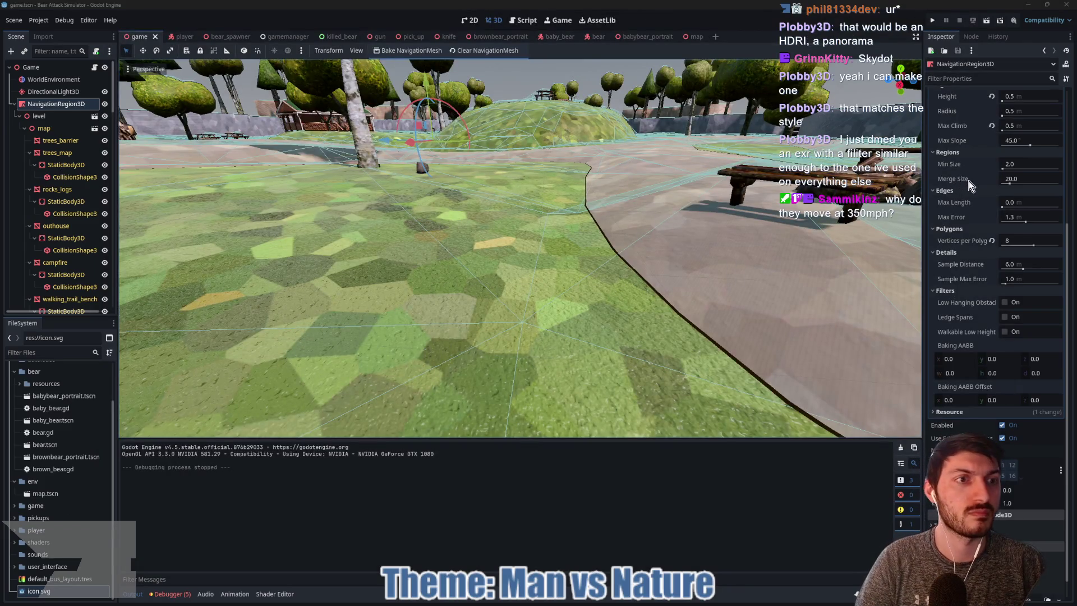
Select the WorldEnvironment node, keep the Sky background, and replace its sky with a New Sky
scroll(969, 180, up, 5)
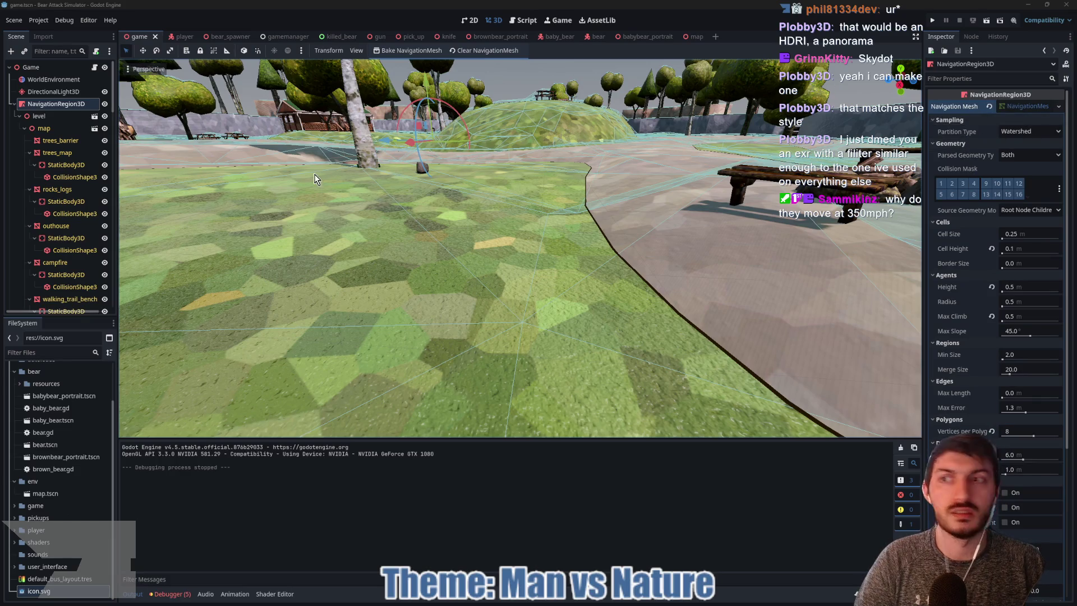
click(46, 81)
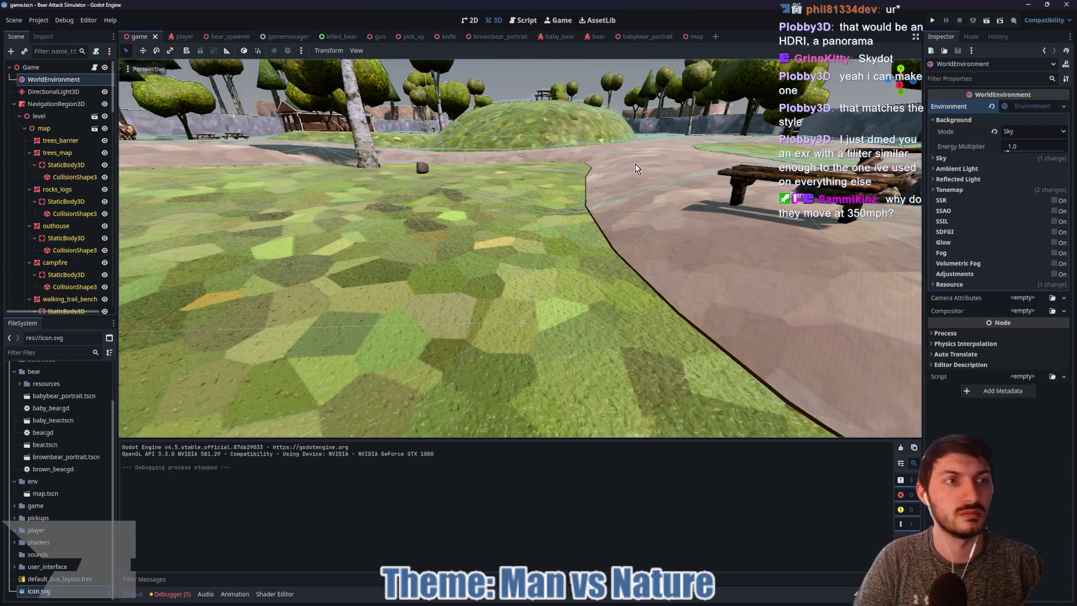
click(1027, 132)
click(1028, 134)
click(967, 159)
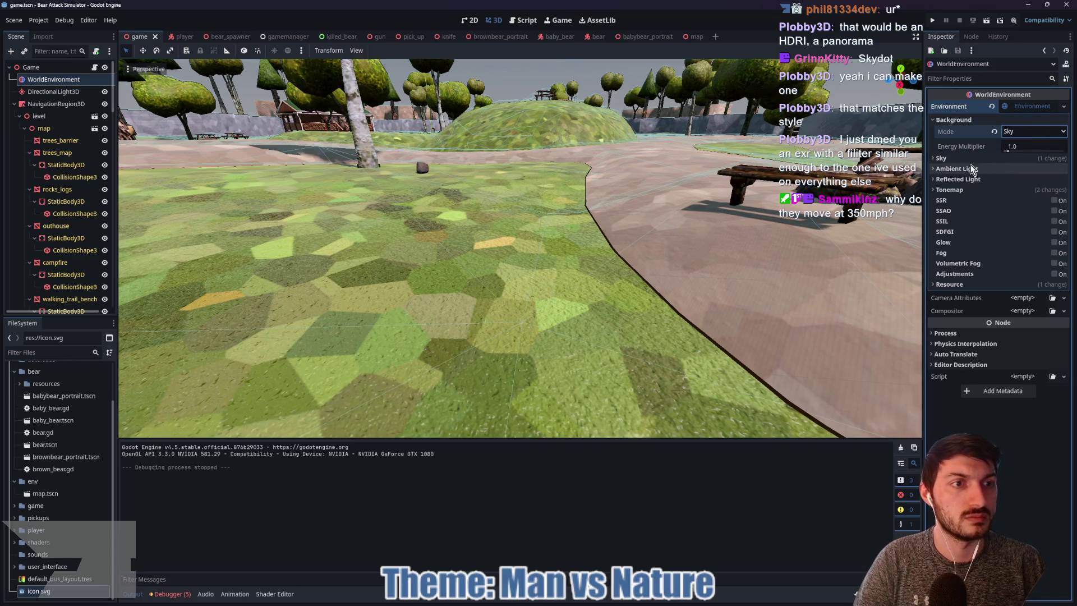
click(994, 170)
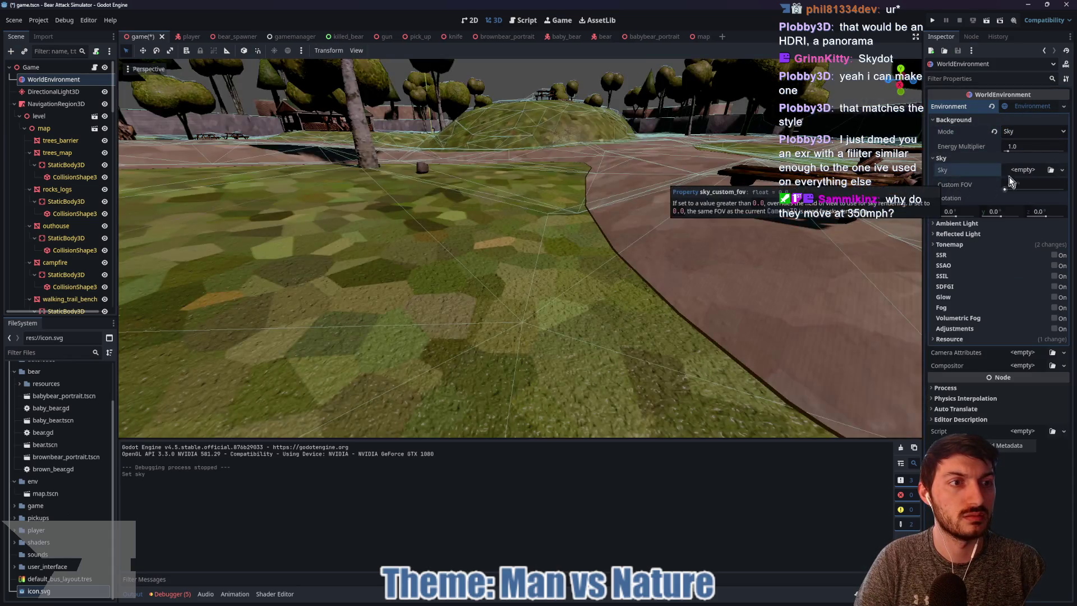
click(1018, 173)
click(1030, 194)
Give the sky a new PanoramaSkyMaterial with sky_env.exr quick-loaded as its panorama
click(1021, 185)
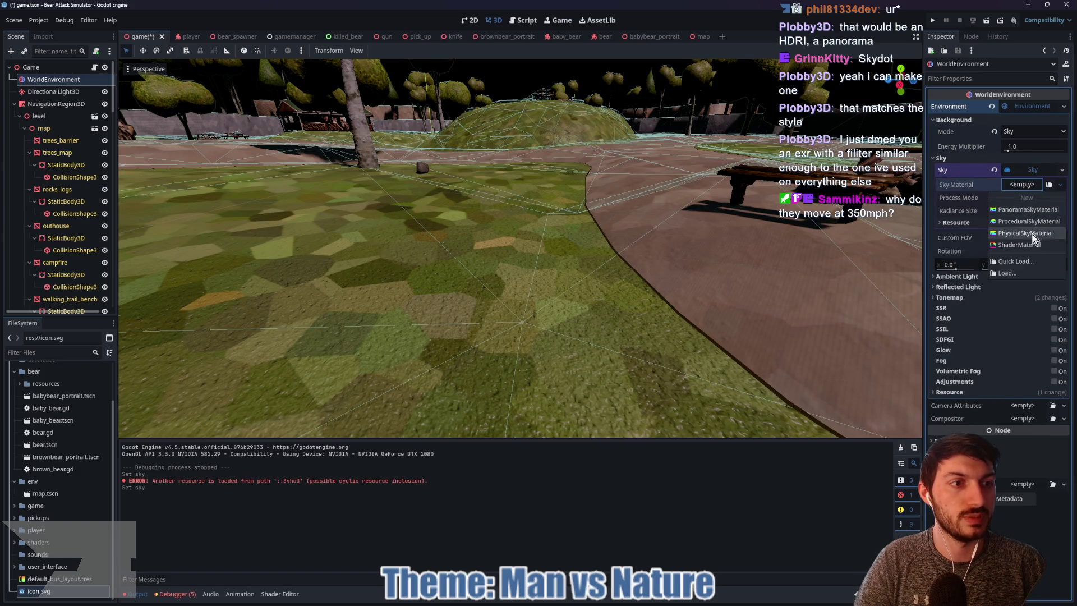
click(1021, 210)
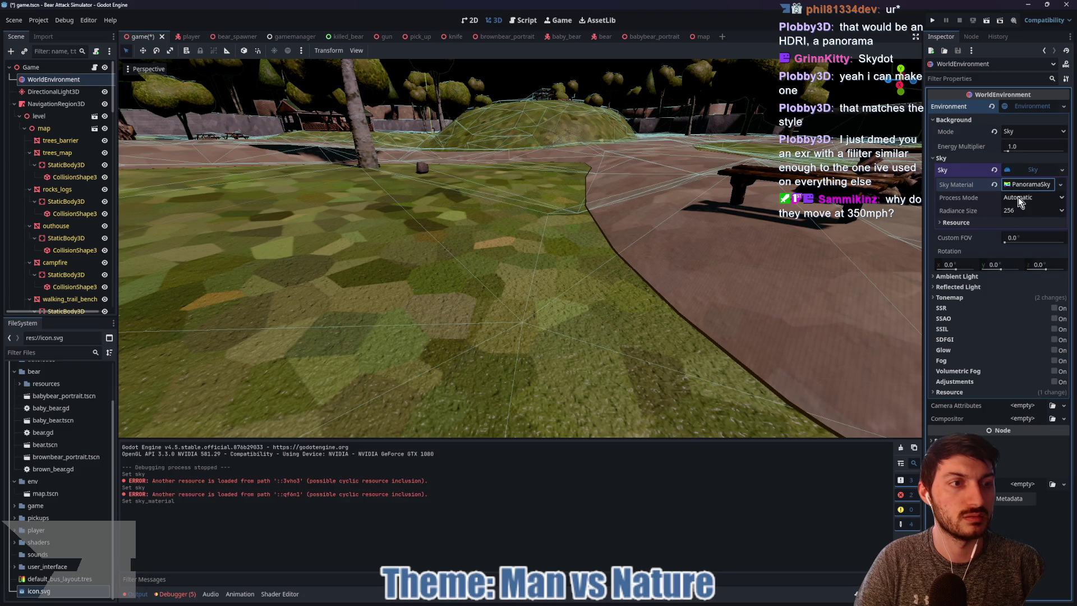
click(1020, 186)
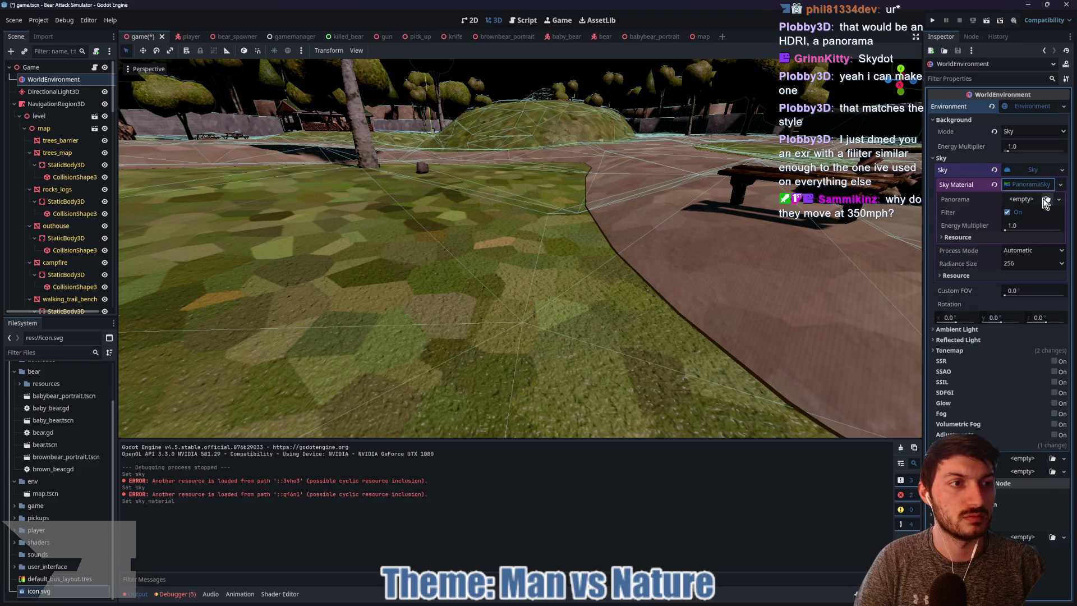
click(1046, 197)
double_click(454, 215)
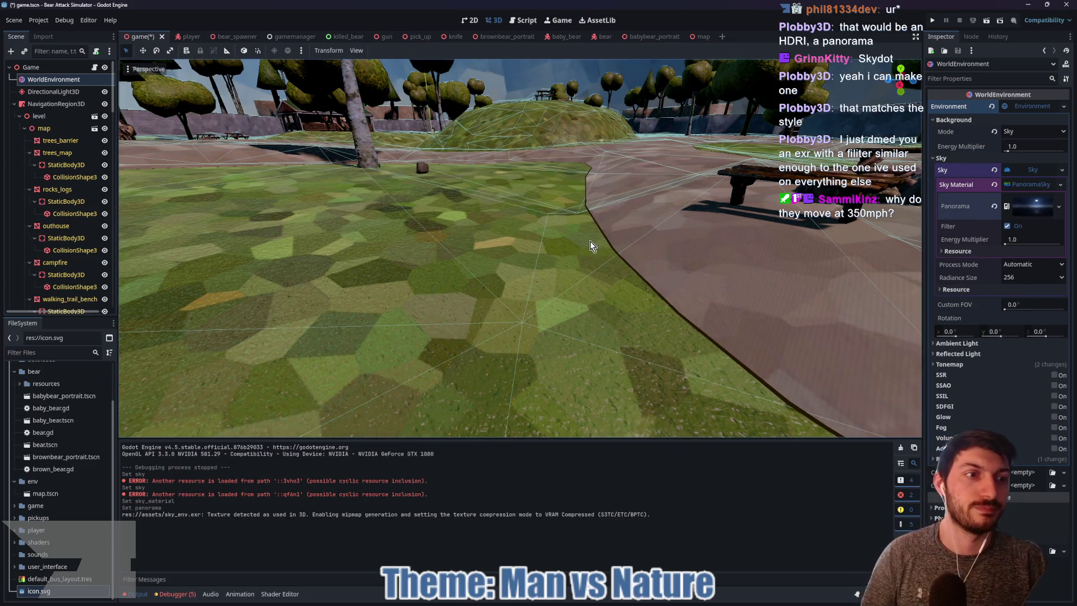
scroll(556, 195, down, 10)
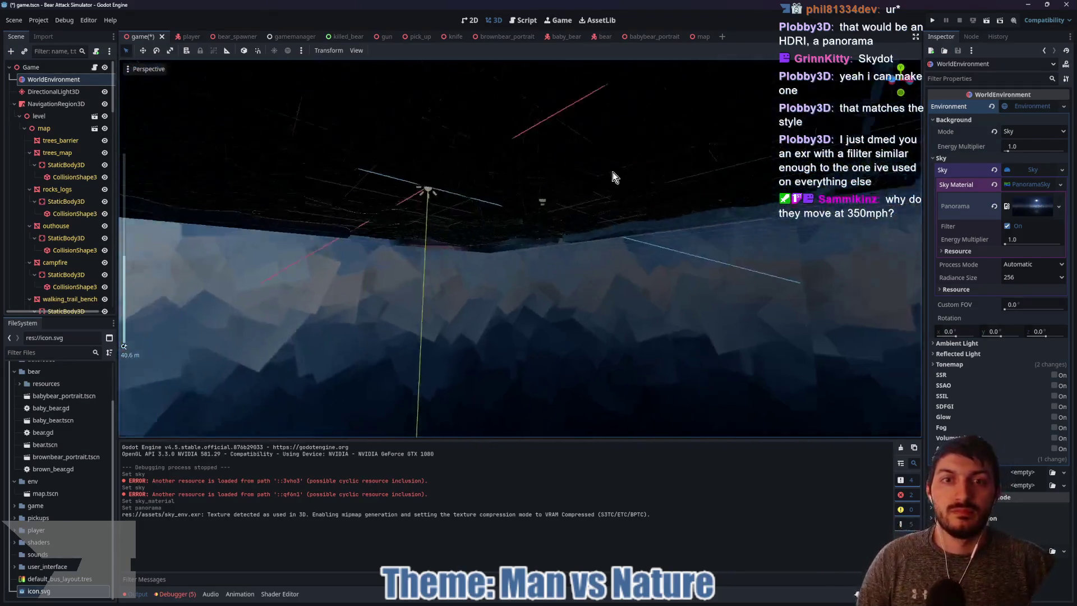
Try panorama sky energy multipliers of 2.5 and 1.5, settling on 2.0
drag(612, 177, 667, 242)
drag(1031, 239, 1054, 238)
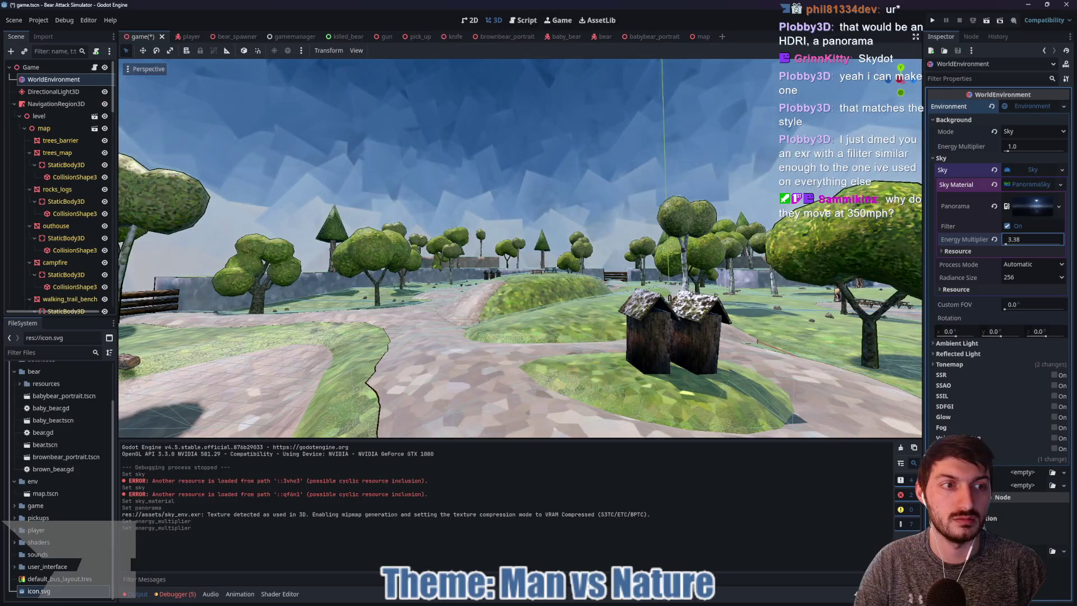
text(.5)
key(Return)
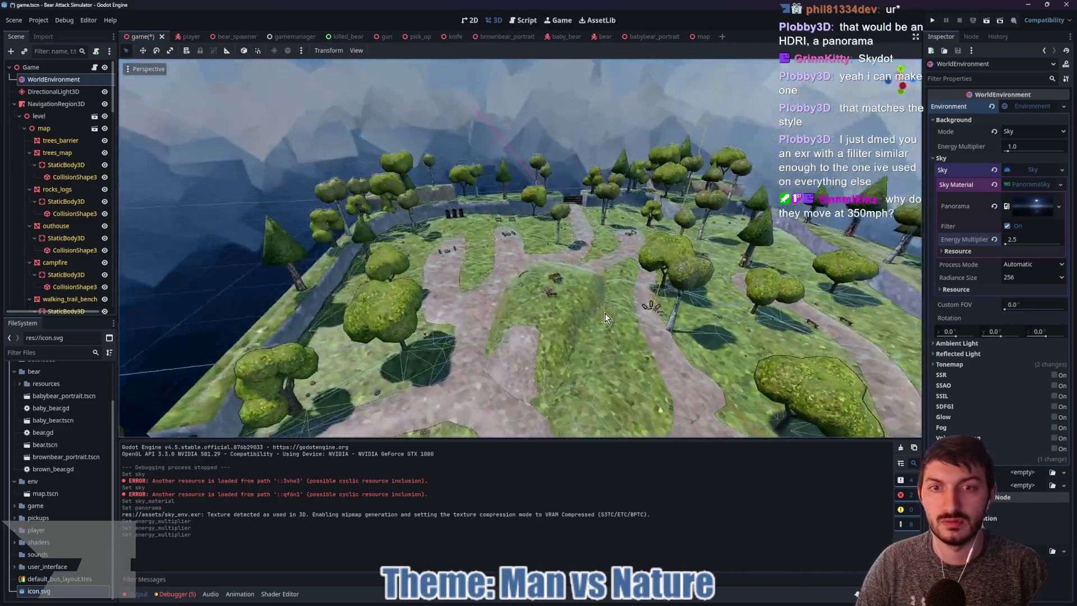
drag(604, 317, 917, 306)
click(1025, 237)
text(.5)
key(Return)
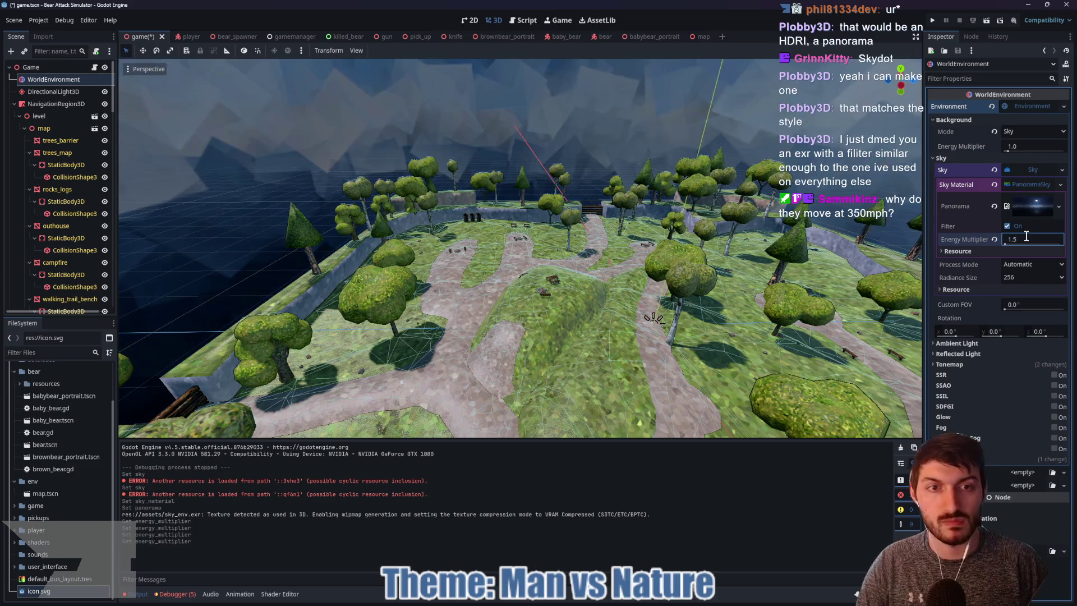
click(1029, 241)
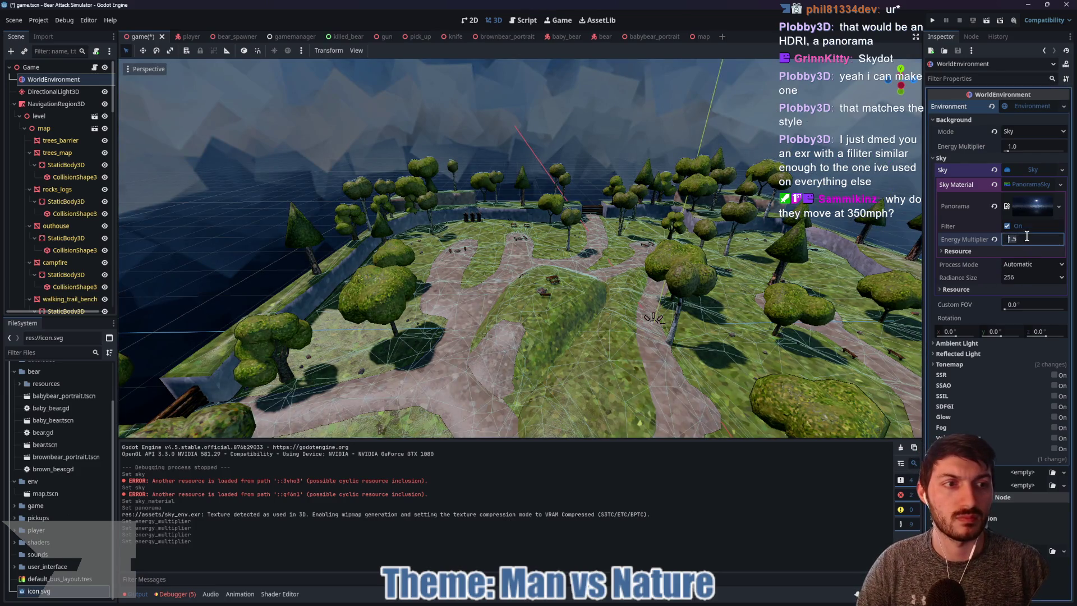
text(2)
key(Return)
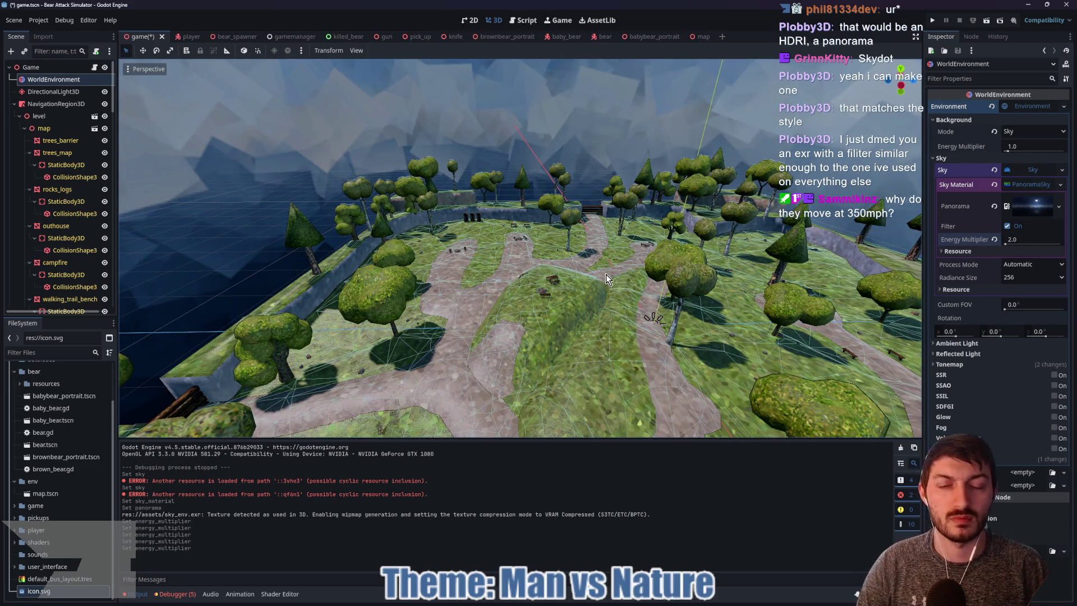
Save the scene and raise the Background Energy Multiplier to 1.34
scroll(605, 279, up, 5)
scroll(608, 310, up, 8)
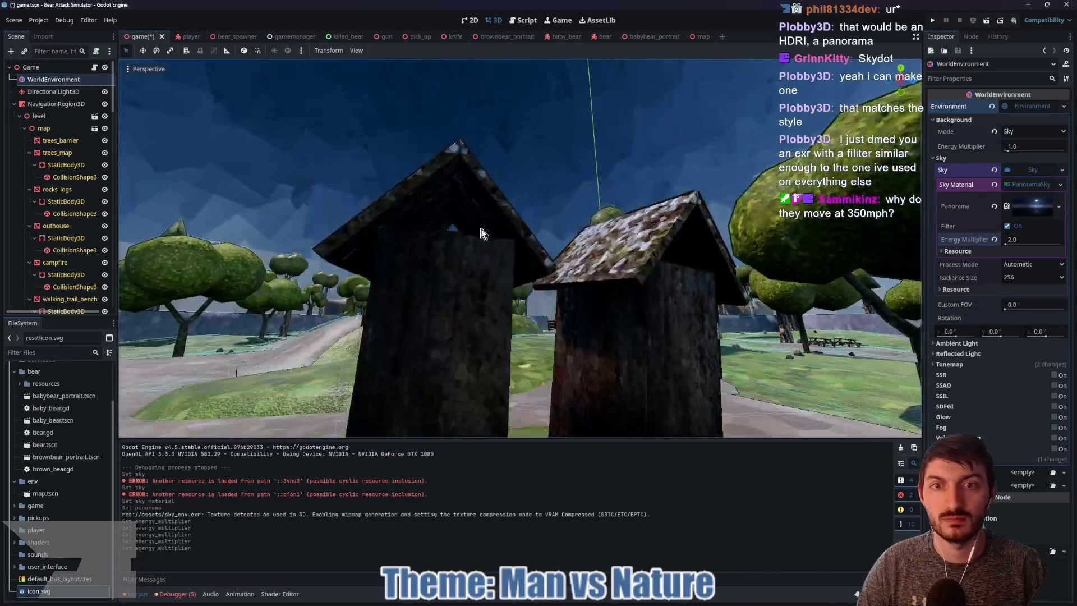
scroll(480, 227, down, 6)
mouse_move(527, 287)
mouse_down()
mouse_move(756, 301)
mouse_move(611, 275)
mouse_up()
scroll(752, 306, down, 3)
key(ctrl+s)
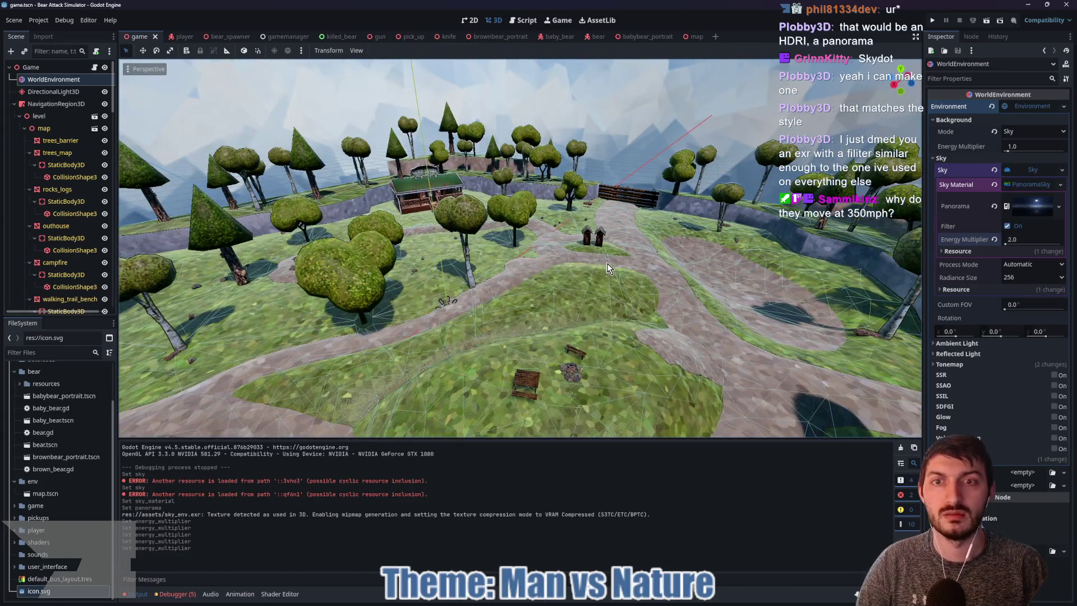
drag(1008, 151, 1009, 153)
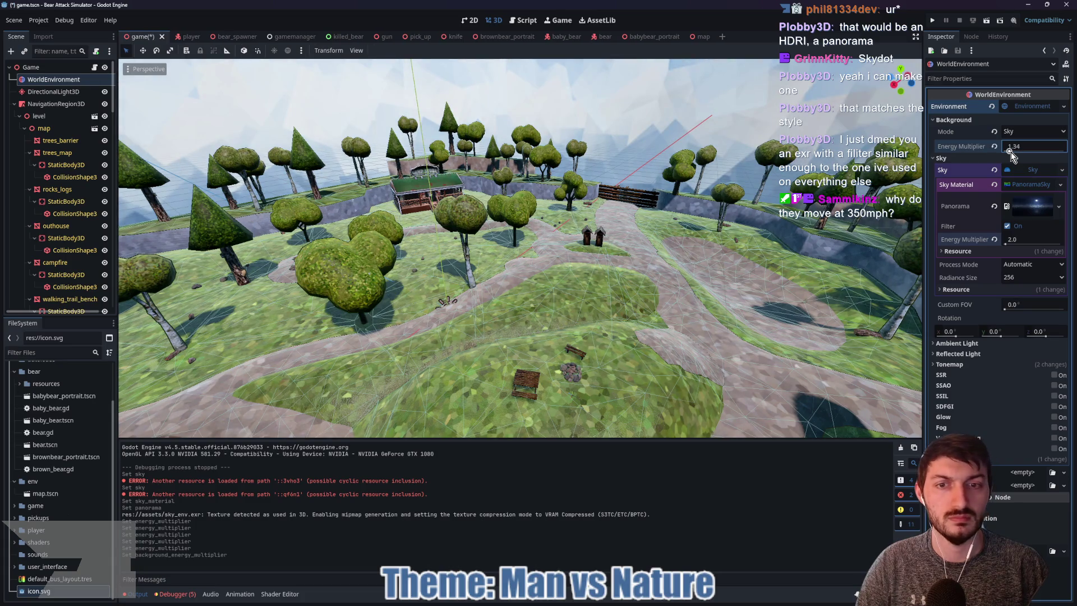
Set the background energy multiplier to 1.25 and collapse the panorama sky material
click(1029, 145)
text(25)
key(Return)
click(1028, 184)
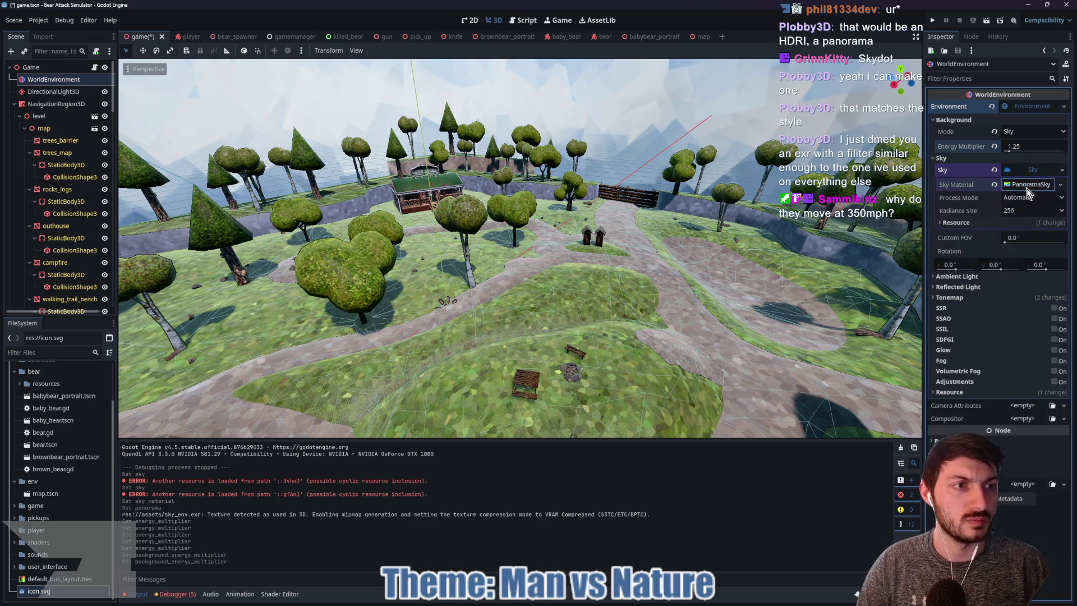
Reset tonemap exposure to 1.0, save the scene, and inspect the panorama texture
click(958, 297)
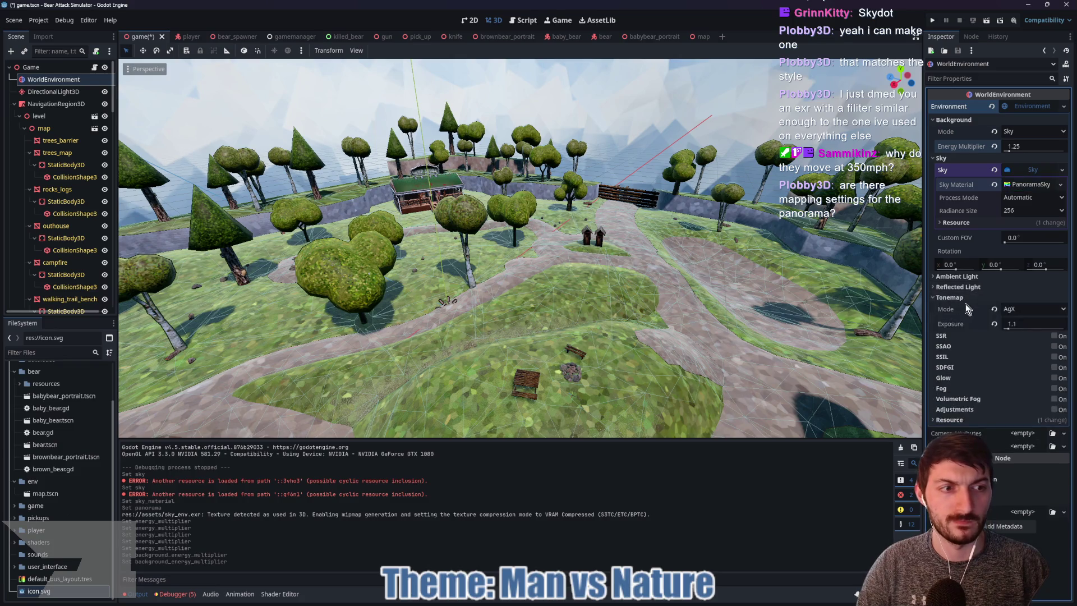
click(994, 325)
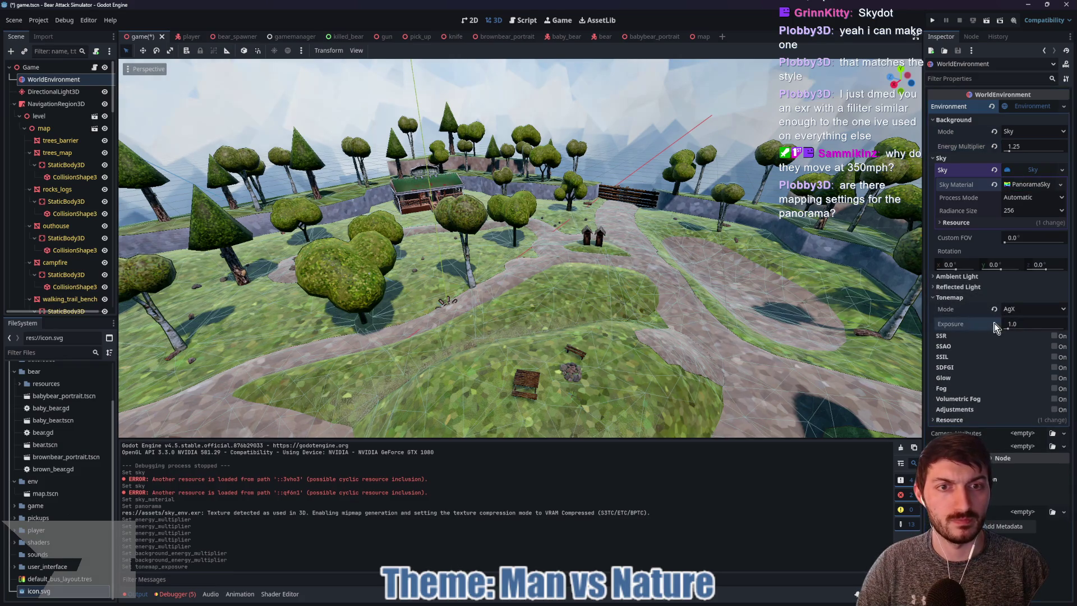
key(ctrl+s)
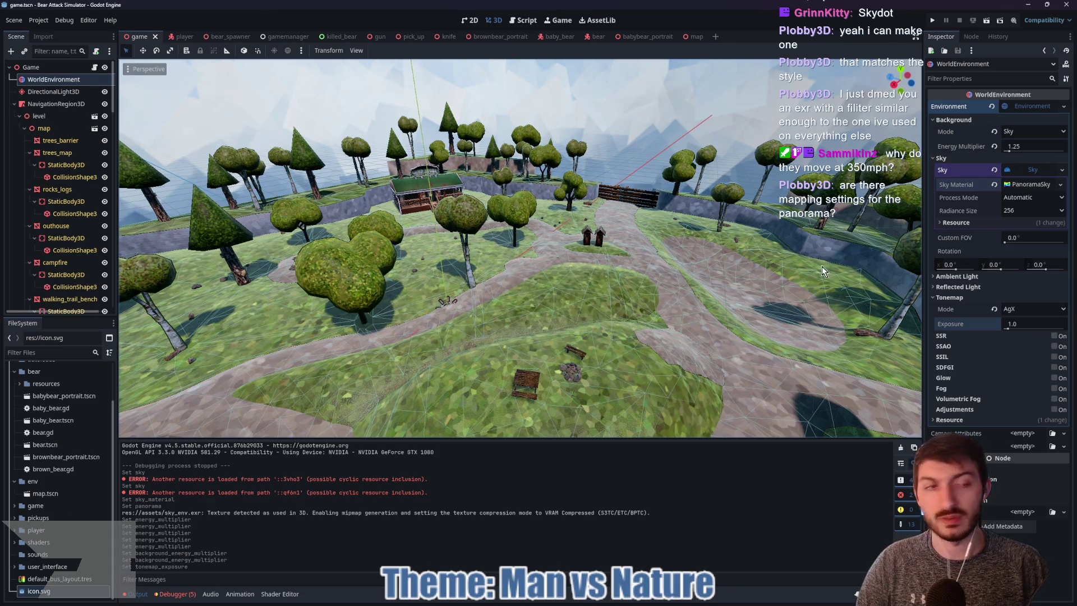
click(1024, 185)
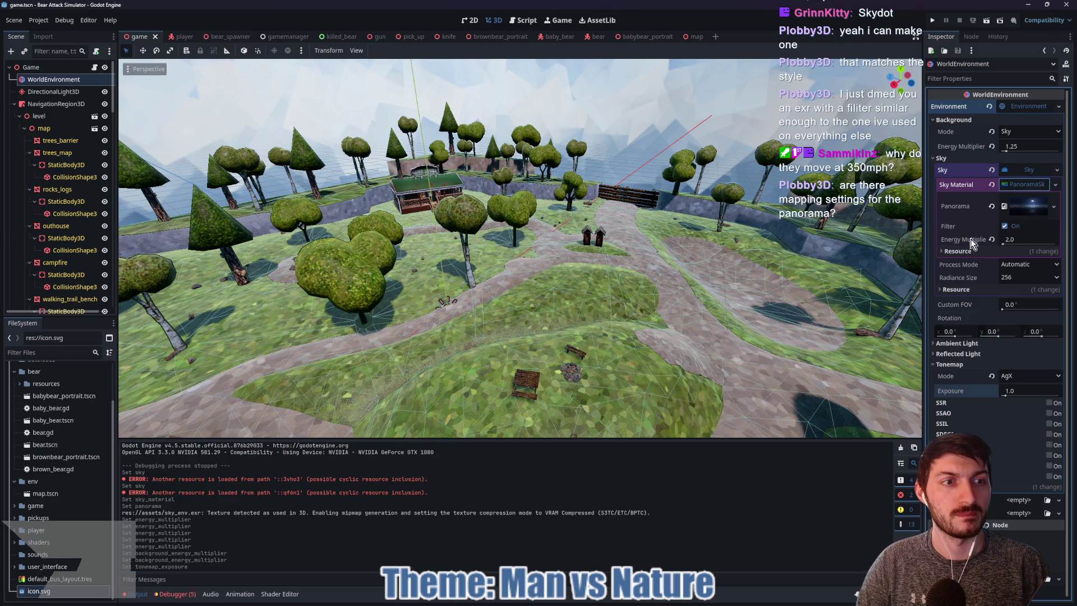
click(1028, 205)
scroll(997, 248, down, 2)
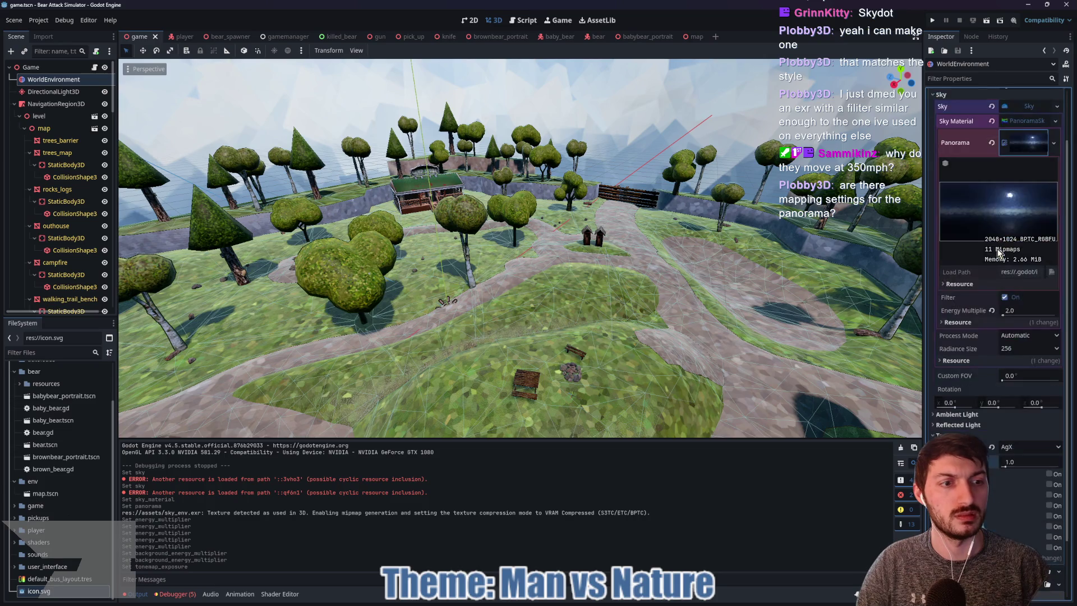
scroll(997, 248, down, 2)
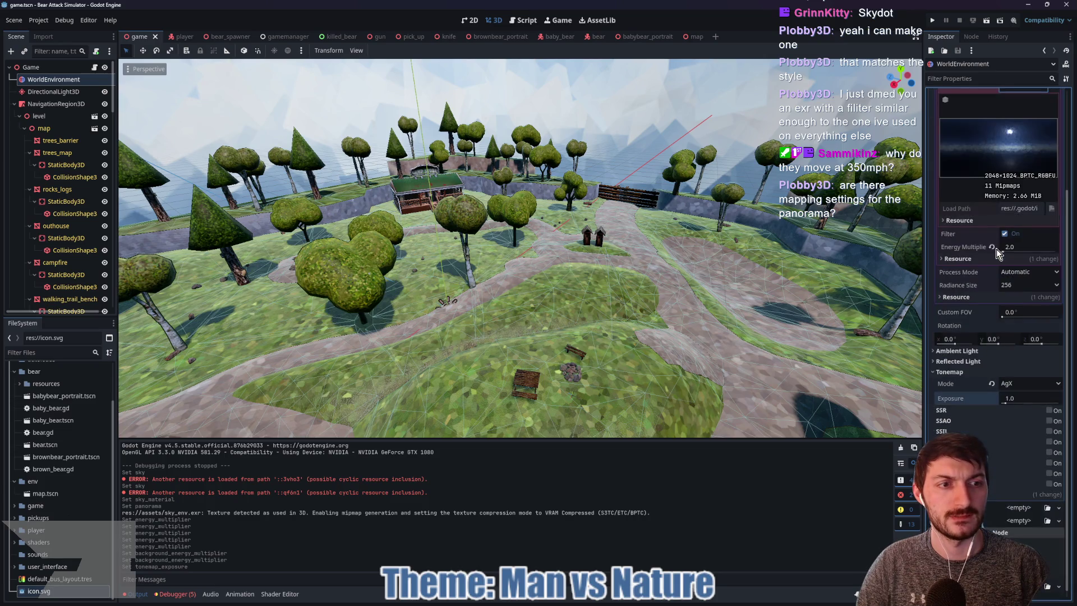
click(1018, 276)
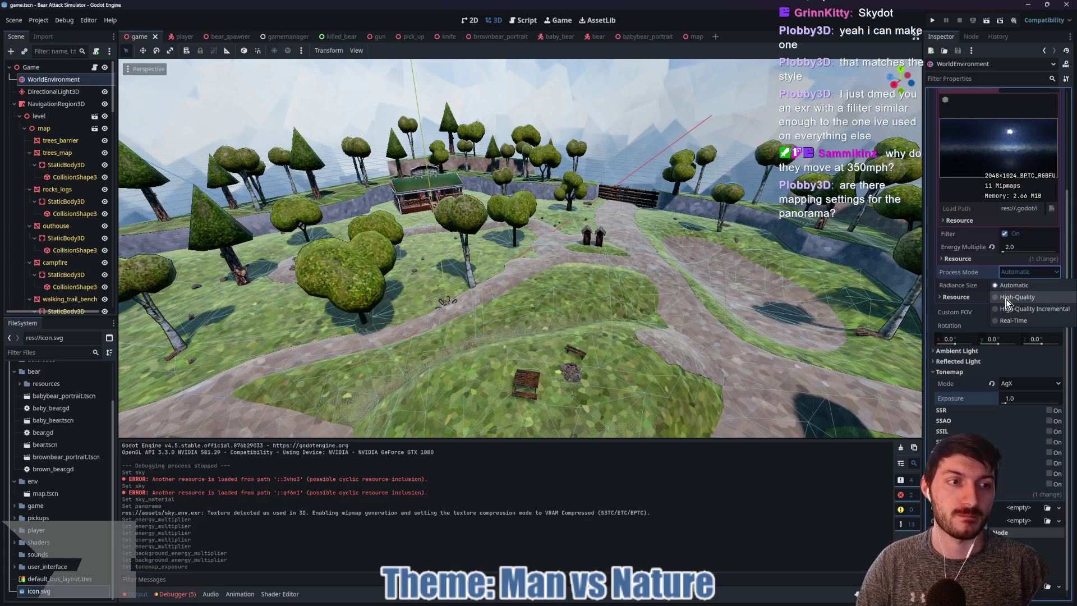
key(Escape)
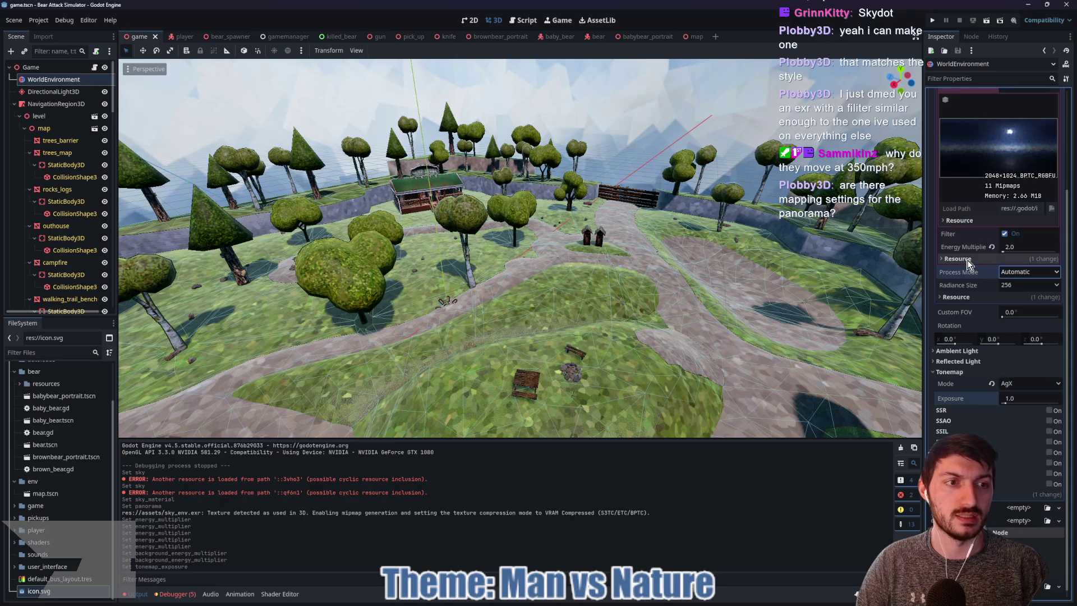
scroll(1025, 193, up, 3)
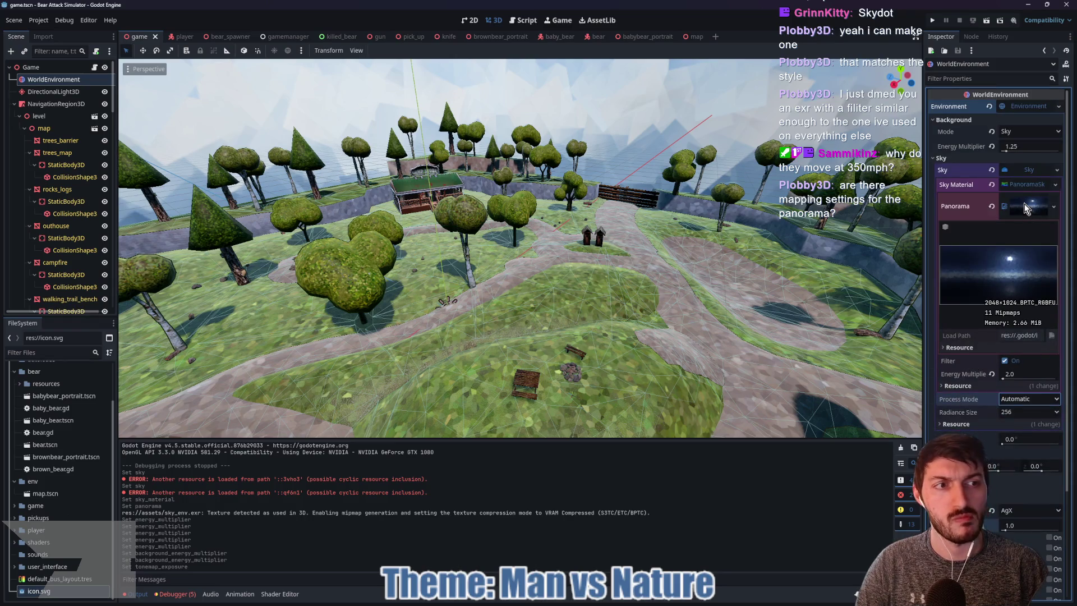
click(1025, 207)
scroll(520, 248, up, 5)
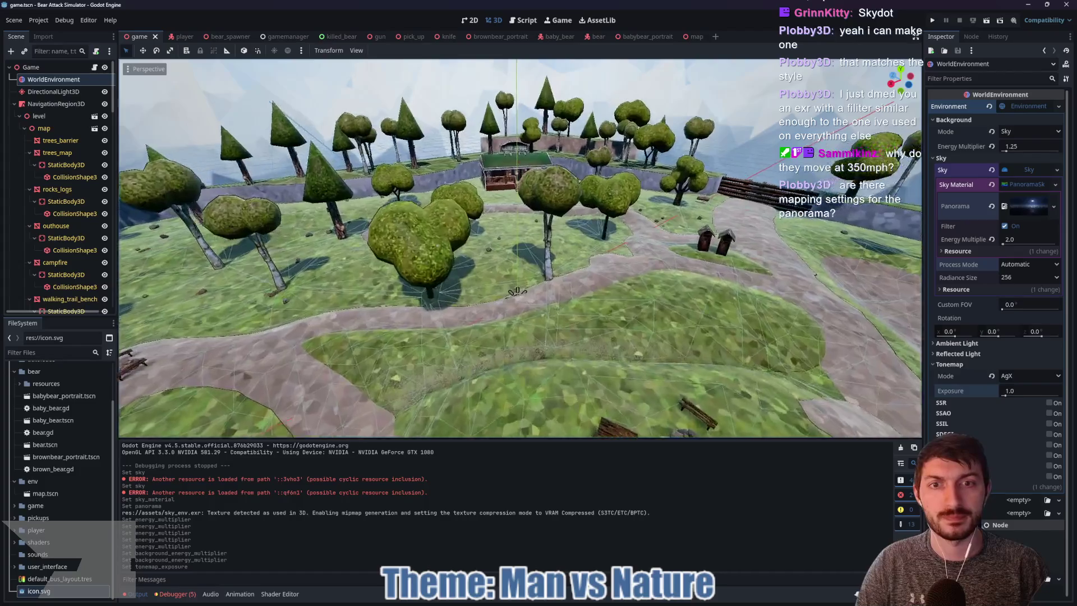
scroll(520, 248, up, 10)
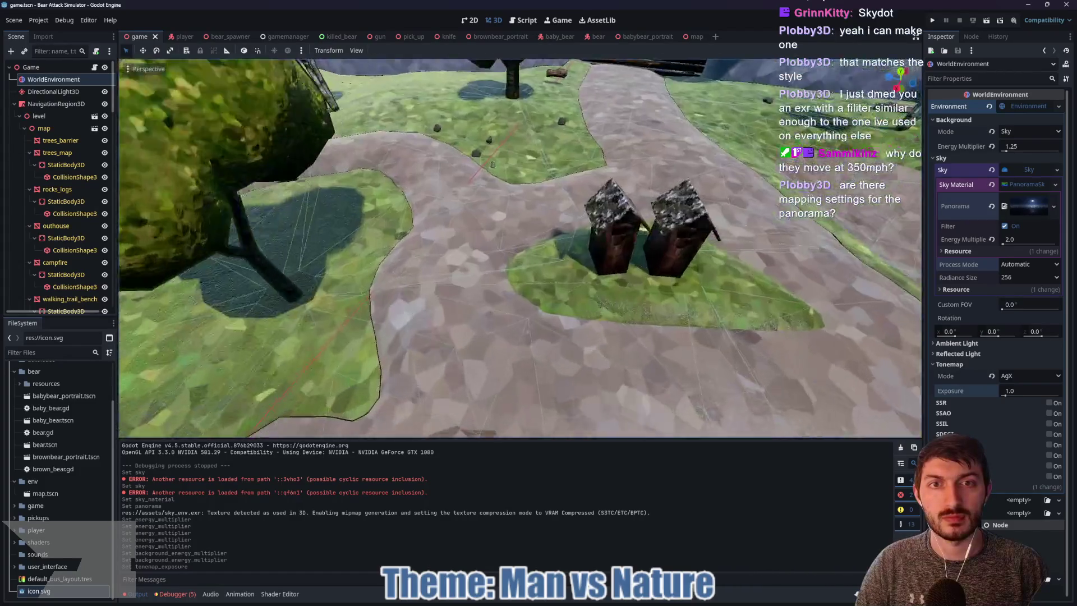
key(s)
key(w)
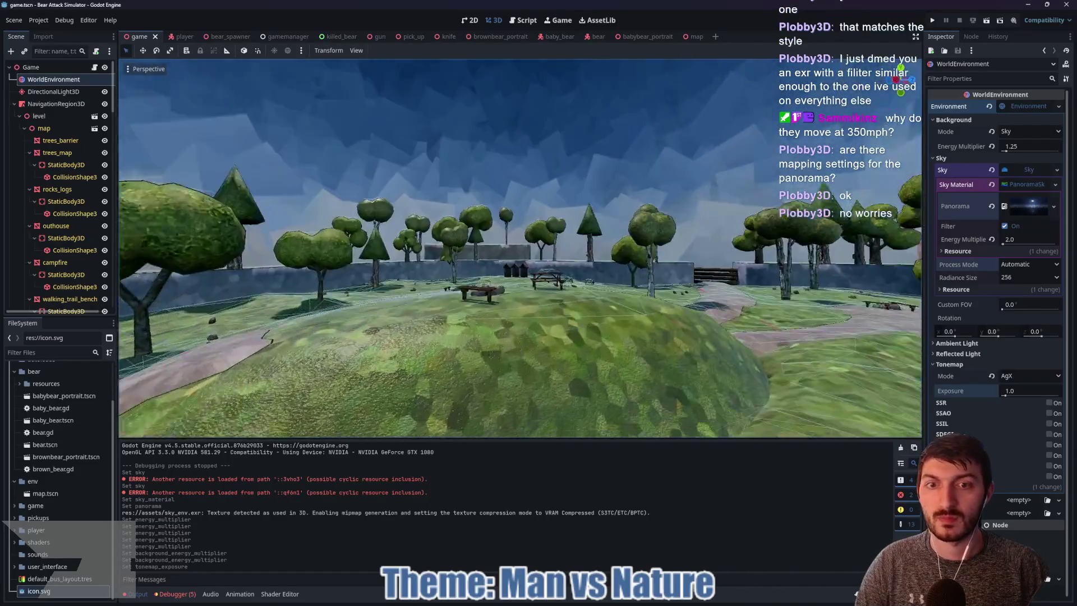
key(w)
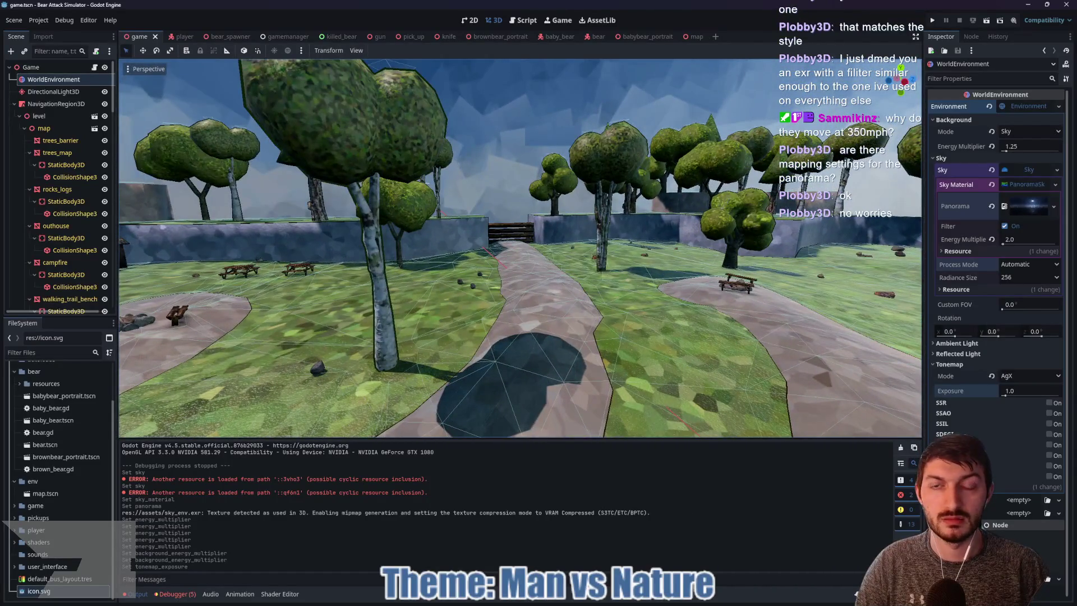
key(w)
click(1026, 106)
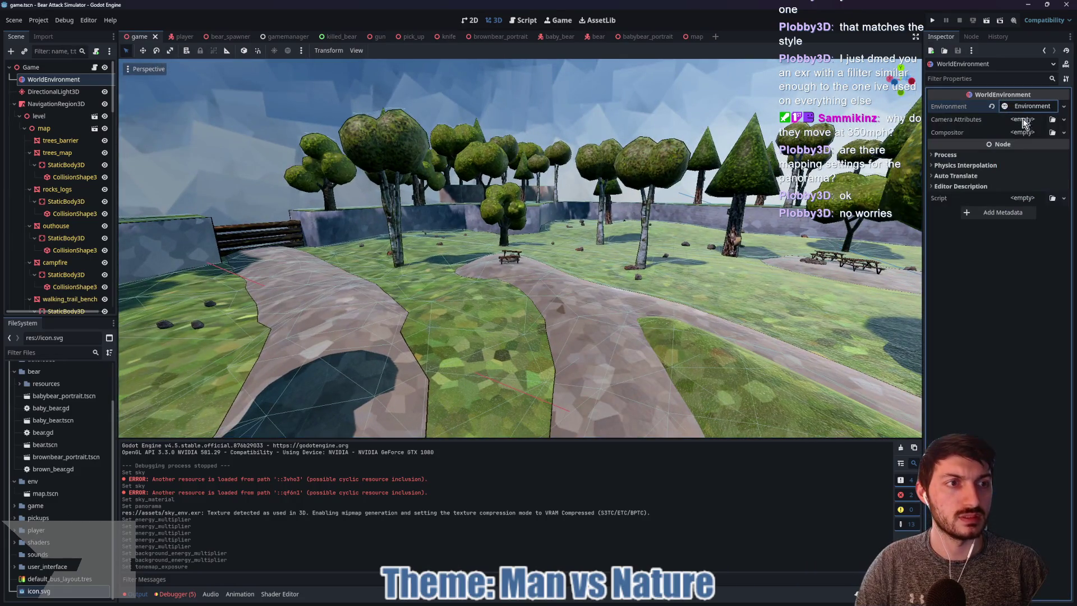
key(w)
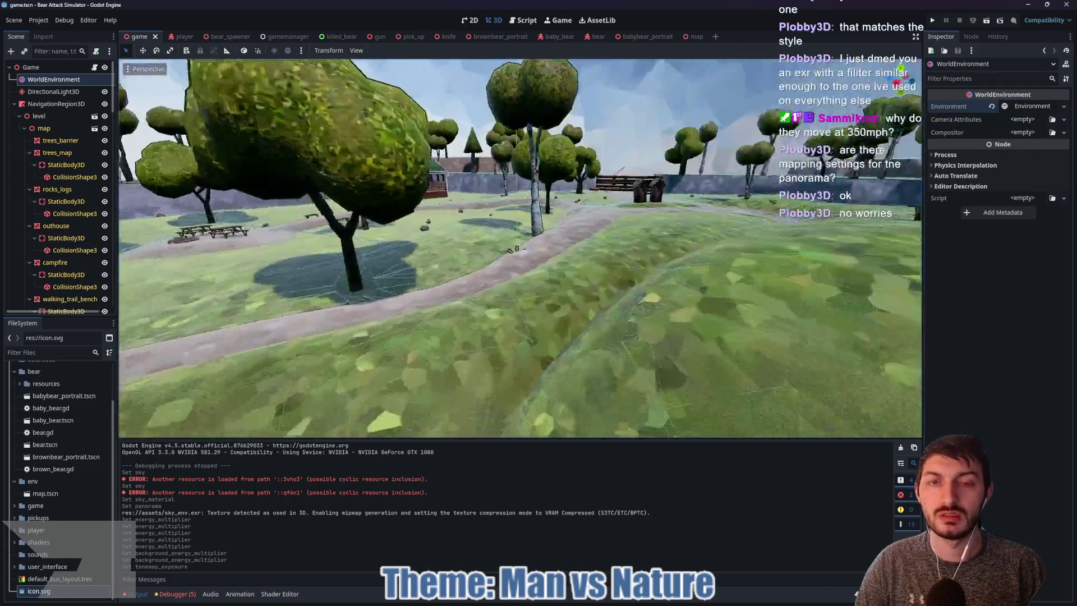
key(w)
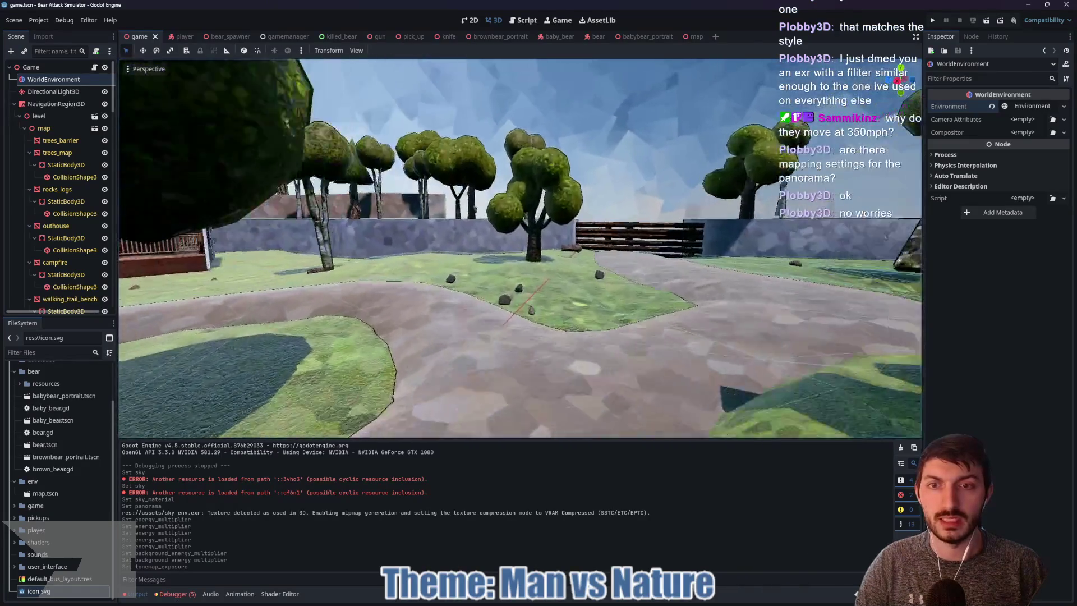
key(w)
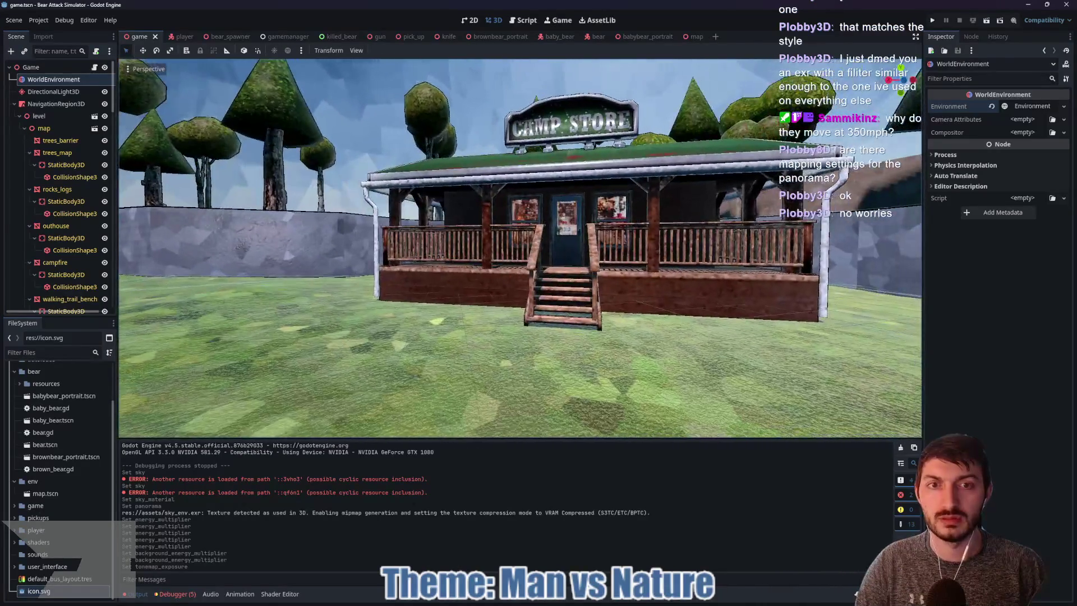
key(w)
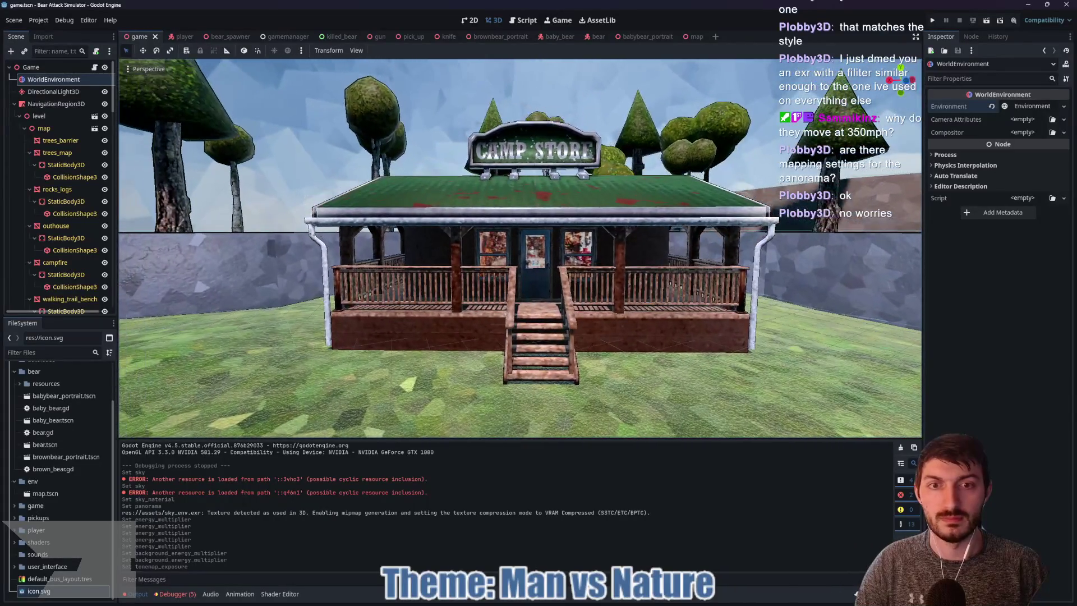
key(s)
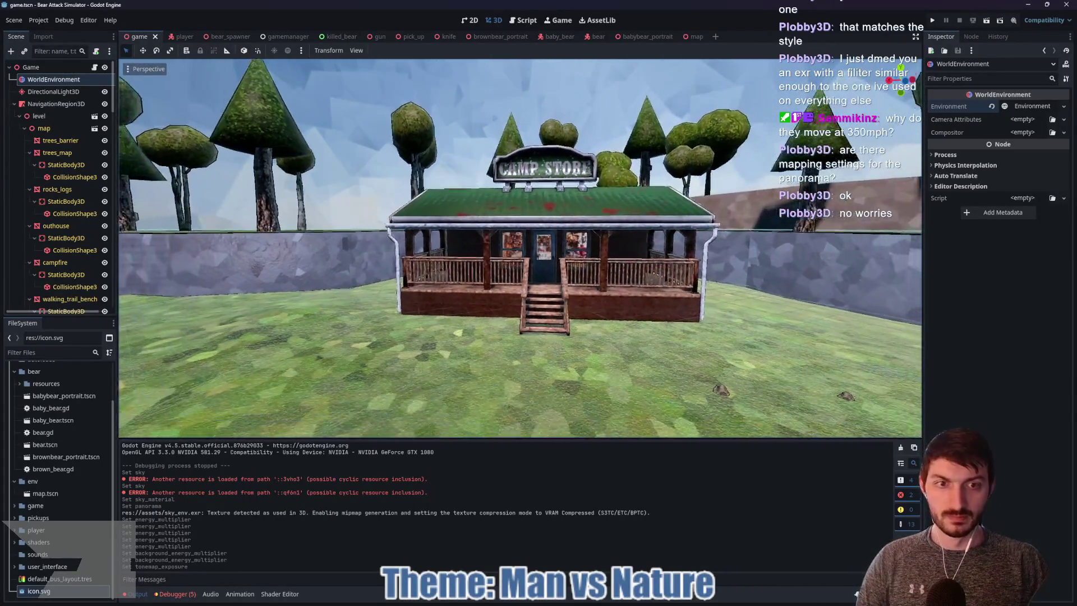
key(w)
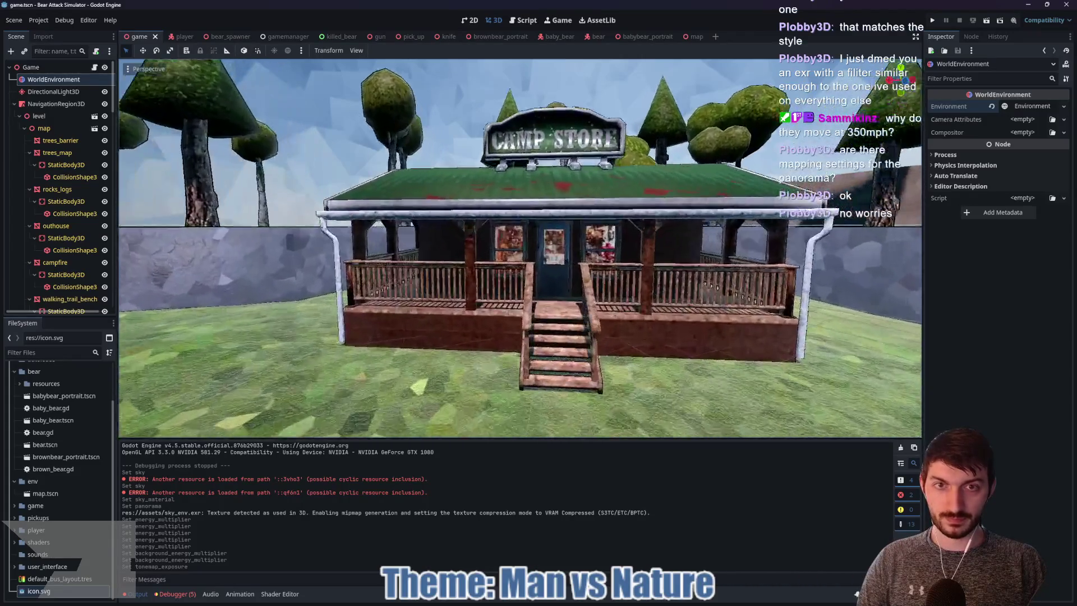
key(w)
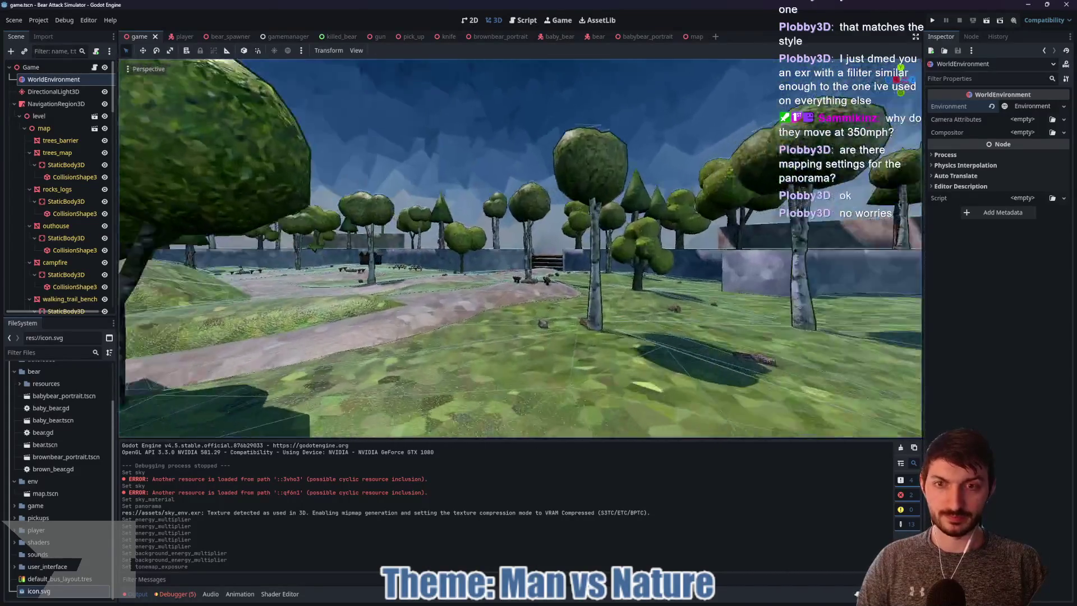
key(w)
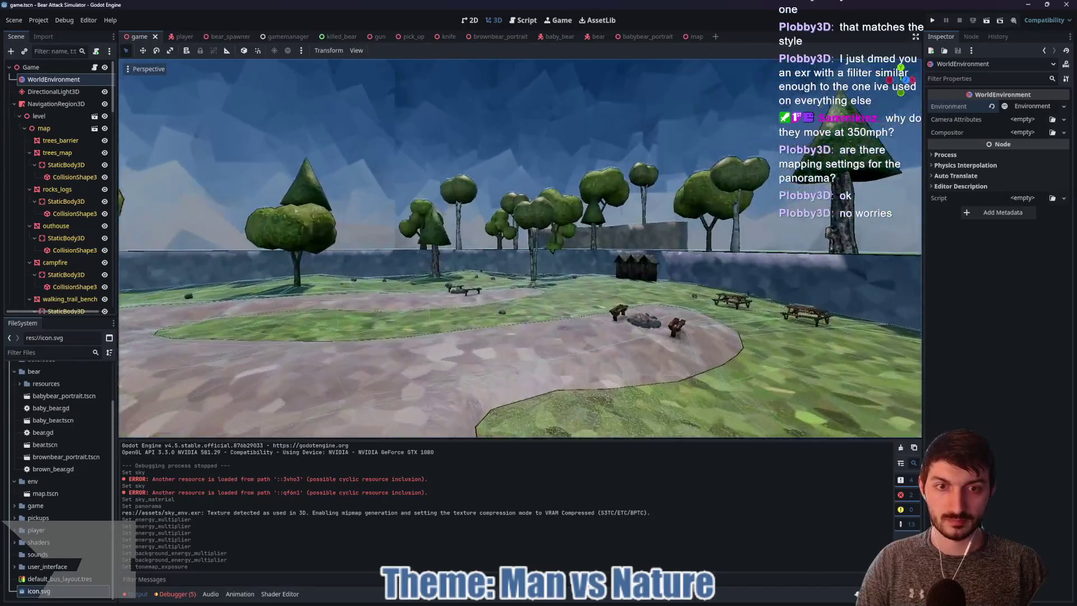
key(w)
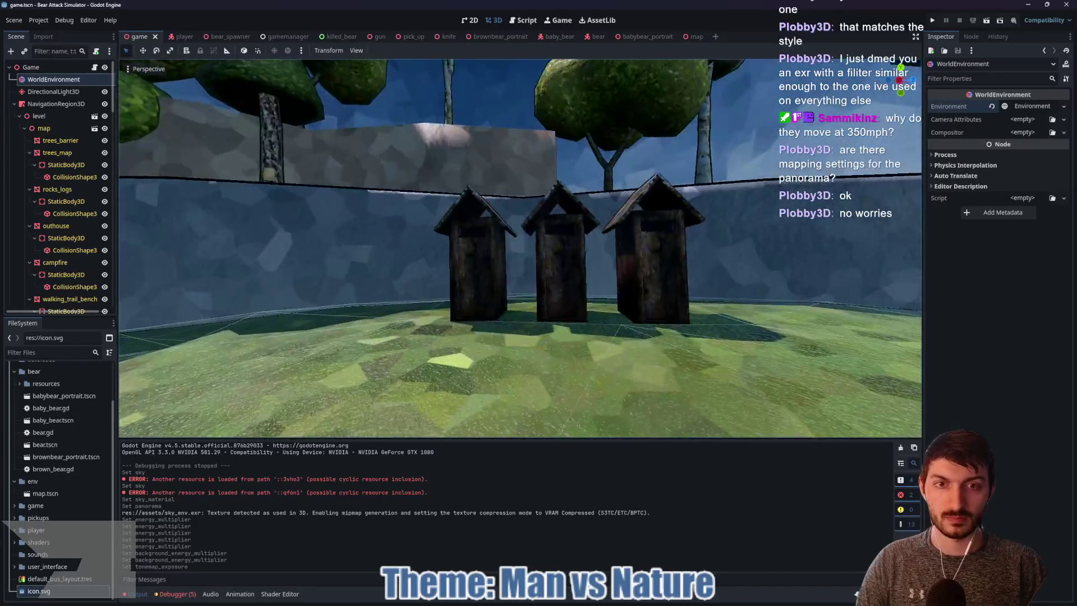
key(w)
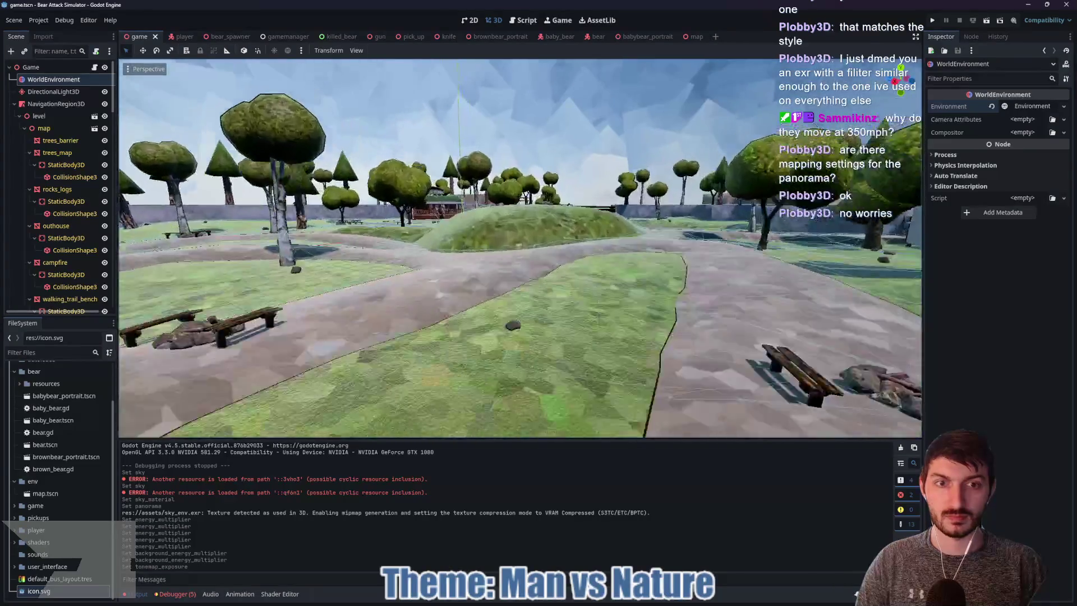
key(w)
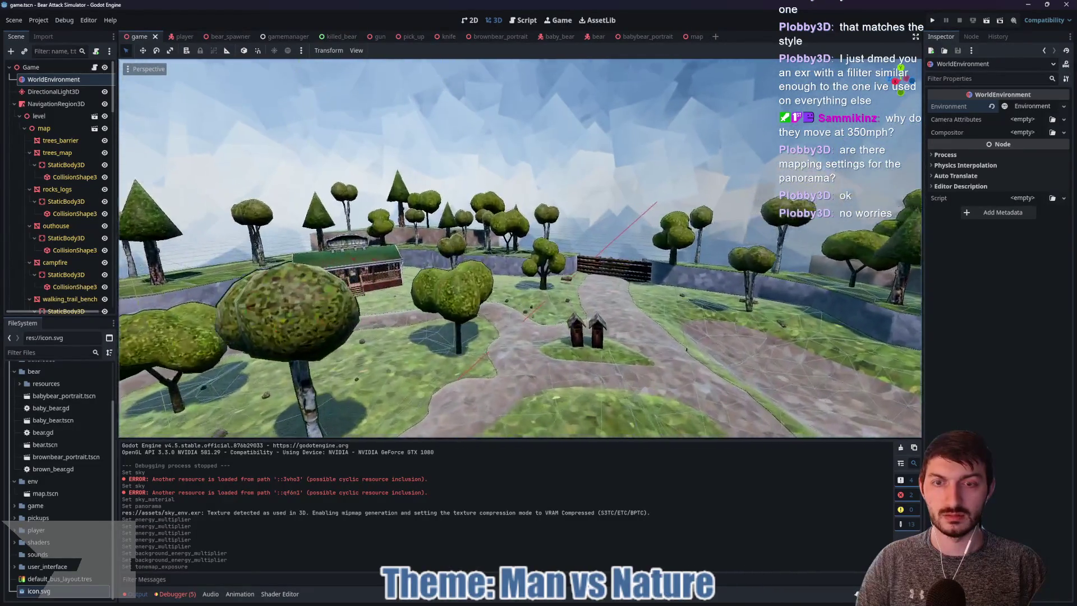
key(w)
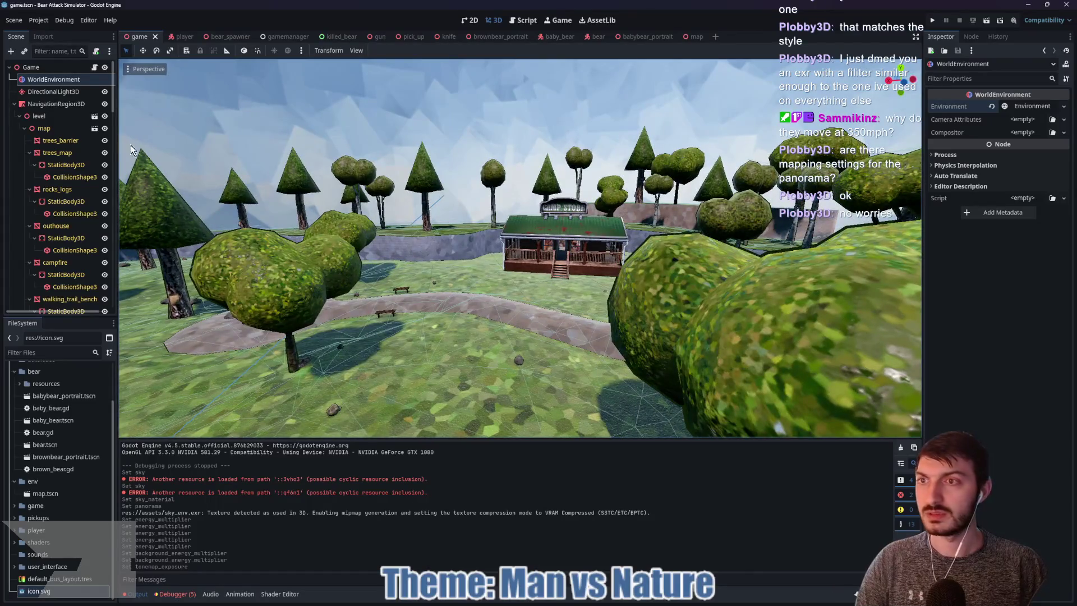
click(53, 92)
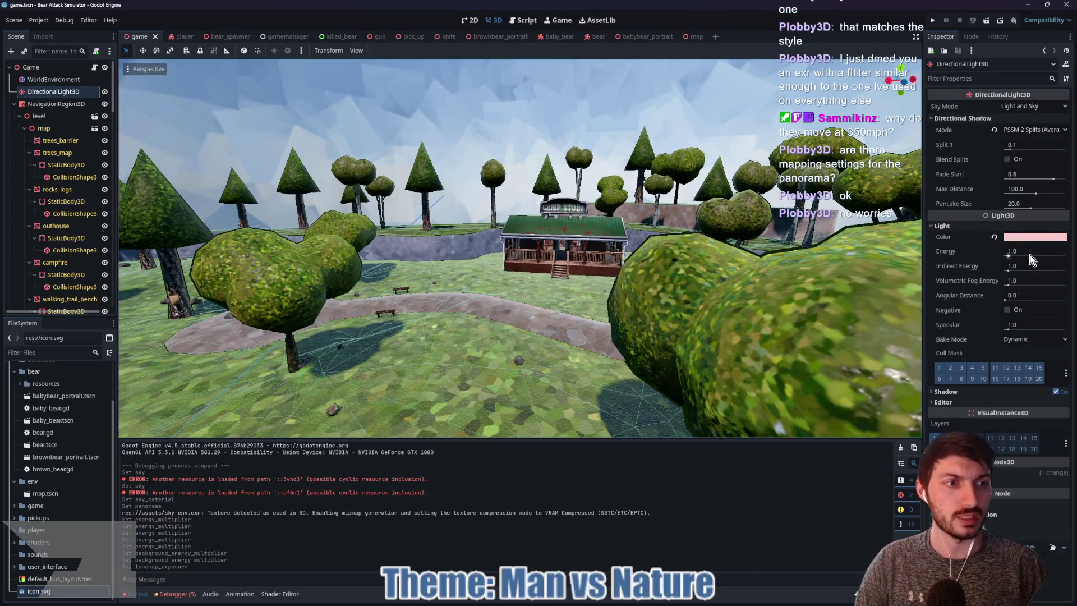
Revert the DirectionalLight3D colour from pink back to white
drag(799, 258, 689, 275)
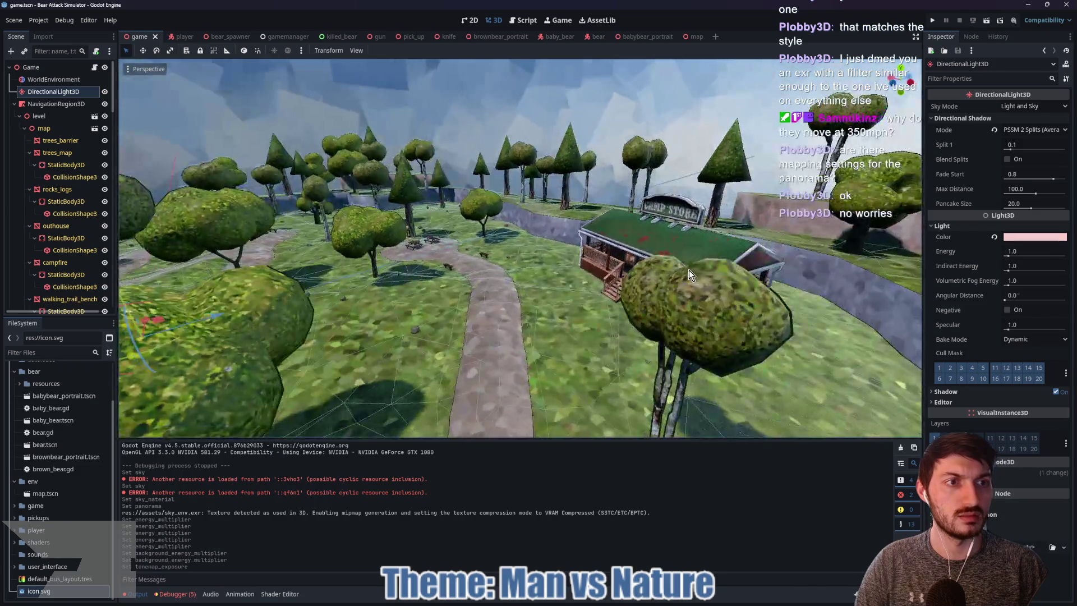
key(w)
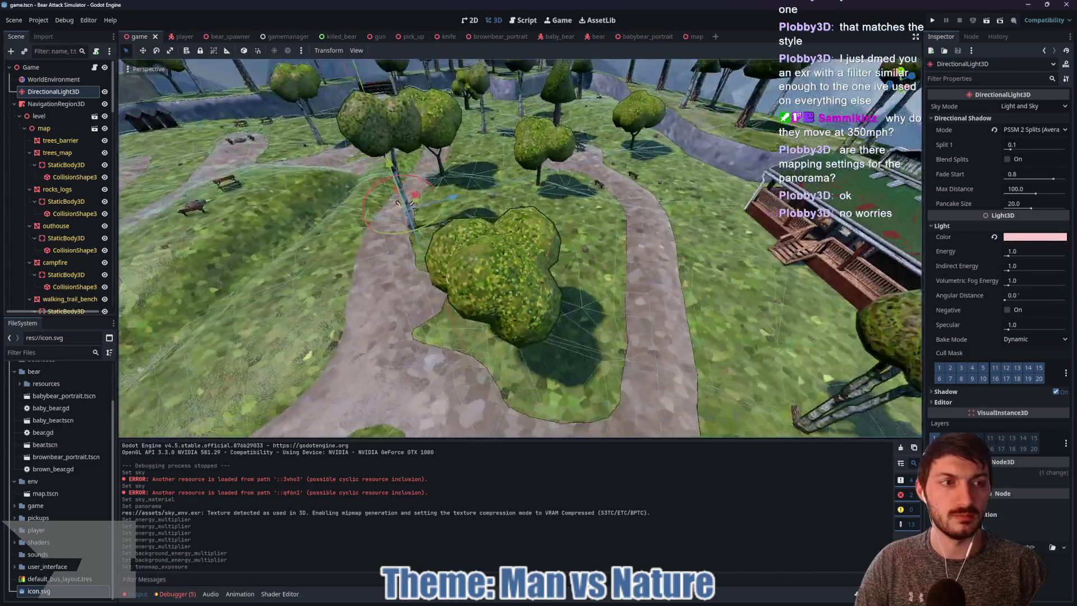
key(s)
click(994, 237)
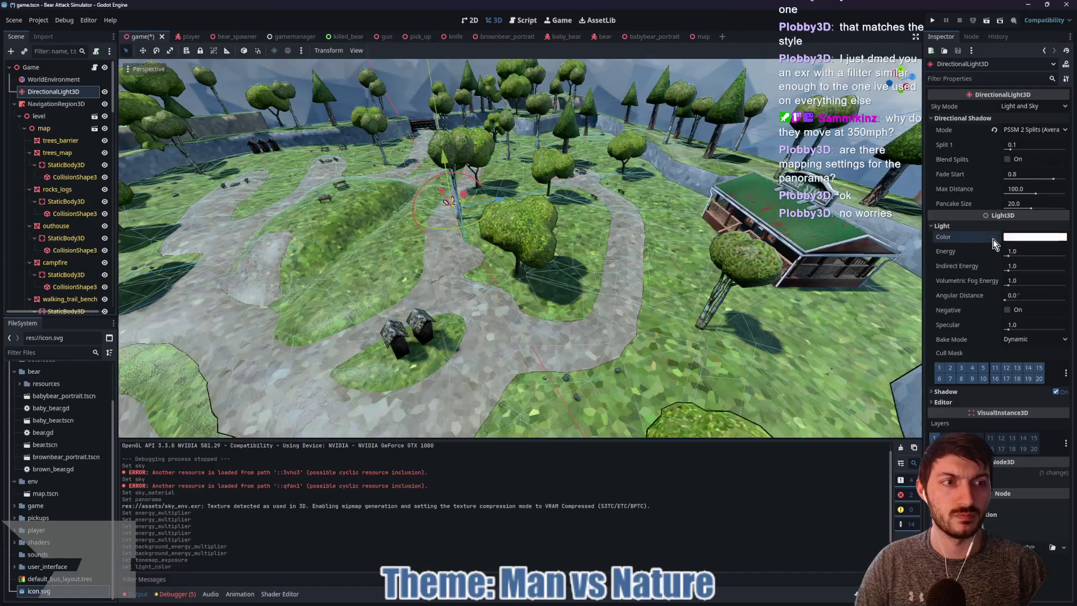
key(KP_2)
key(KP_2)
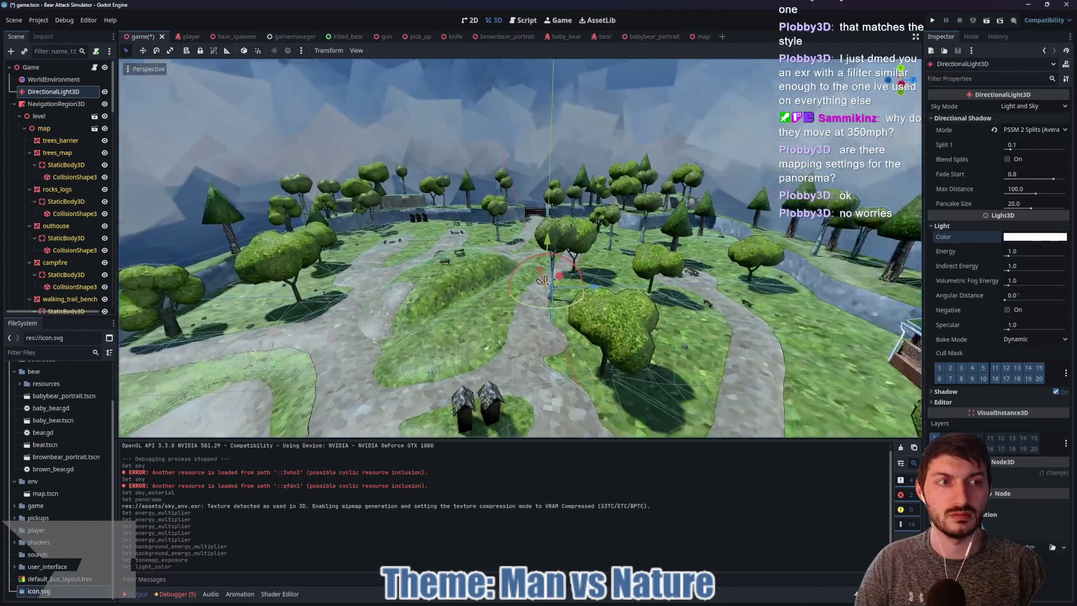
key(w)
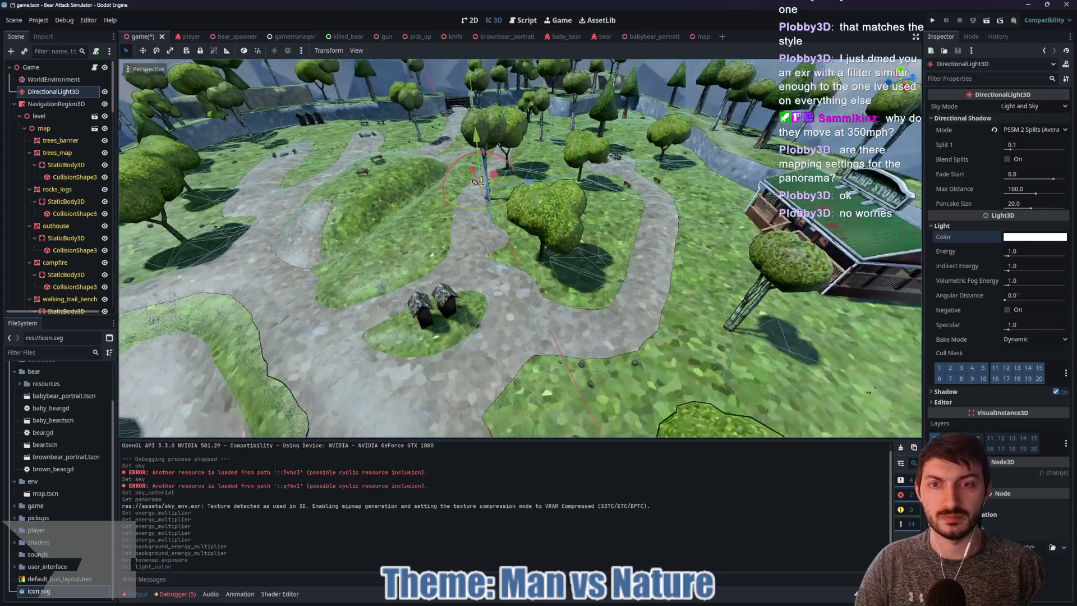
key(s)
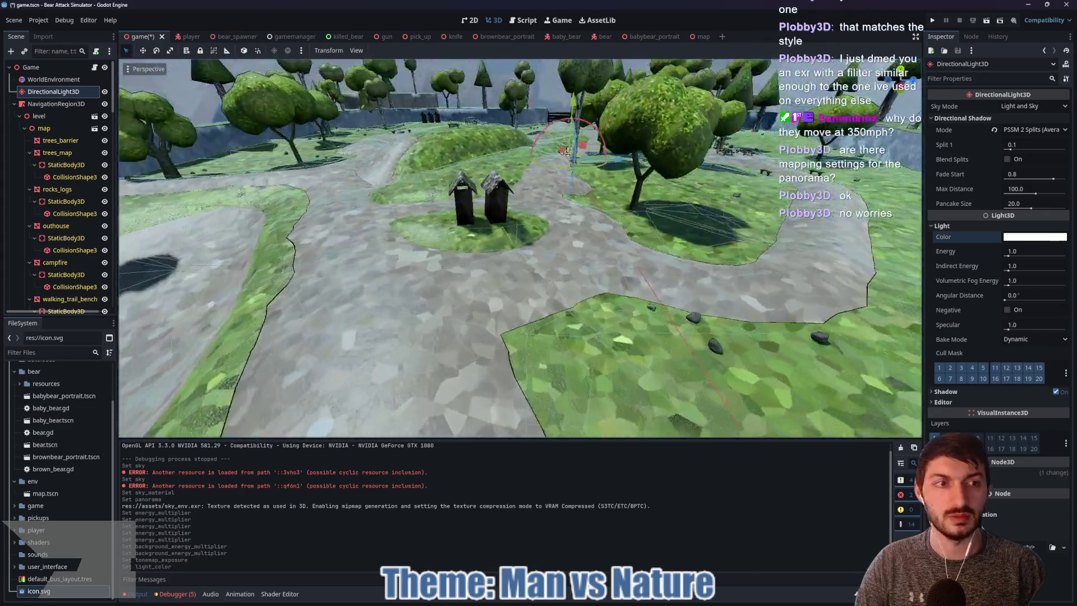
Pick a pale near-white yellow (H 63, S 10, V 100) as the light colour
click(1021, 240)
mouse_move(958, 252)
mouse_down()
mouse_move(995, 259)
mouse_move(956, 247)
mouse_up()
click(1066, 303)
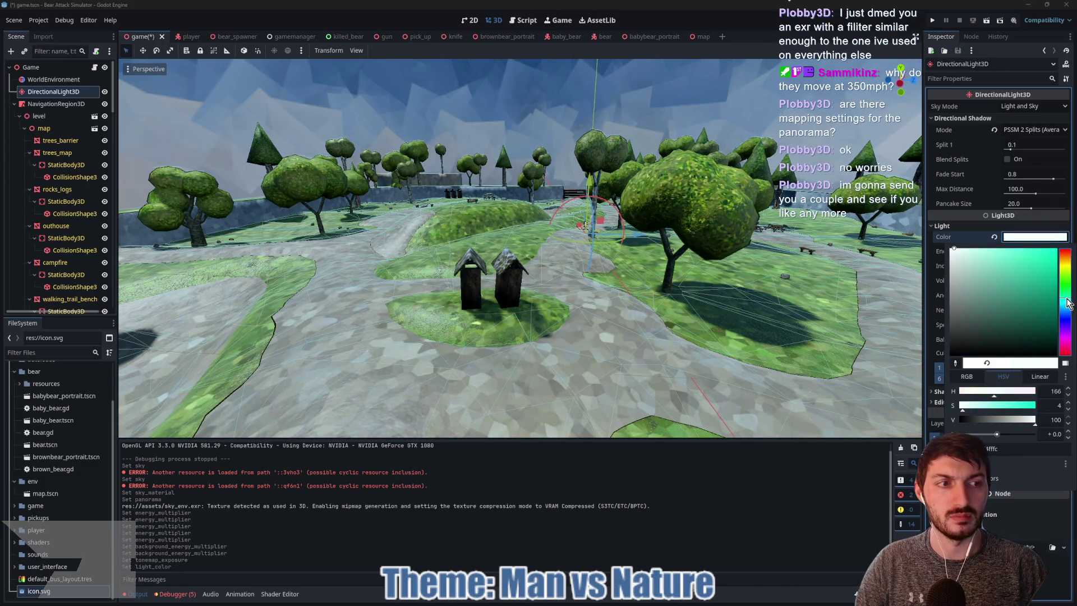
drag(1067, 303, 1069, 312)
mouse_move(955, 247)
mouse_down()
mouse_move(955, 274)
mouse_move(961, 242)
mouse_move(1008, 233)
mouse_move(948, 232)
mouse_up()
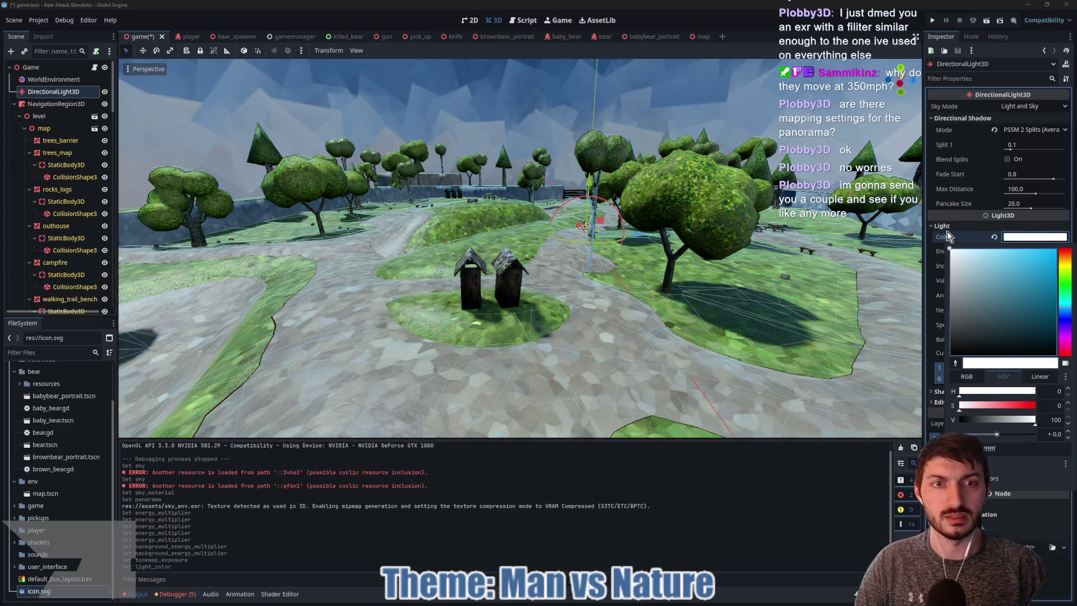
click(1066, 280)
drag(1066, 281, 1068, 270)
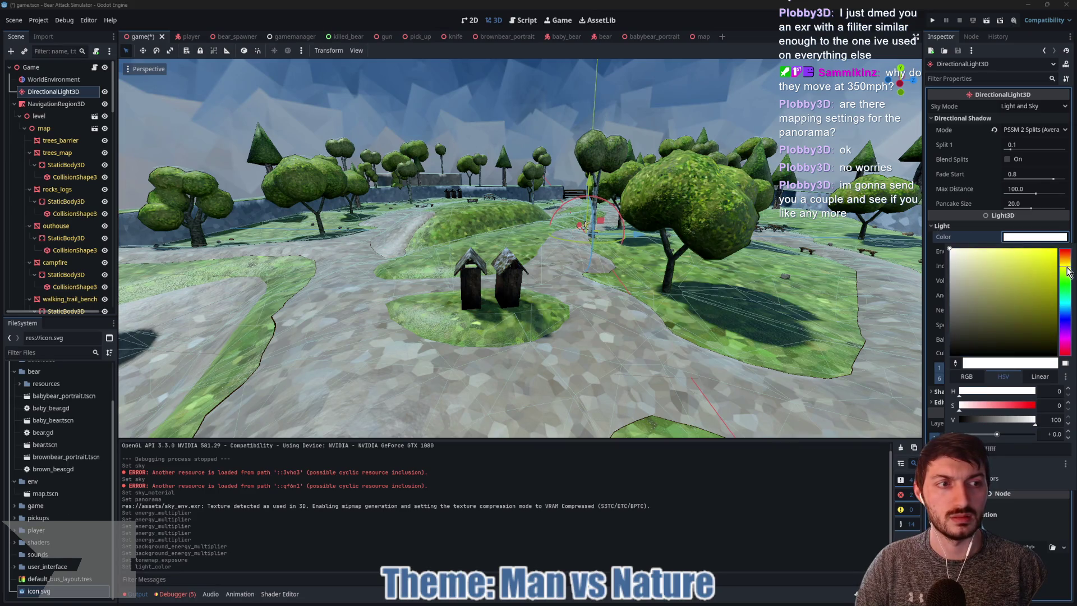
click(954, 252)
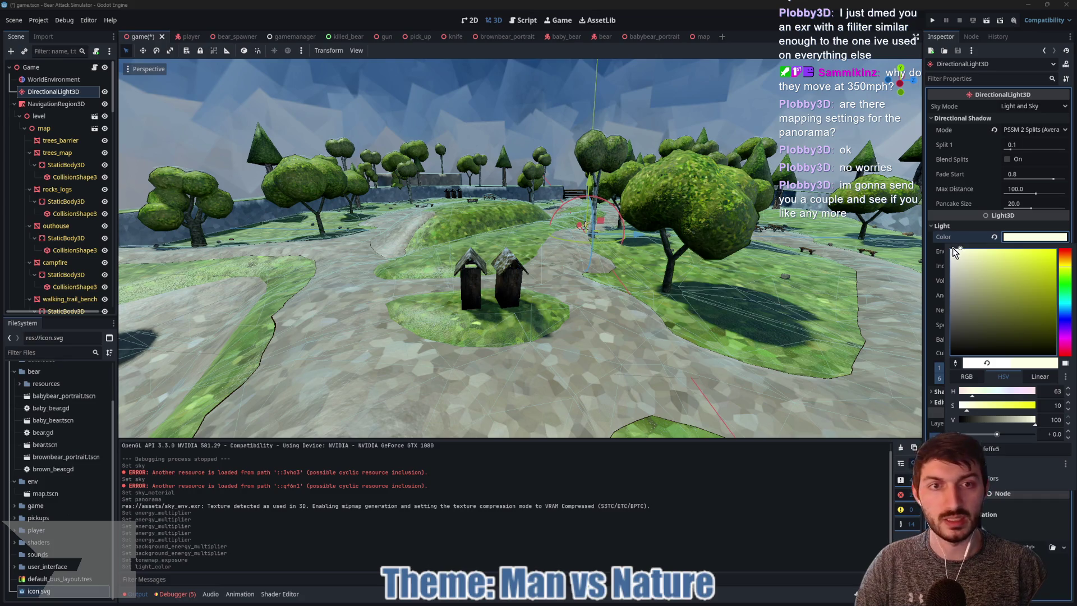
click(1018, 240)
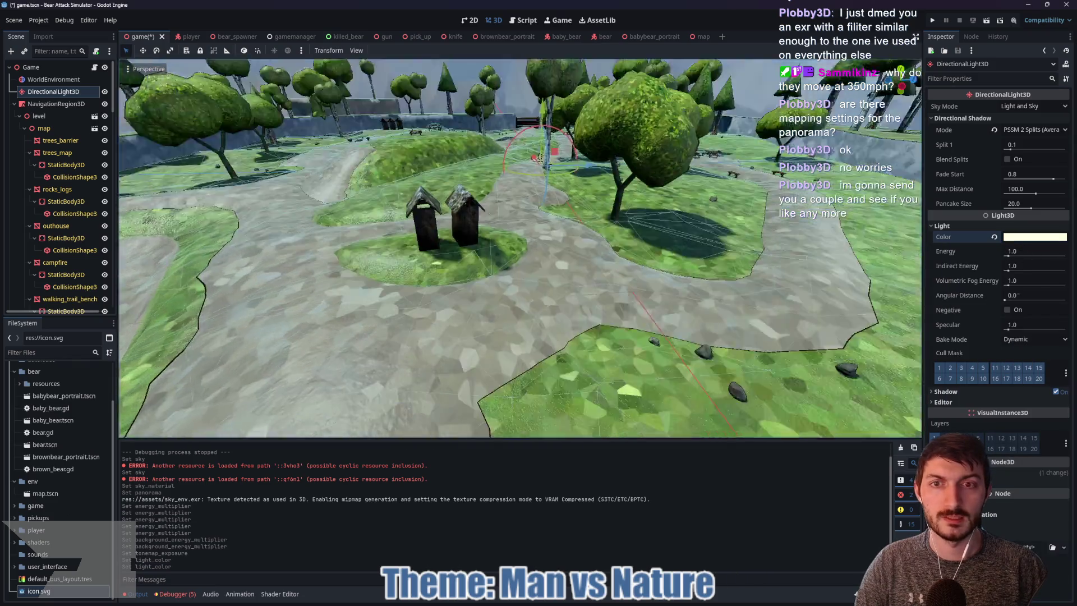
key(w)
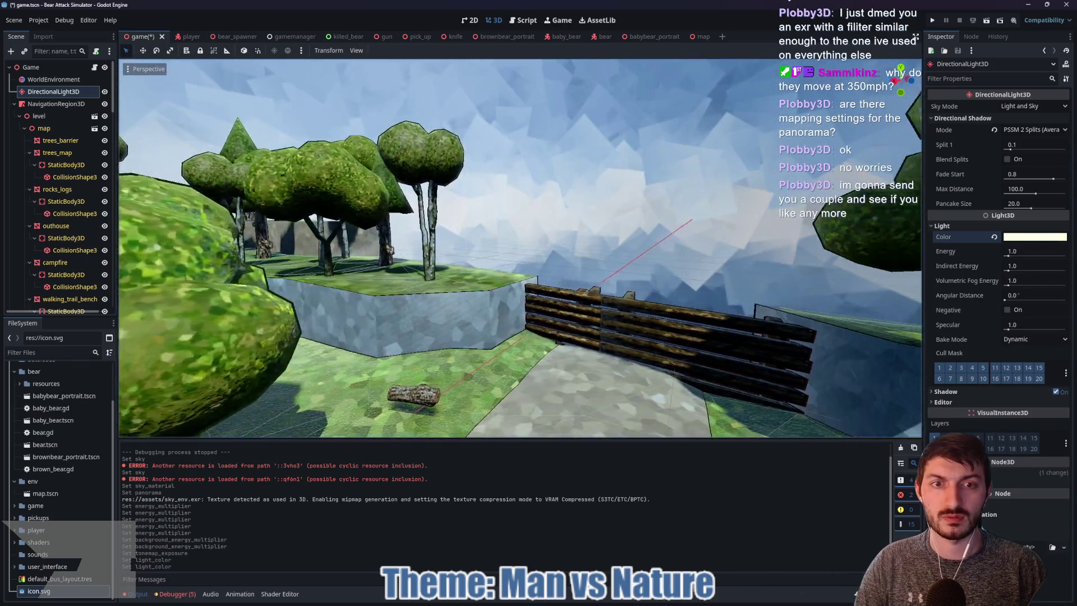
Set the directional light's energy to 1.5 and save the game scene
key(f)
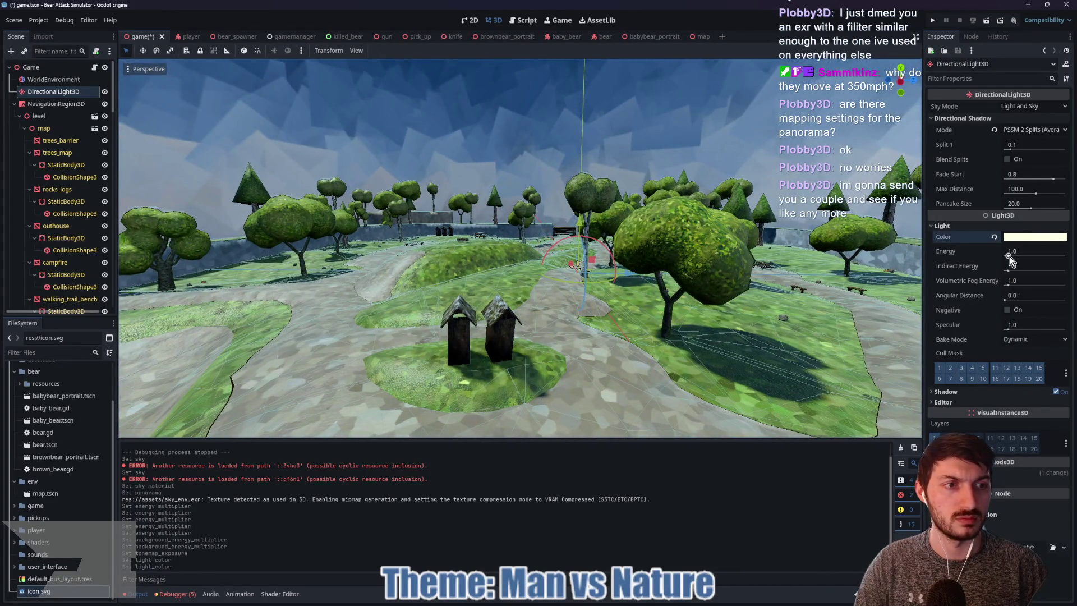
drag(1009, 256, 1012, 254)
key(w)
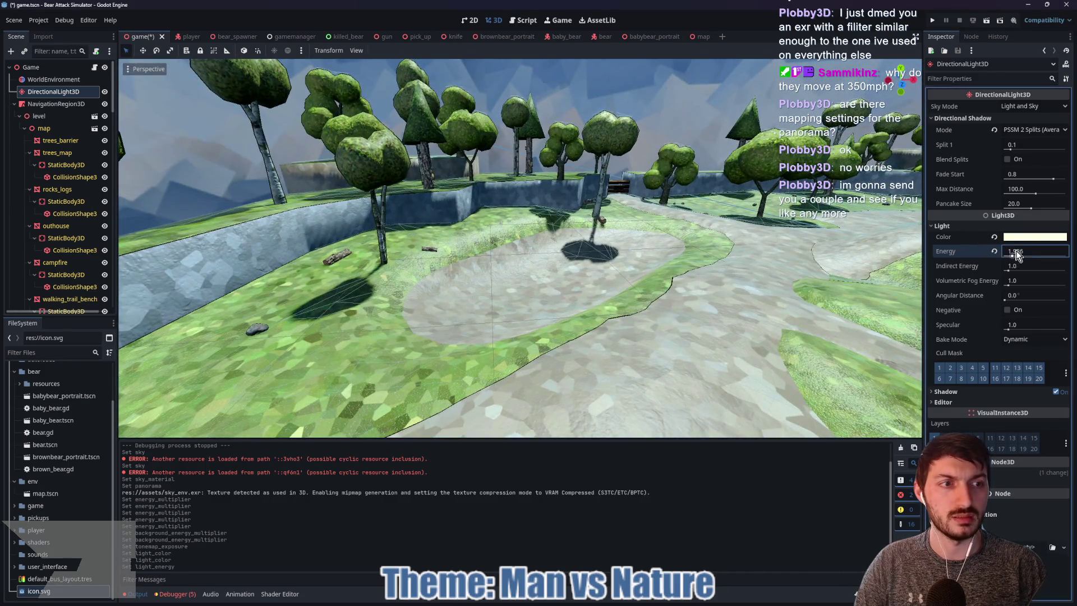
click(1016, 251)
text(1.5)
key(Return)
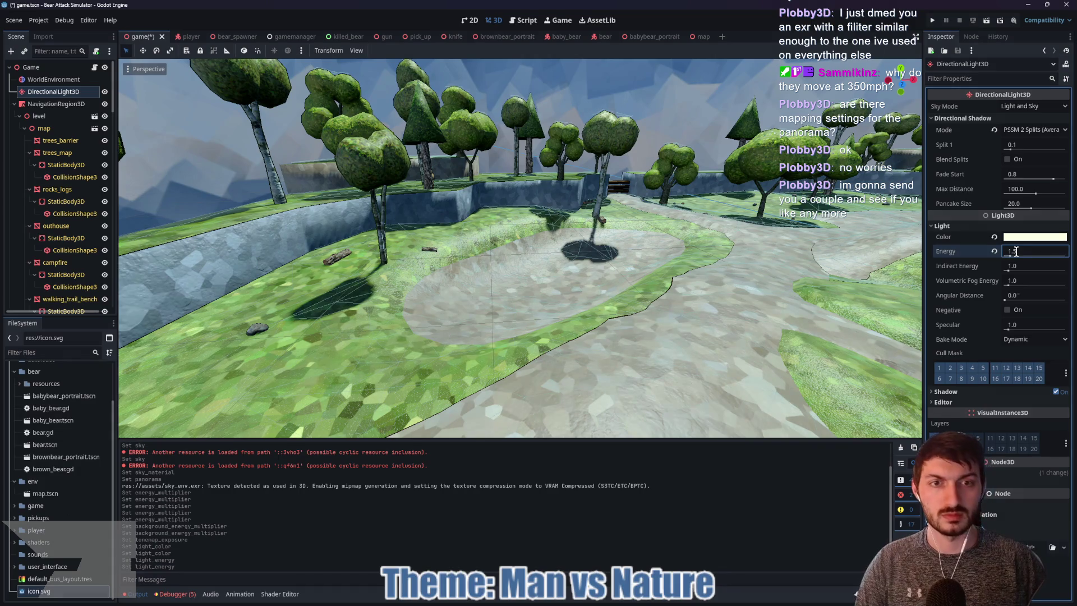
key(ctrl+s)
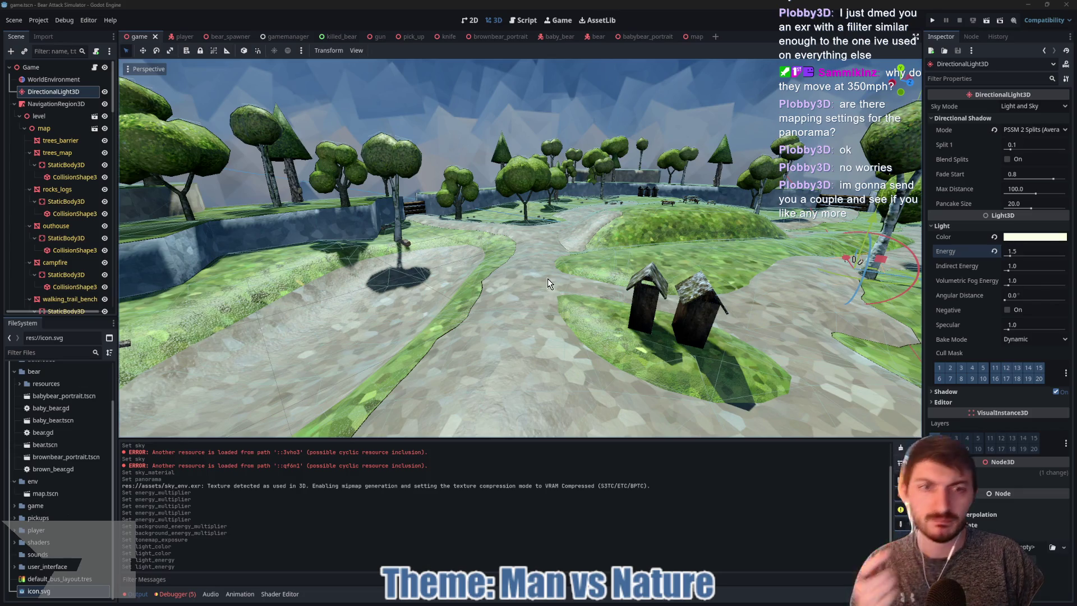
Select the NavigationRegion3D node and switch to the bear scene
drag(547, 278, 556, 279)
key(f)
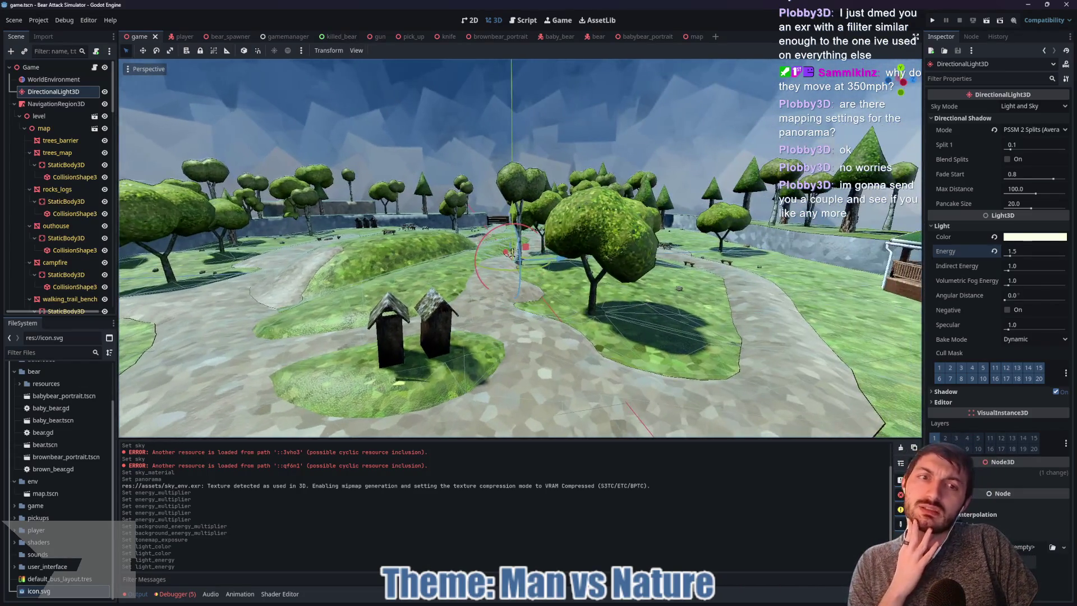
click(55, 105)
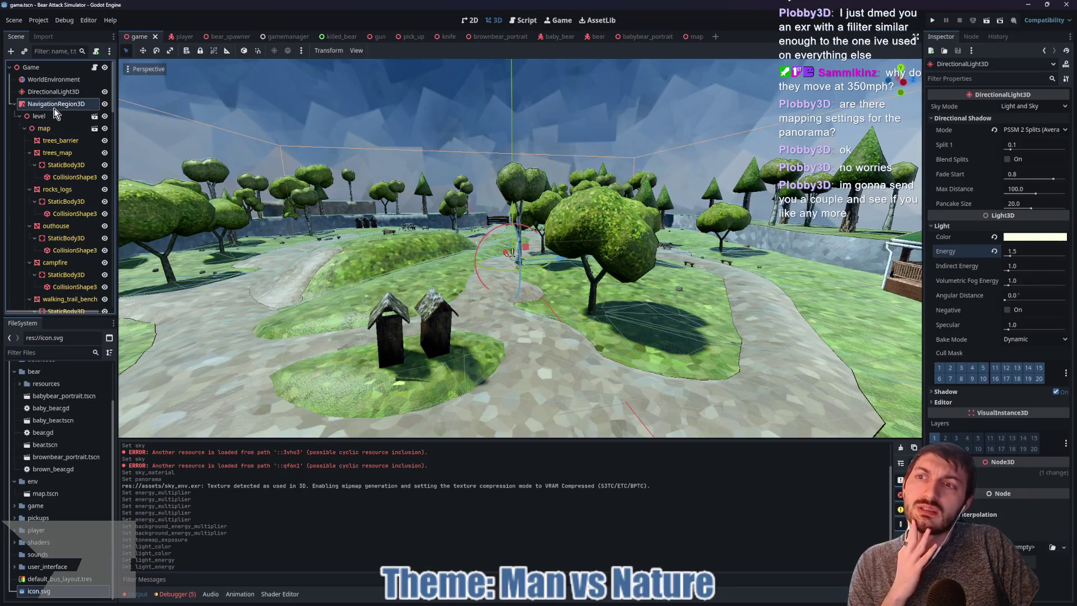
drag(556, 290, 571, 298)
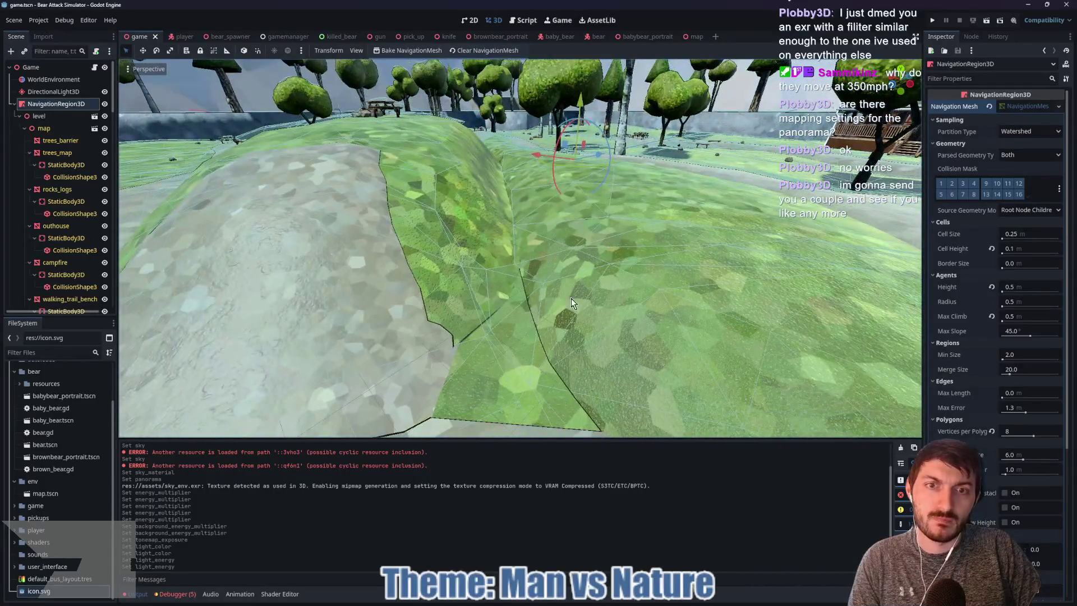
click(589, 38)
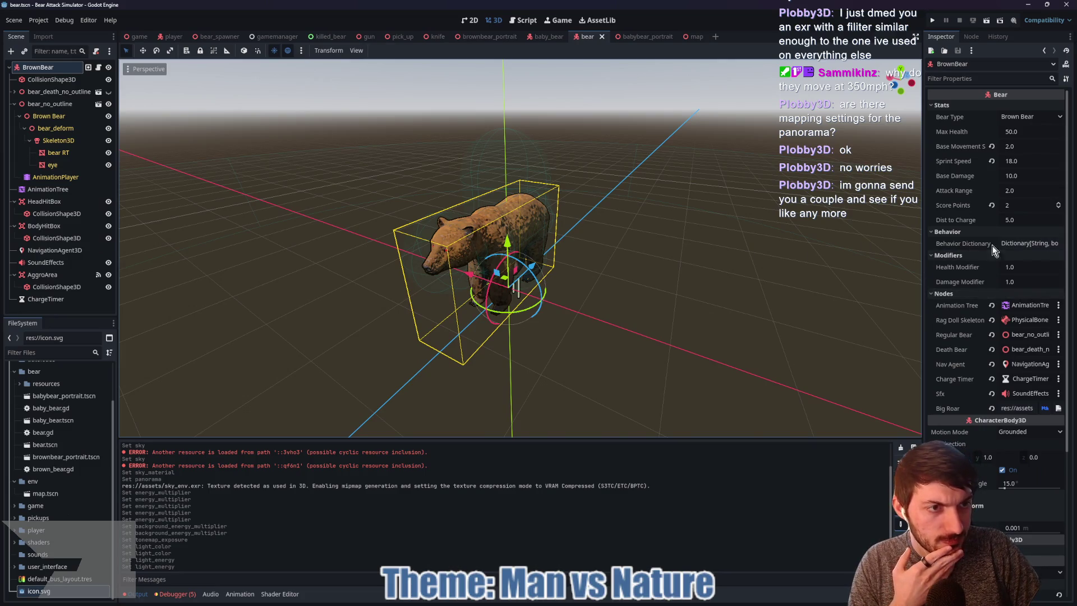
Set the bear's floor Max Angle to 50° and Snap Length to 0.05 m, then save
scroll(974, 321, down, 5)
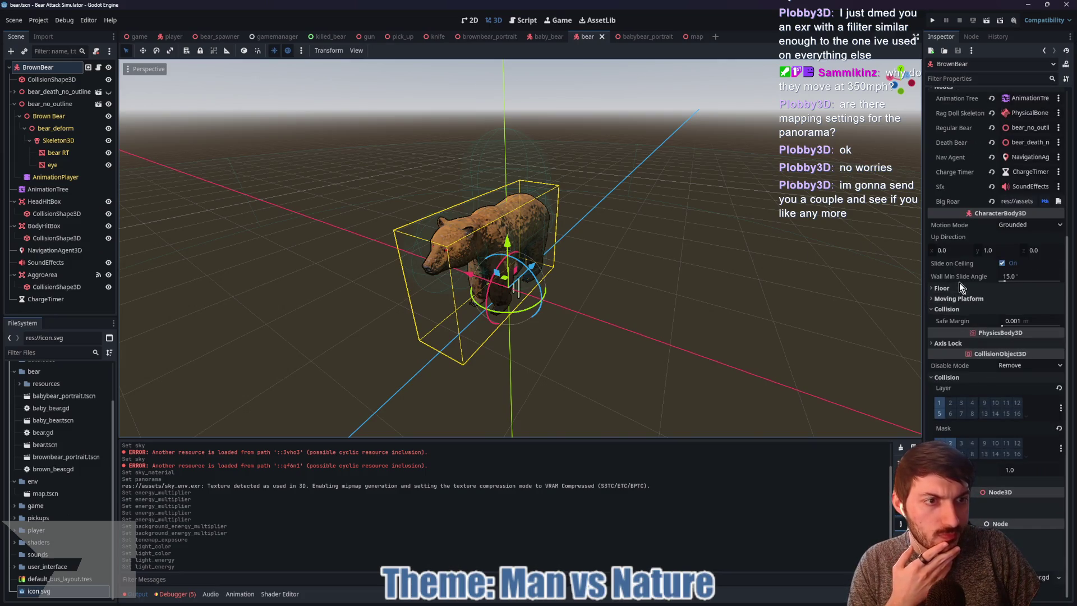
mouse_move(956, 278)
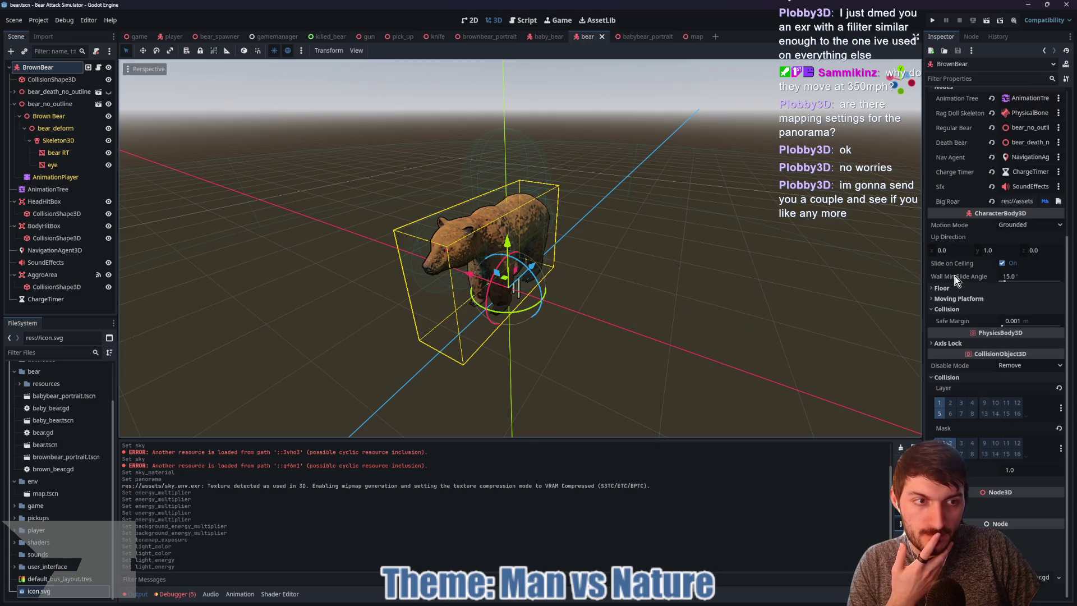
click(956, 290)
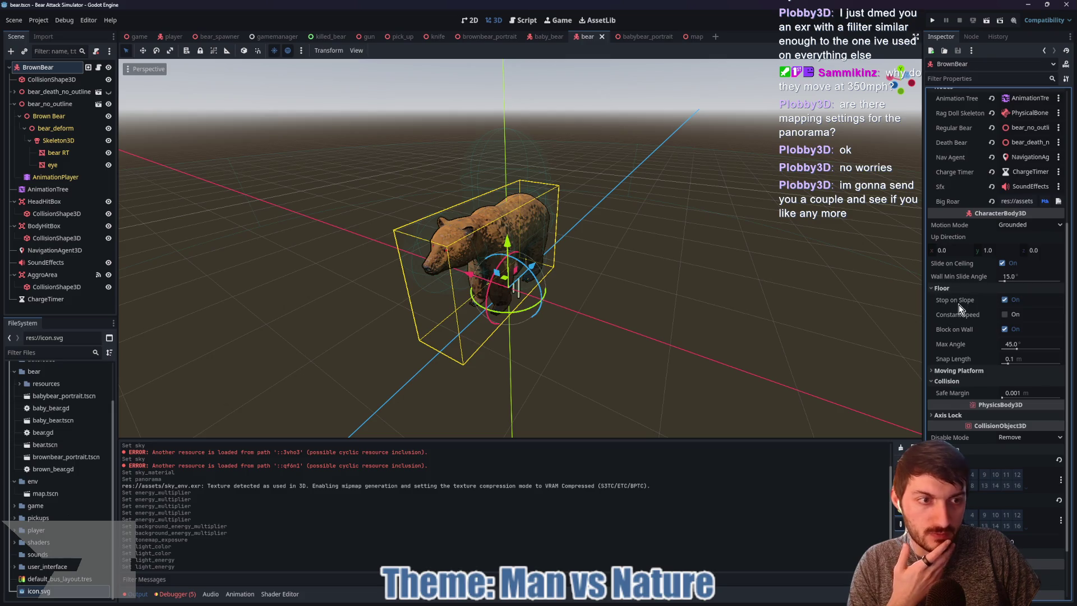
mouse_move(957, 304)
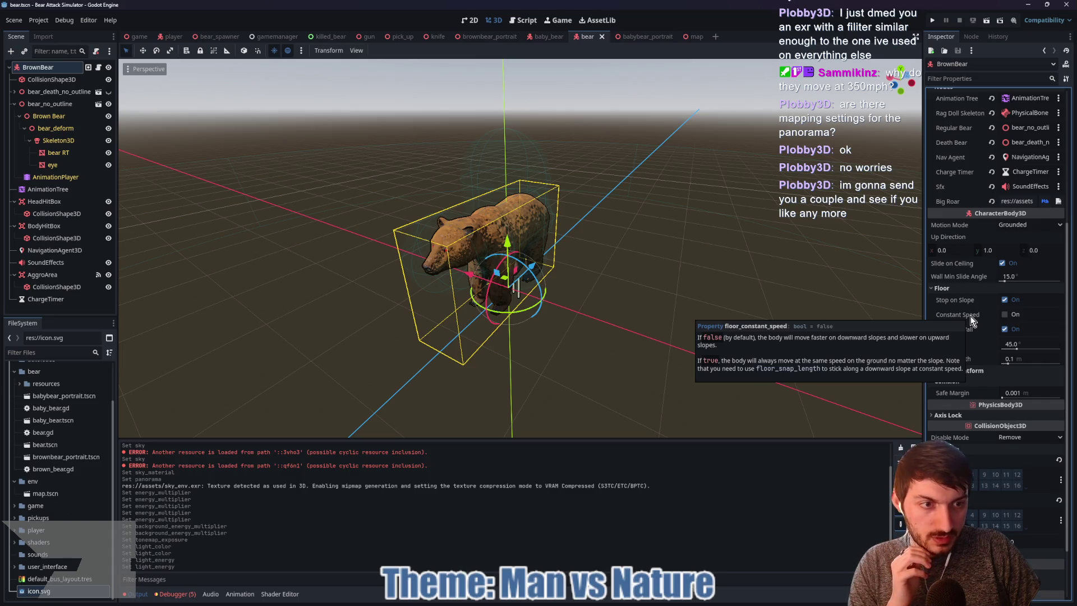
click(1012, 346)
text(50)
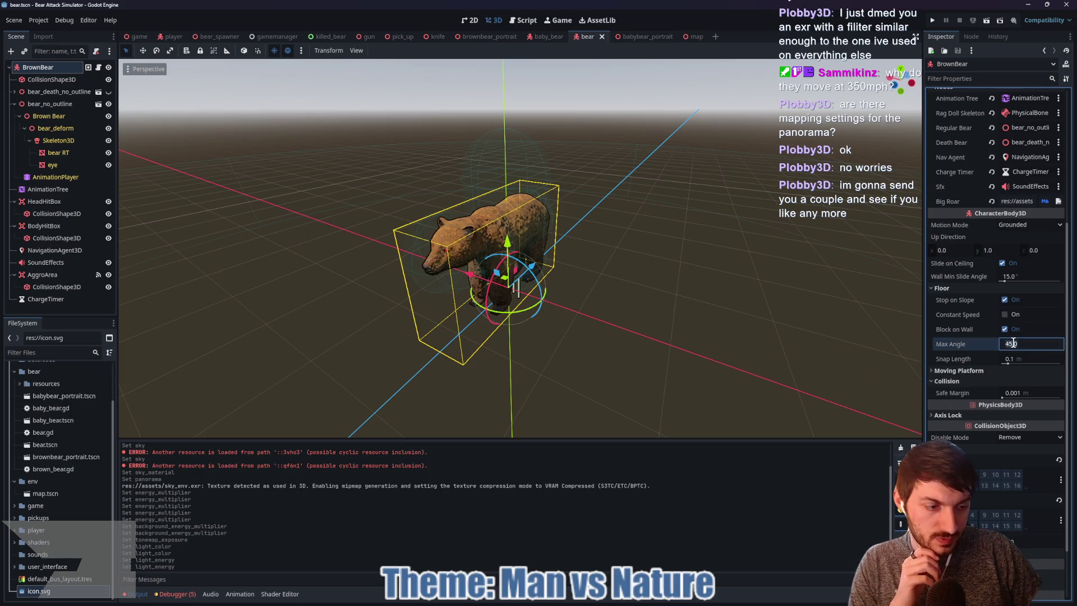
key(Return)
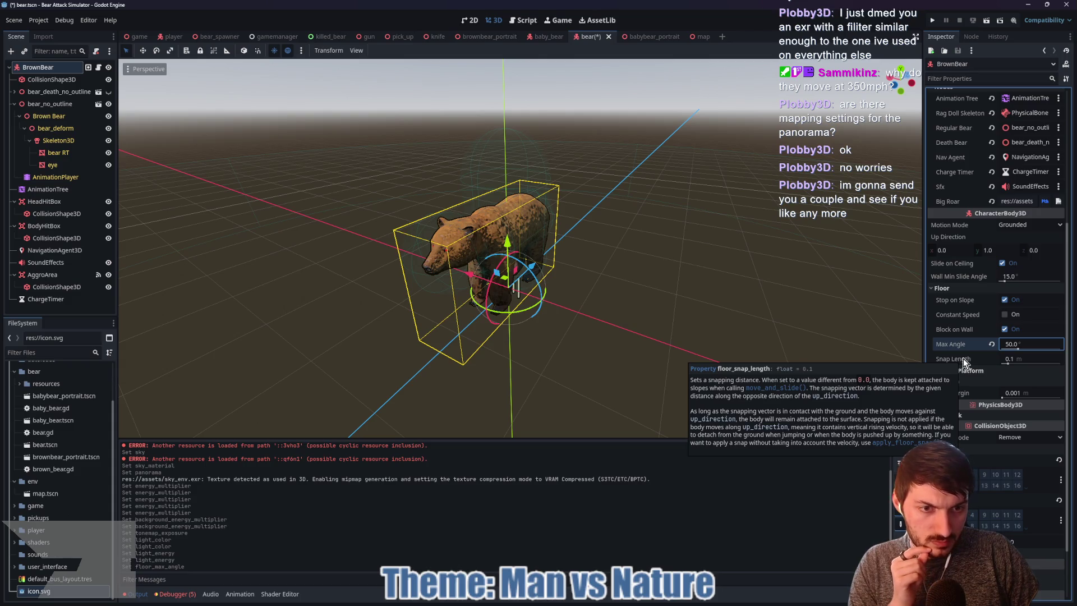
drag(1016, 363, 1011, 363)
click(1014, 360)
text(0.05)
key(Return)
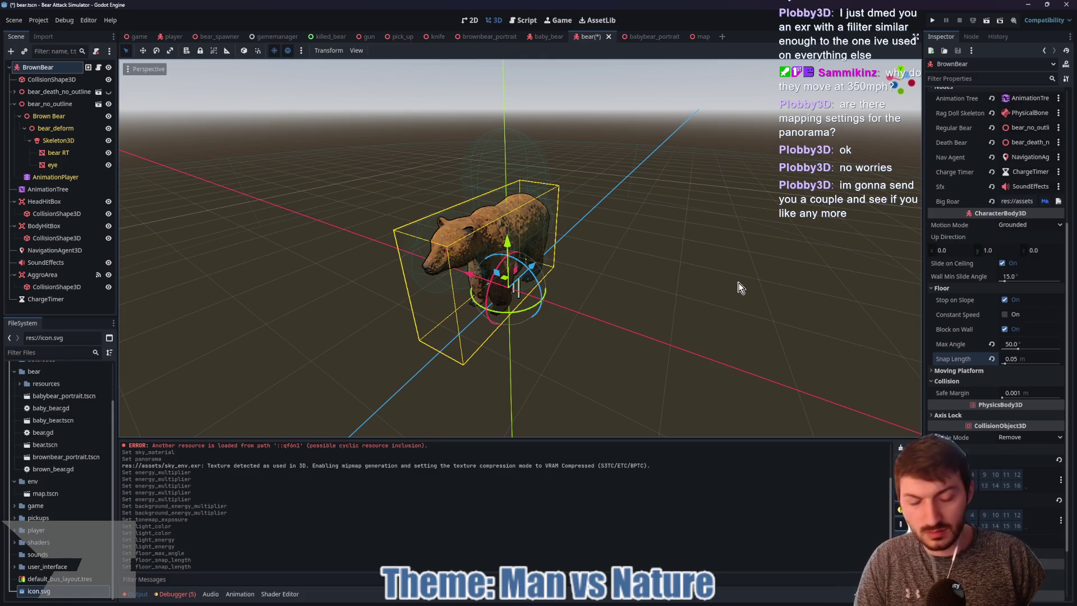
key(ctrl+s)
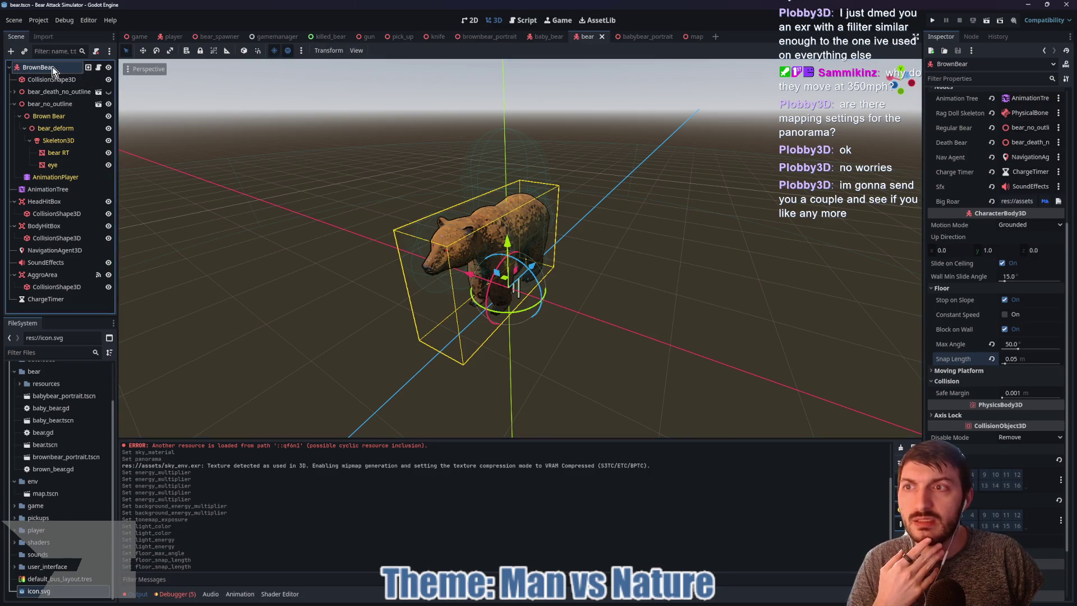
Set the BrownBear's Sprint Speed to 8.0 and save bear.tscn
scroll(956, 205, up, 5)
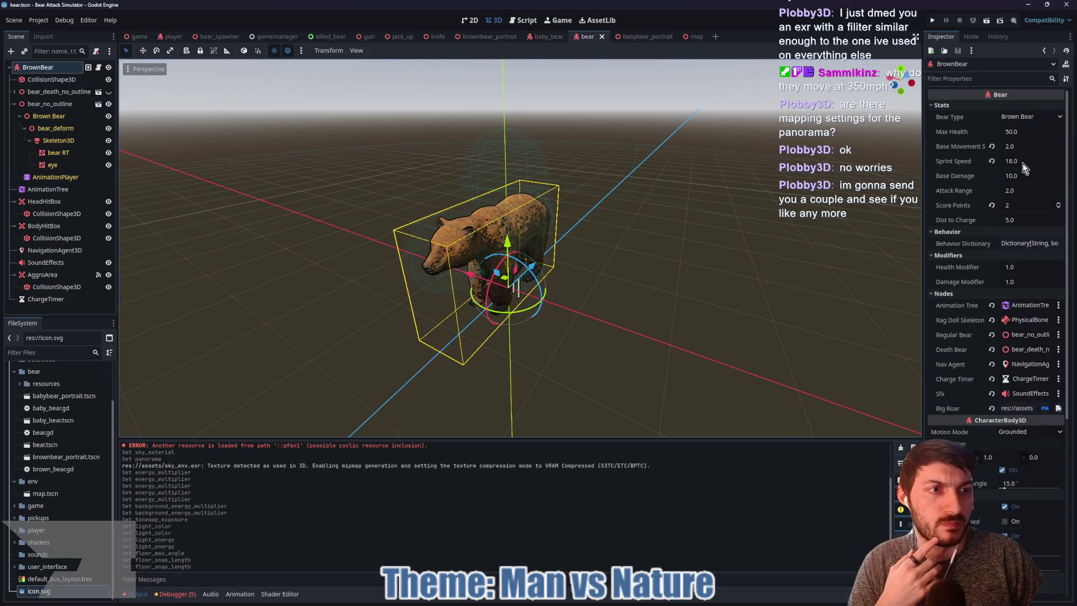
click(1020, 161)
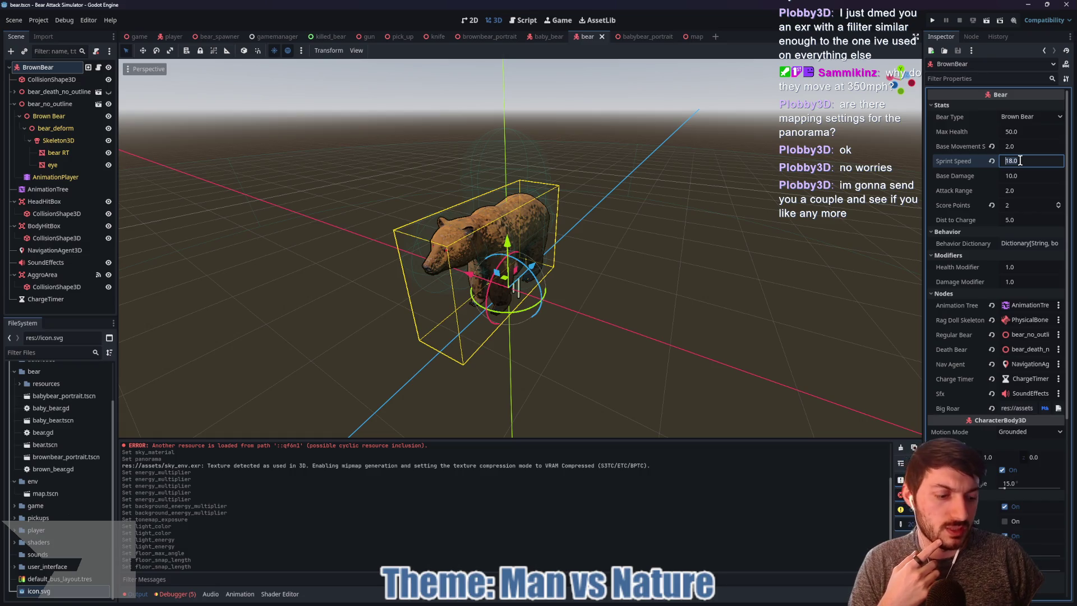
text(8)
key(Return)
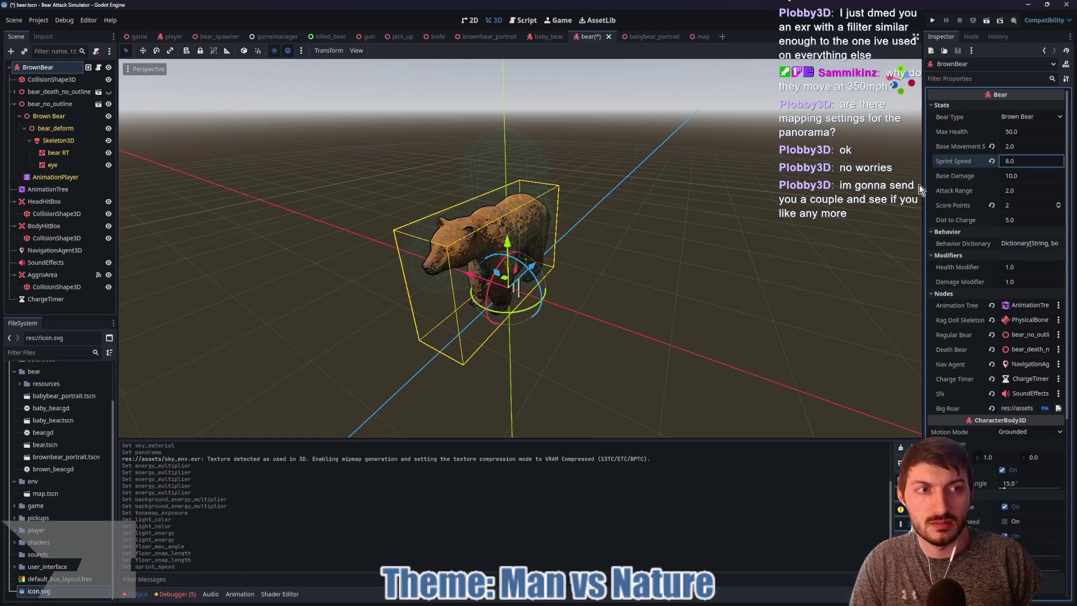
key(ctrl+s)
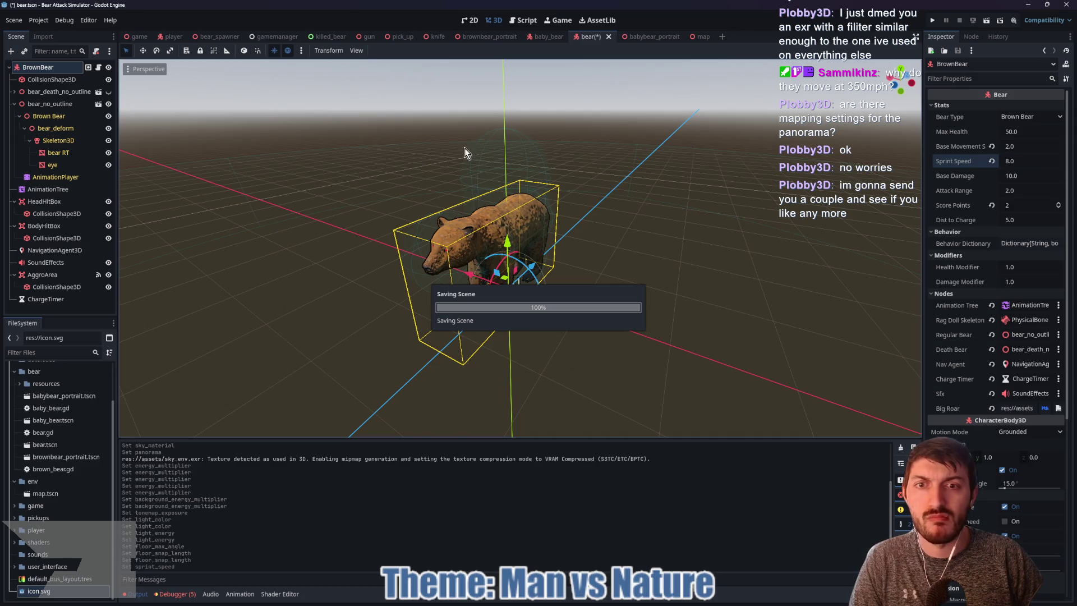
click(137, 37)
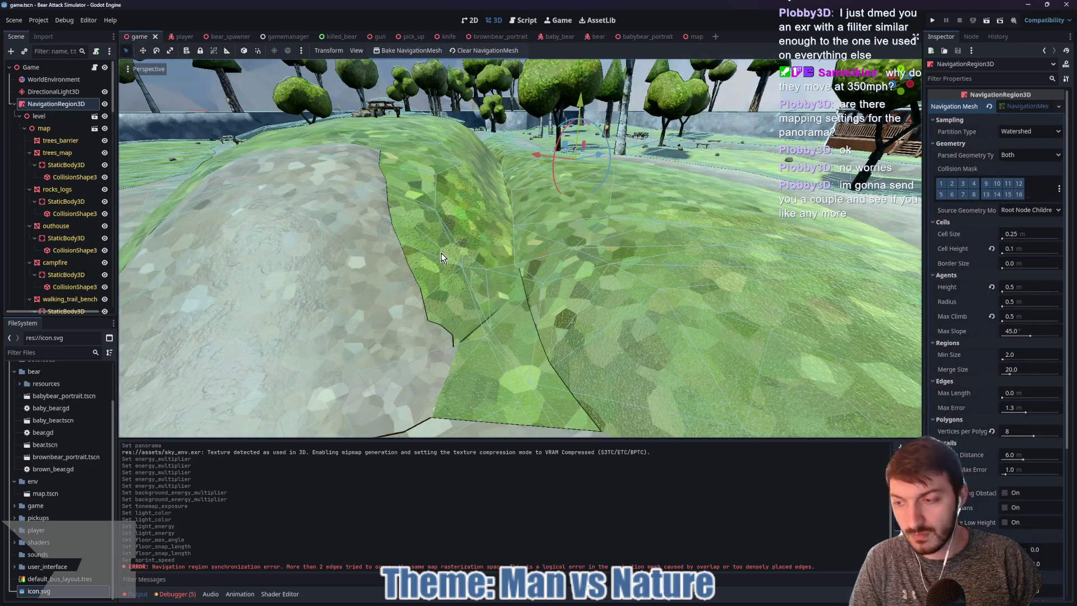
Run the game, start a round, and walk the player toward the bears
key(F5)
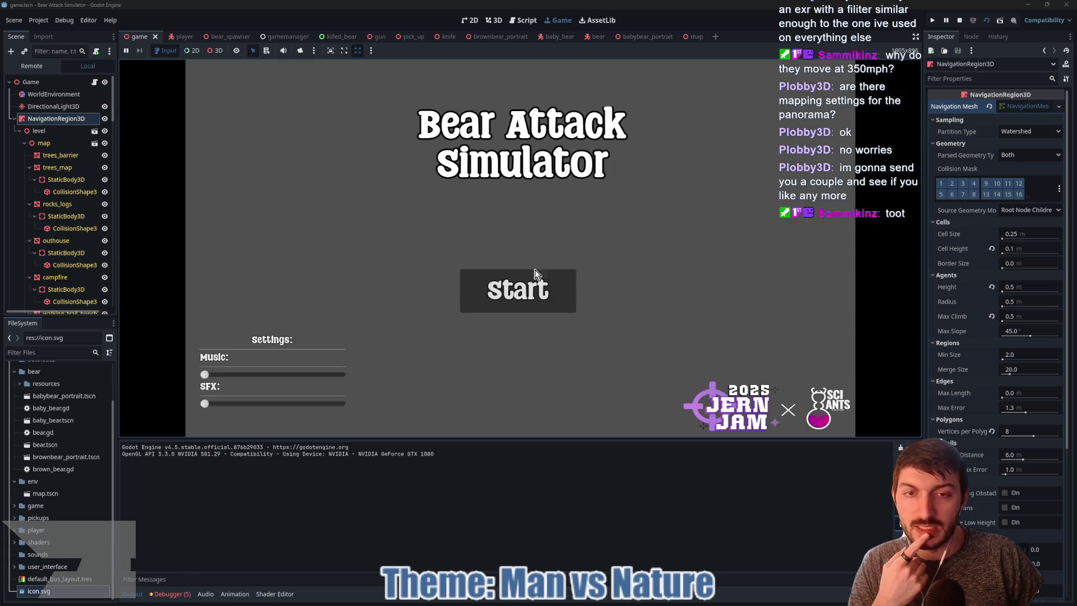
click(527, 292)
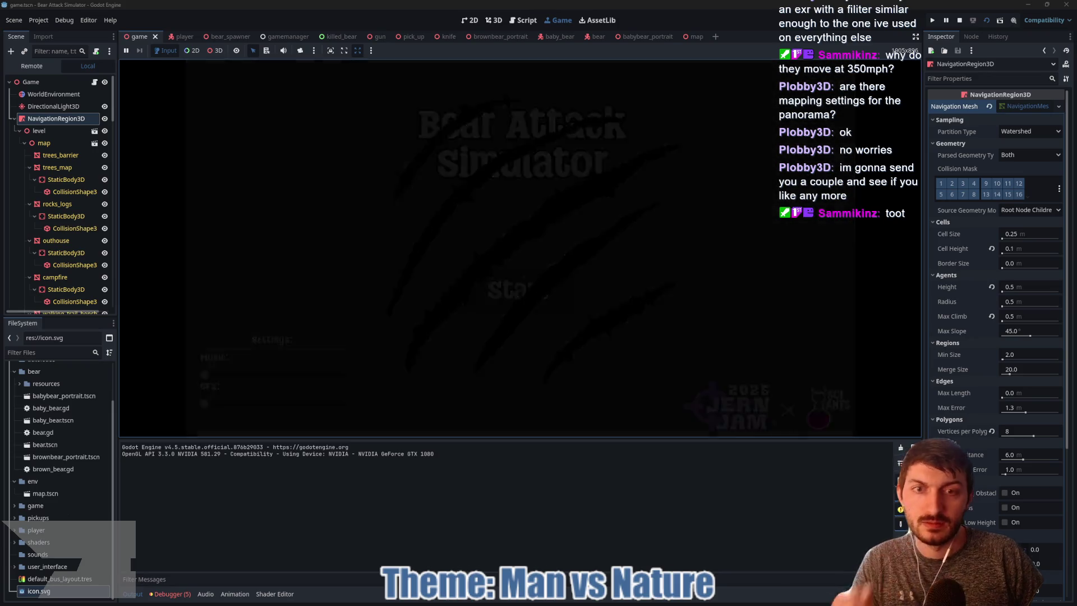
key(w)
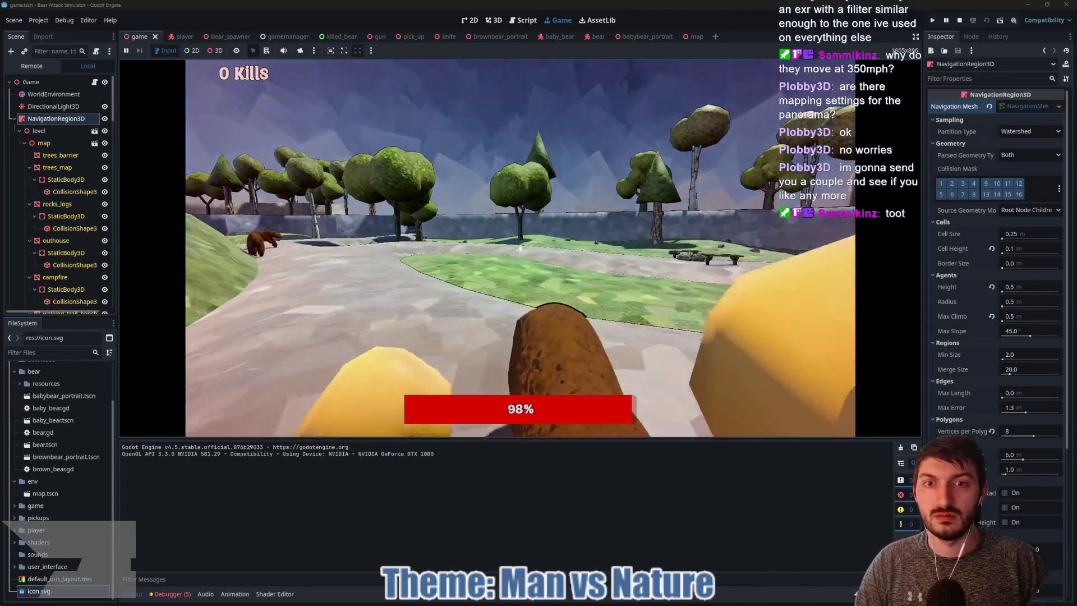
key(w)
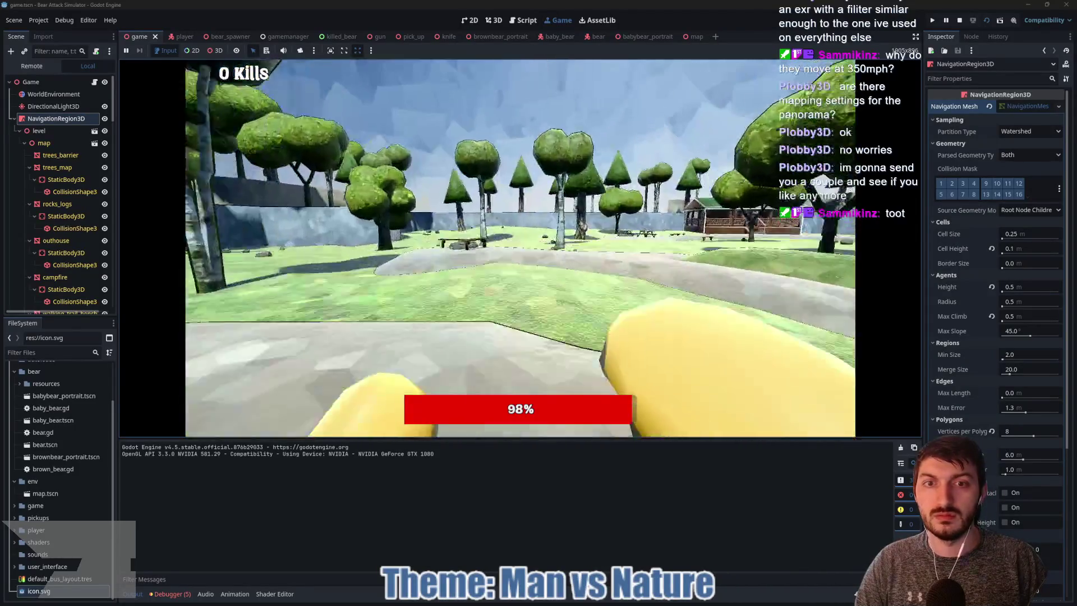
key(w)
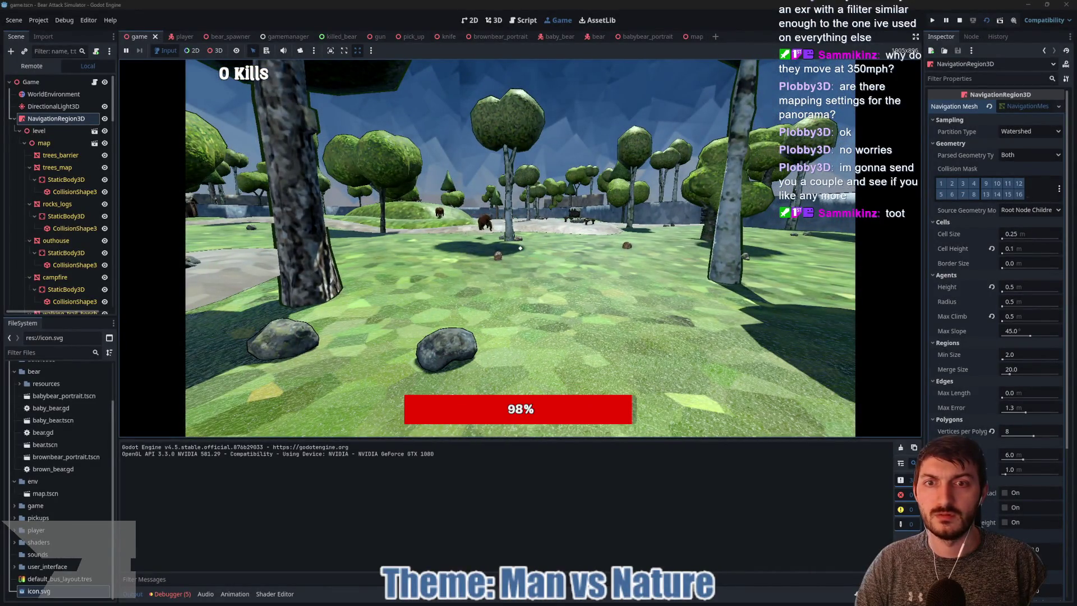
key(w)
key(w)
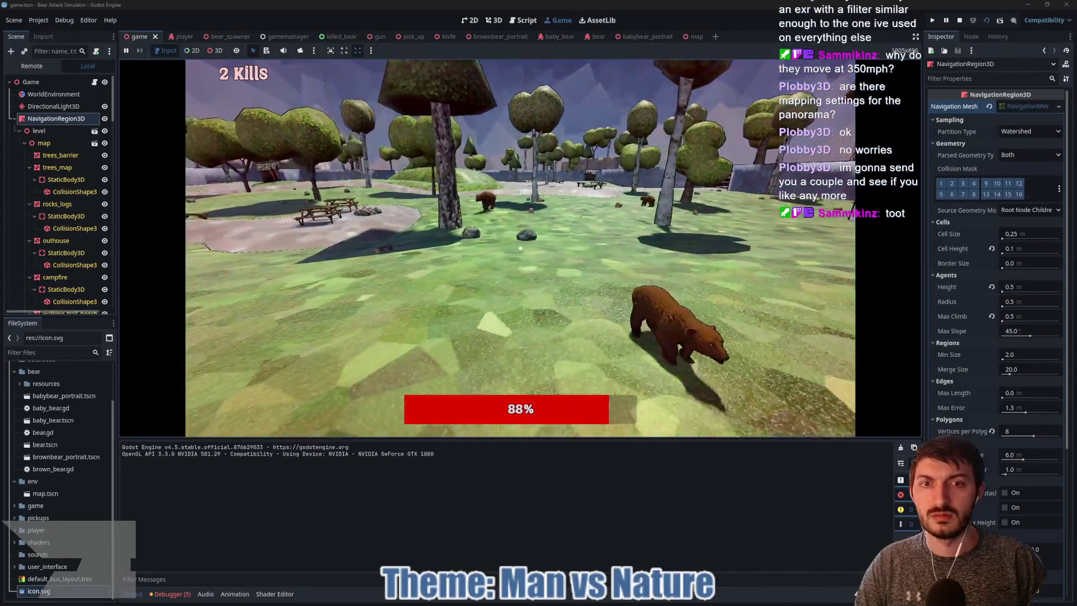
Walk past the picnic area toward the camp store, then stop the game and open the player scene
key(w)
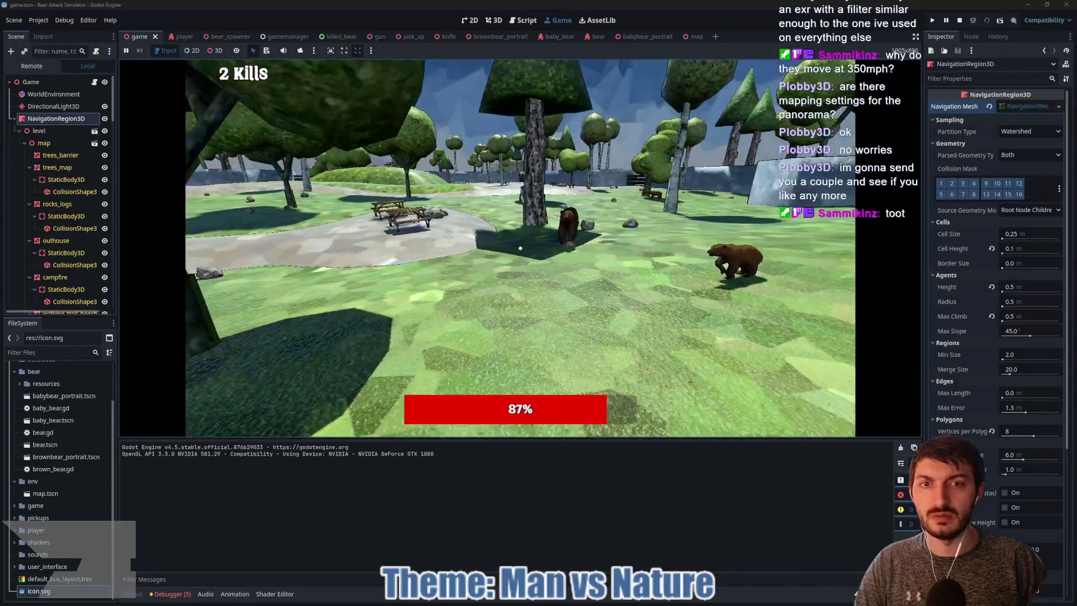
key(w)
key(w)
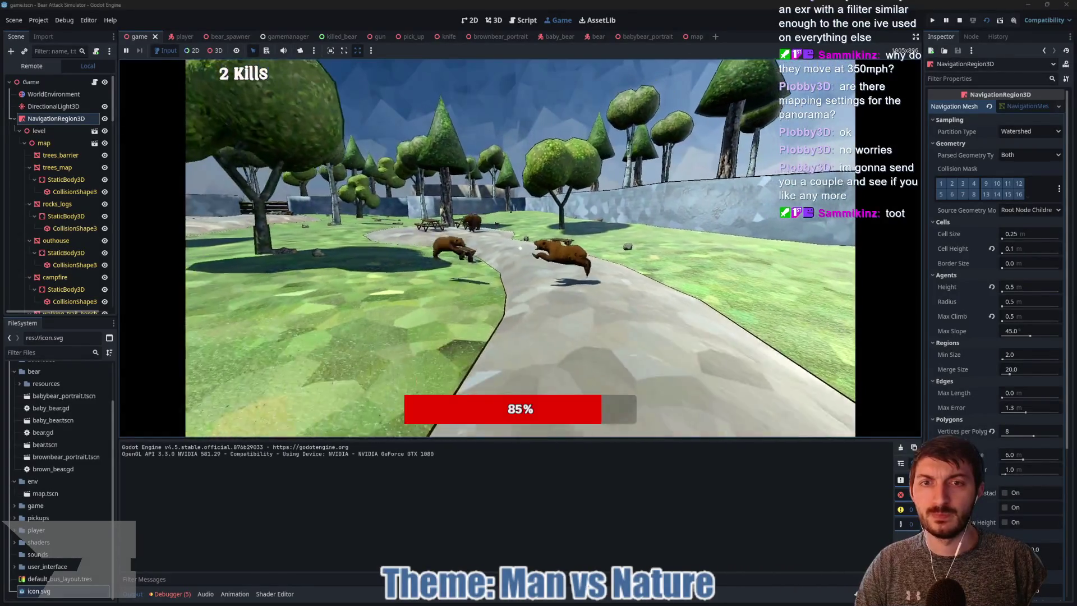
key(w)
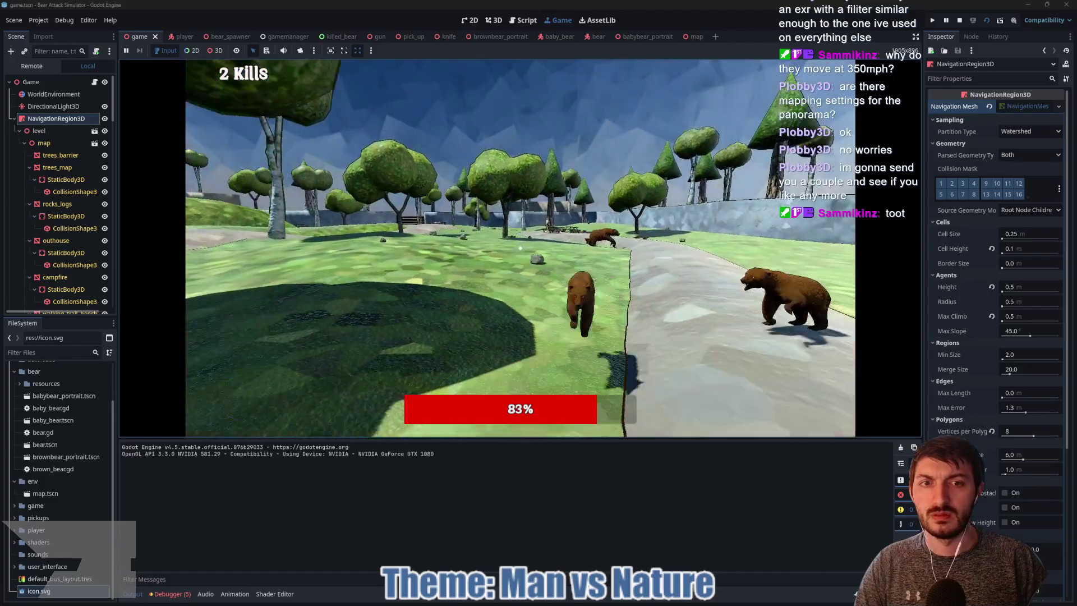
key(w)
key(w)
key(w)
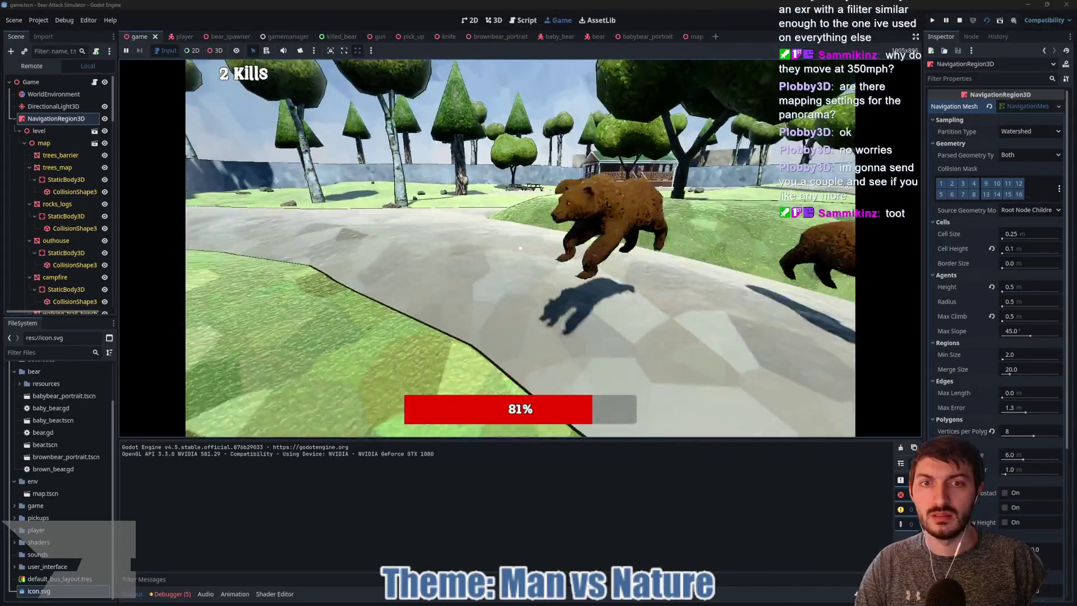
key(F8)
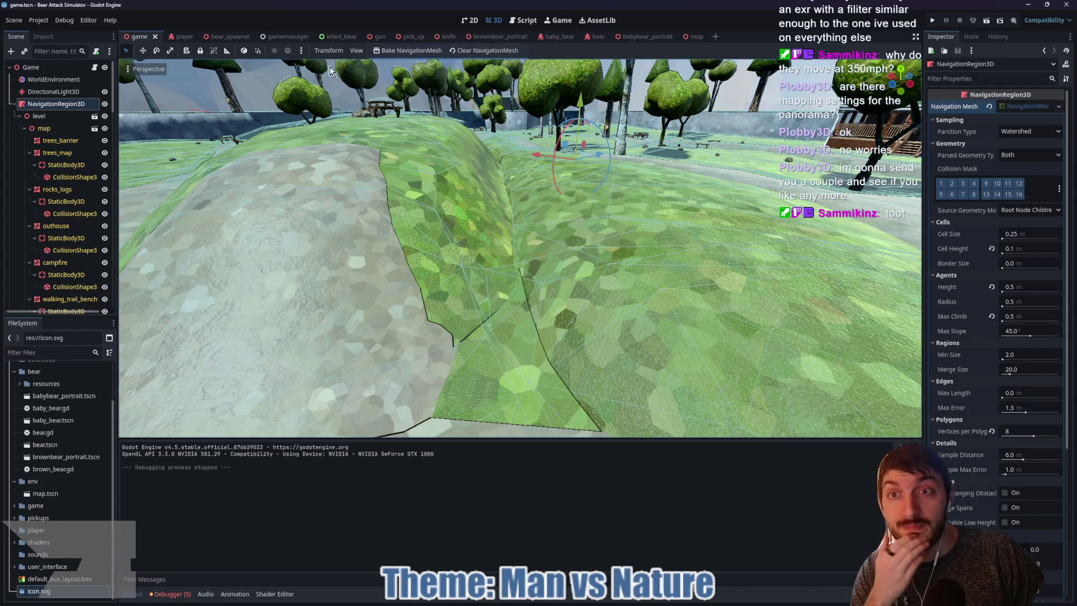
click(181, 37)
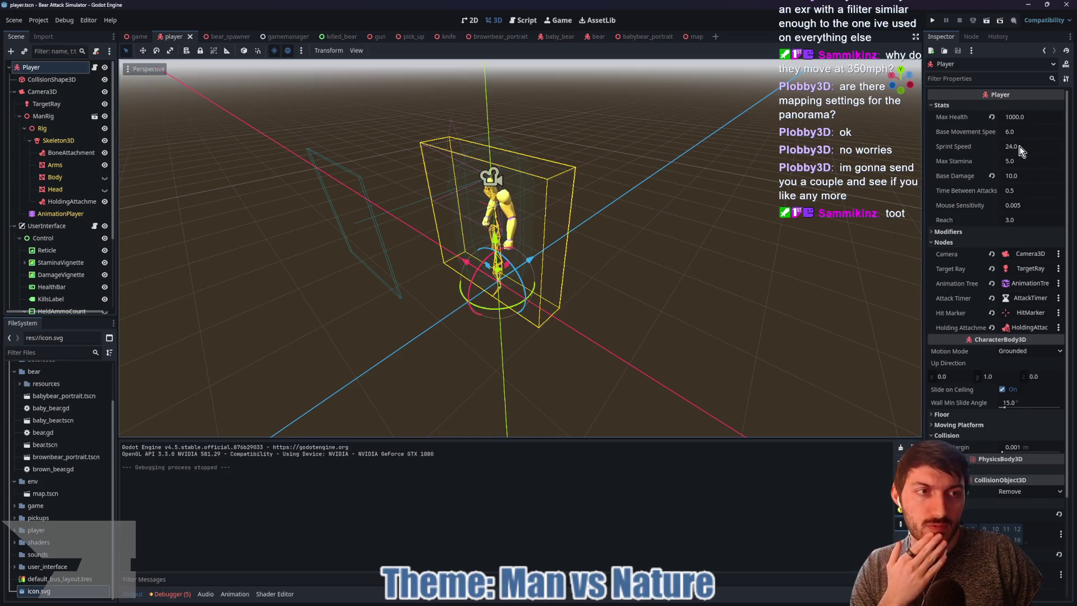
Compare the bear's stats with the player's by switching between their scenes
click(587, 36)
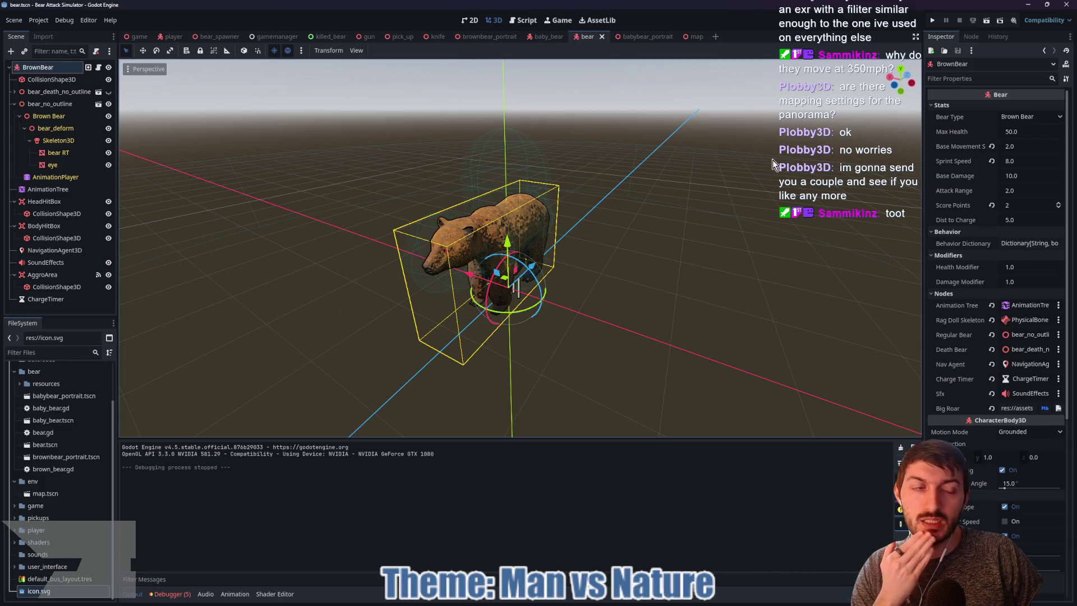
click(169, 36)
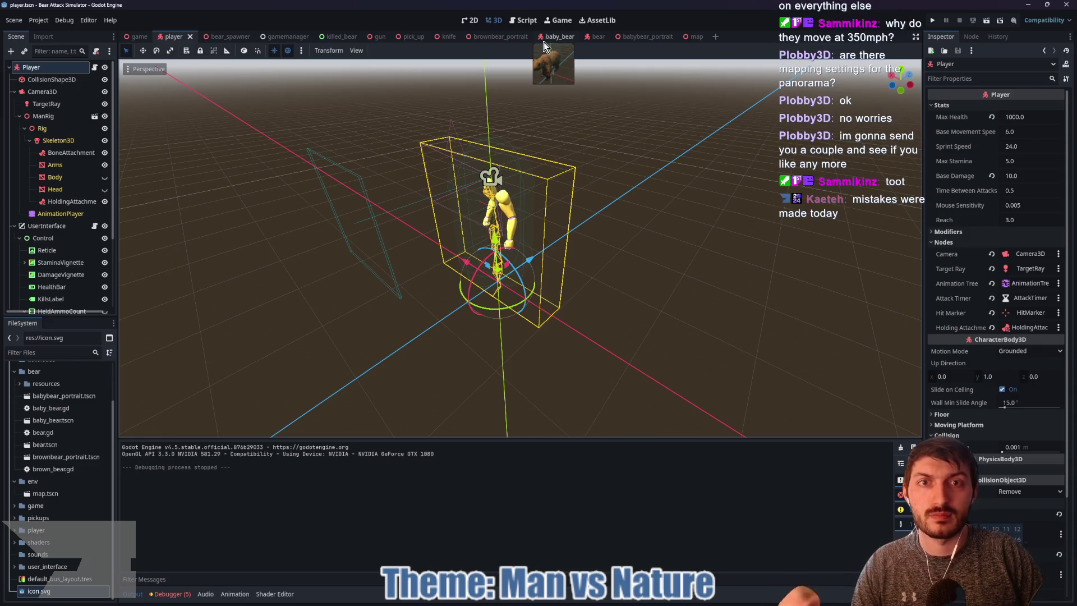
click(593, 38)
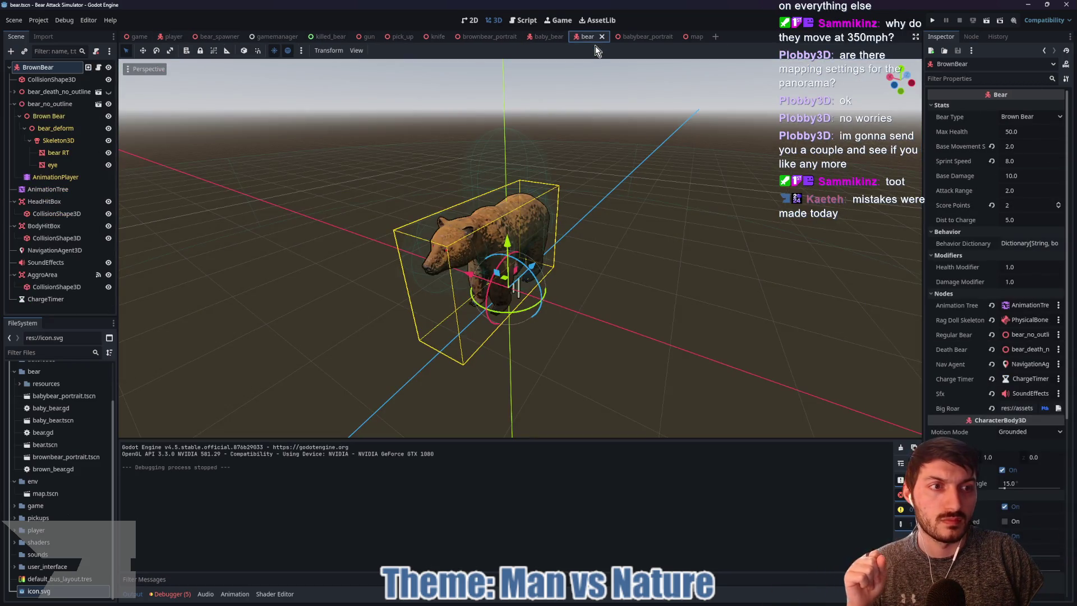
click(171, 38)
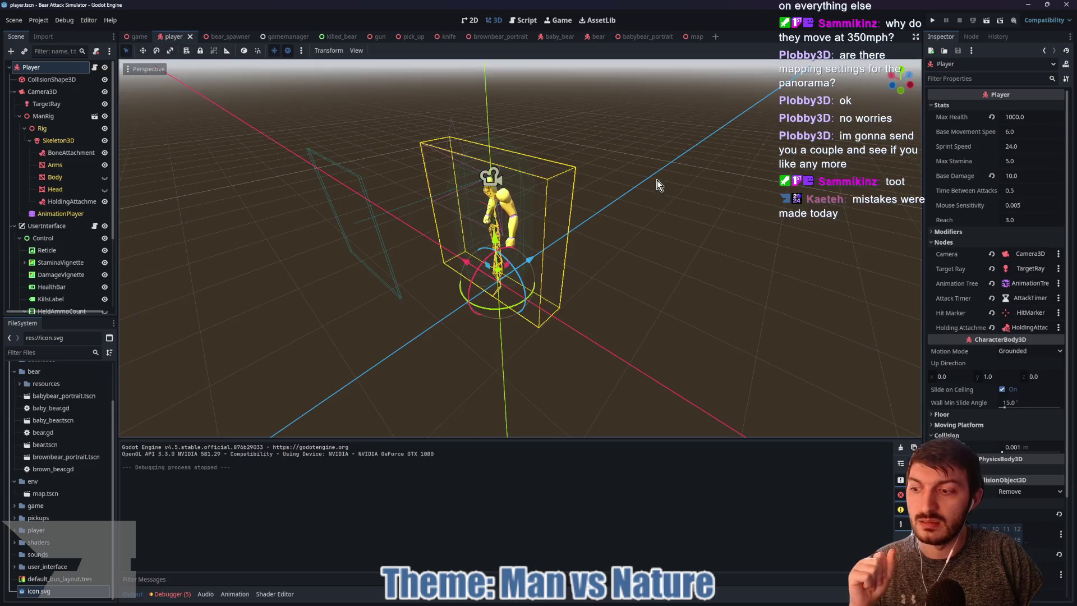
Set the player's Sprint Speed to 9 and Base Movement Speed to 3, then save
click(1022, 147)
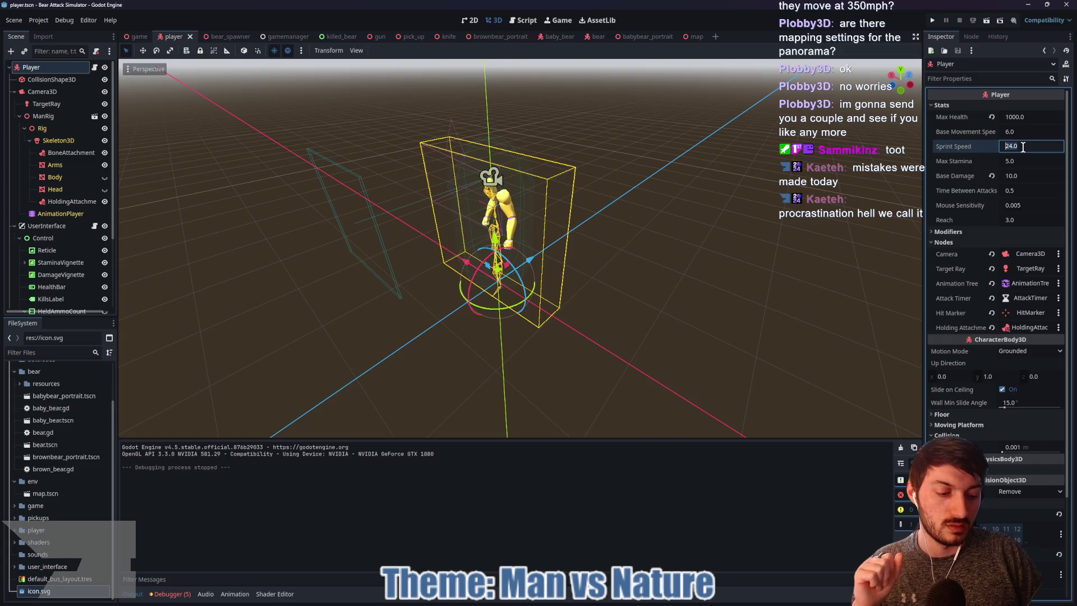
text(9)
key(Return)
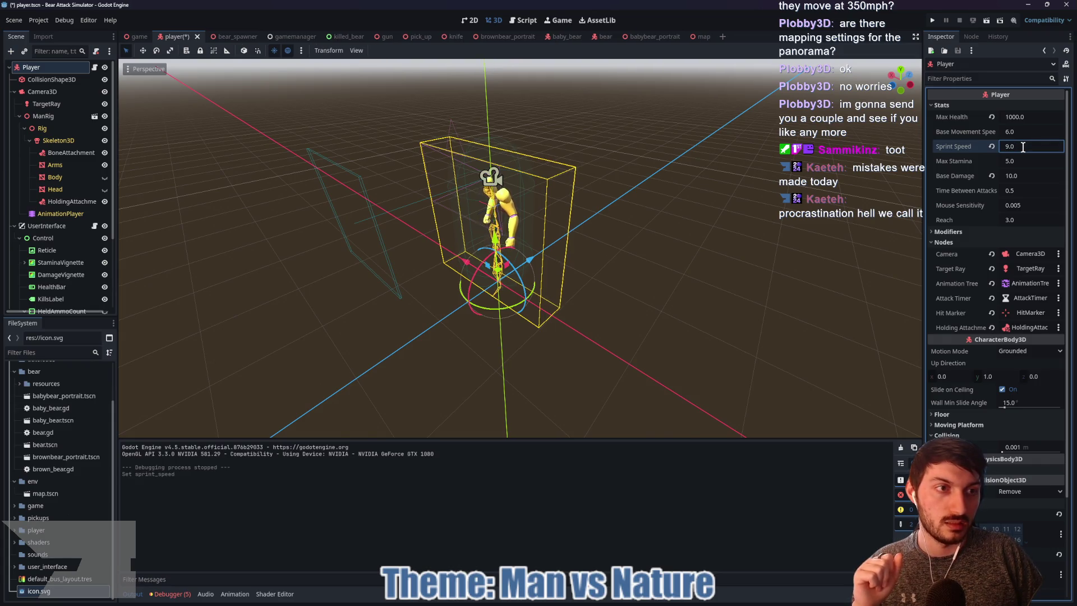
click(1023, 132)
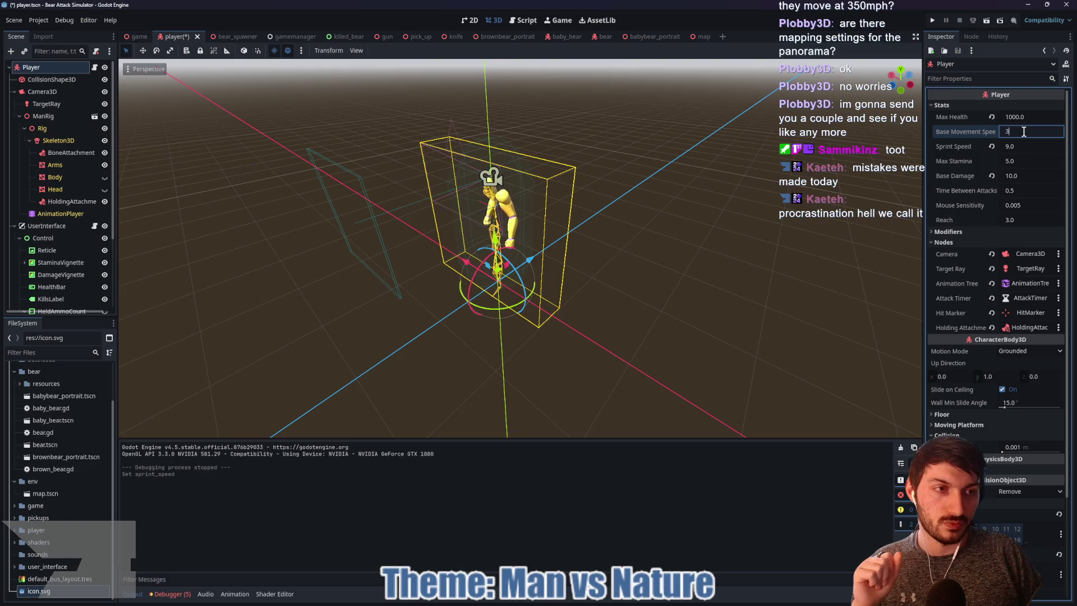
text(3)
key(Return)
key(ctrl+s)
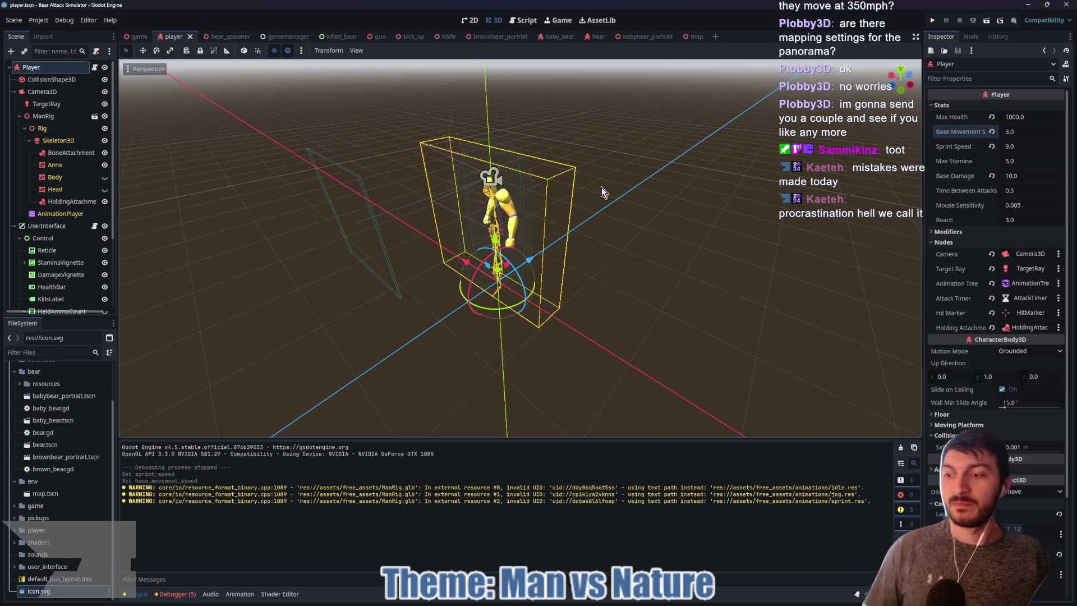
Relaunch the game from the main scene and start a new round
click(139, 38)
key(F5)
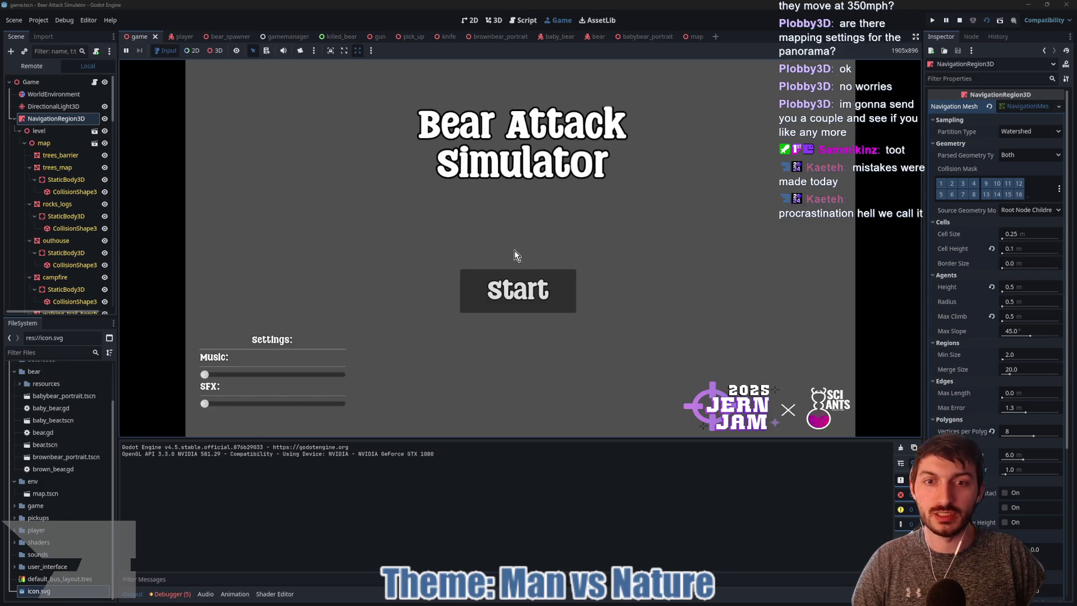
click(516, 283)
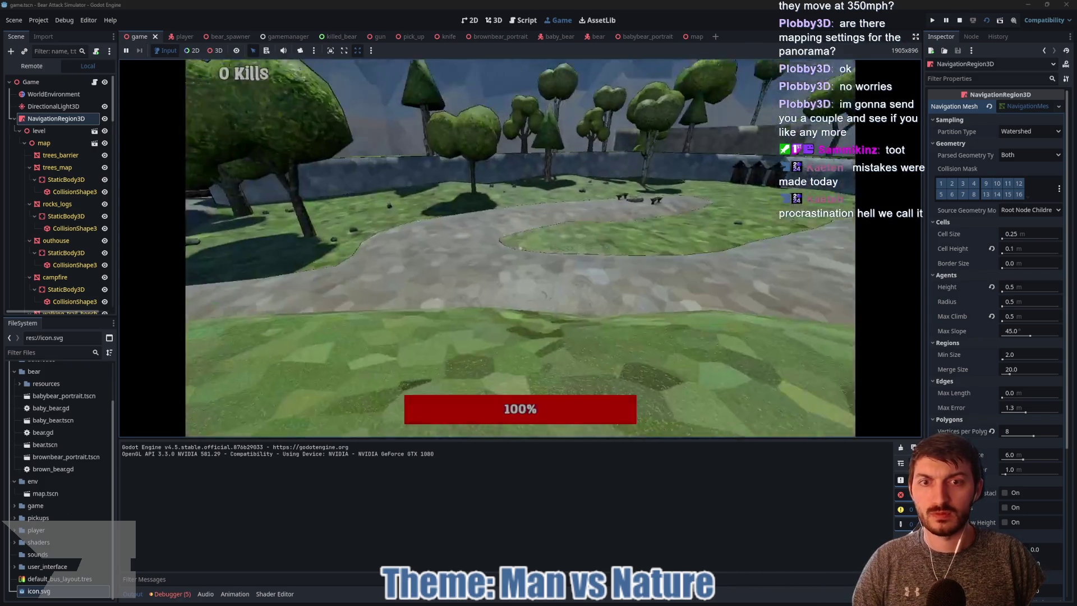
Walk the player along the stone path and away from the two charging bears
key(w)
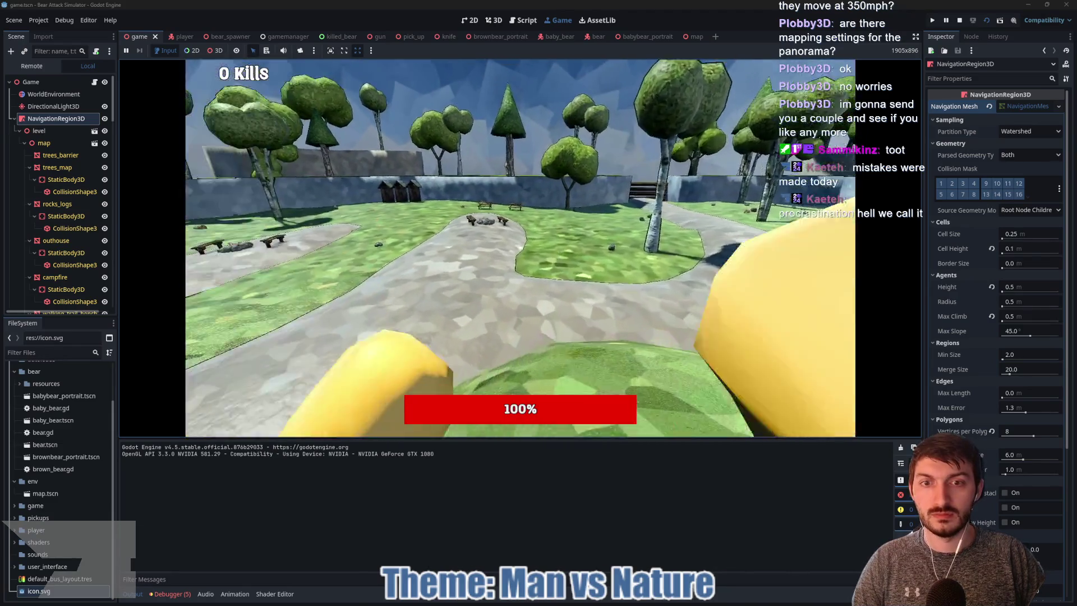
key(w)
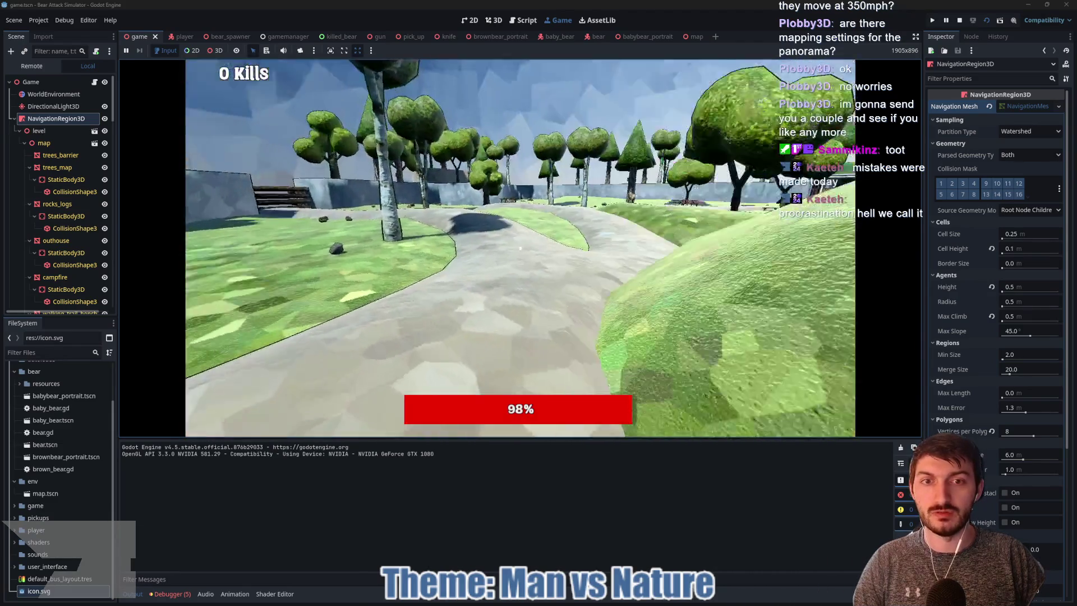
key(w)
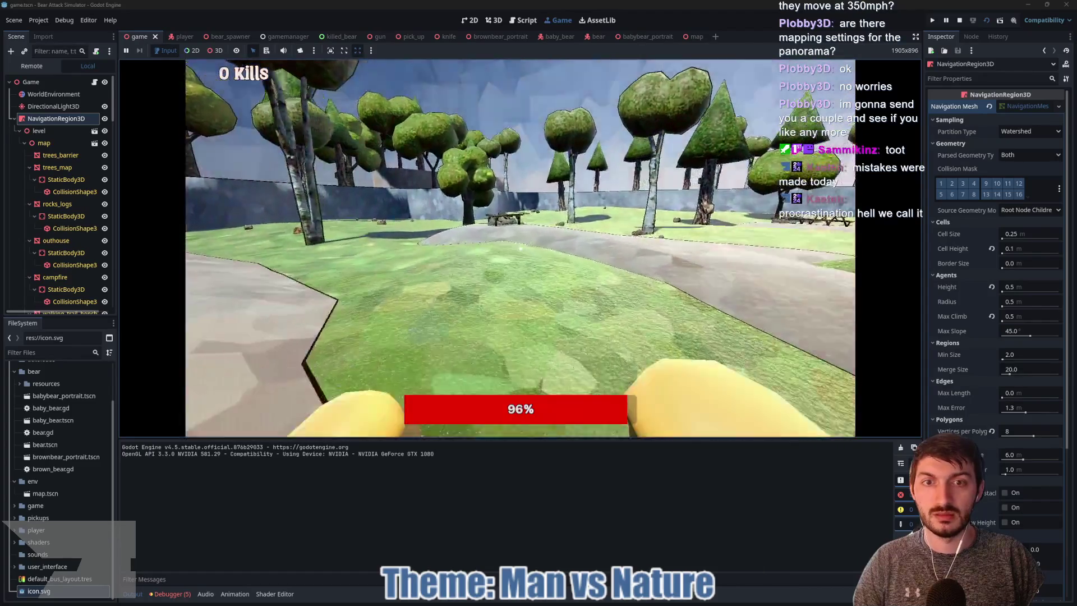
key(w)
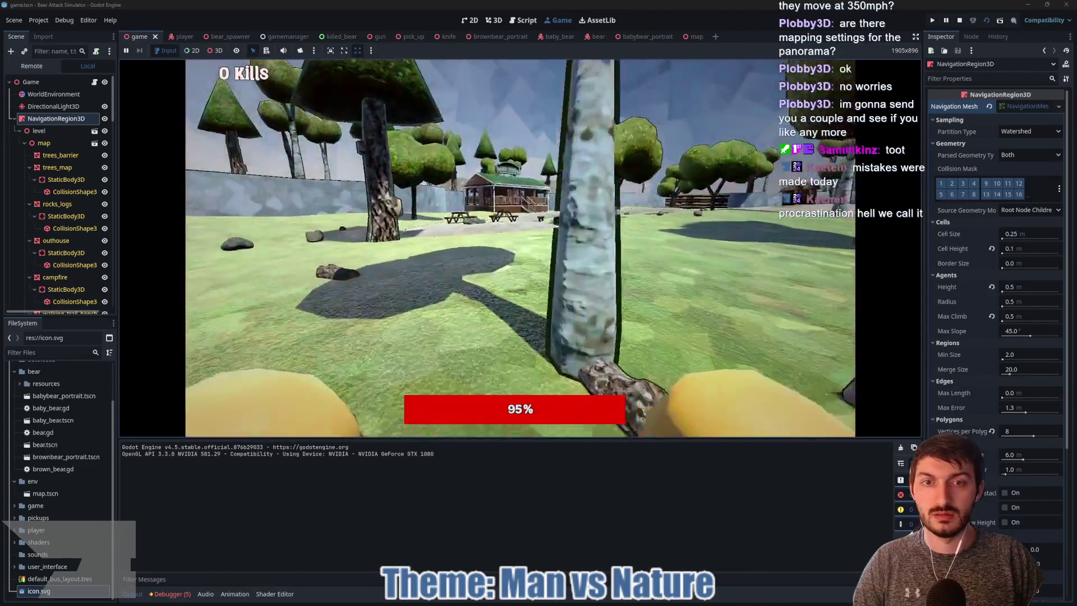
key(w)
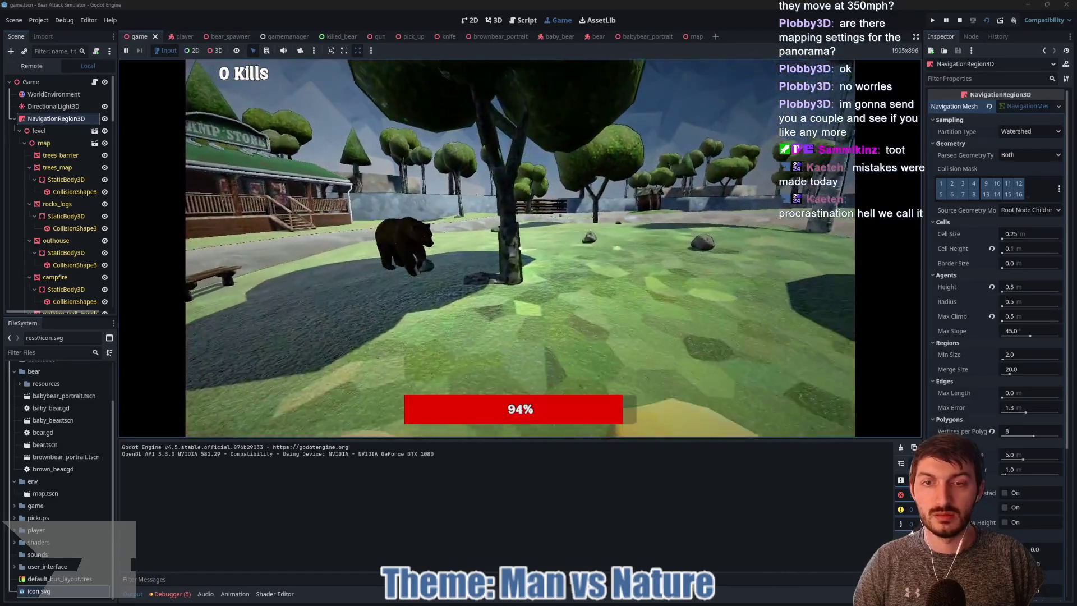
key(w)
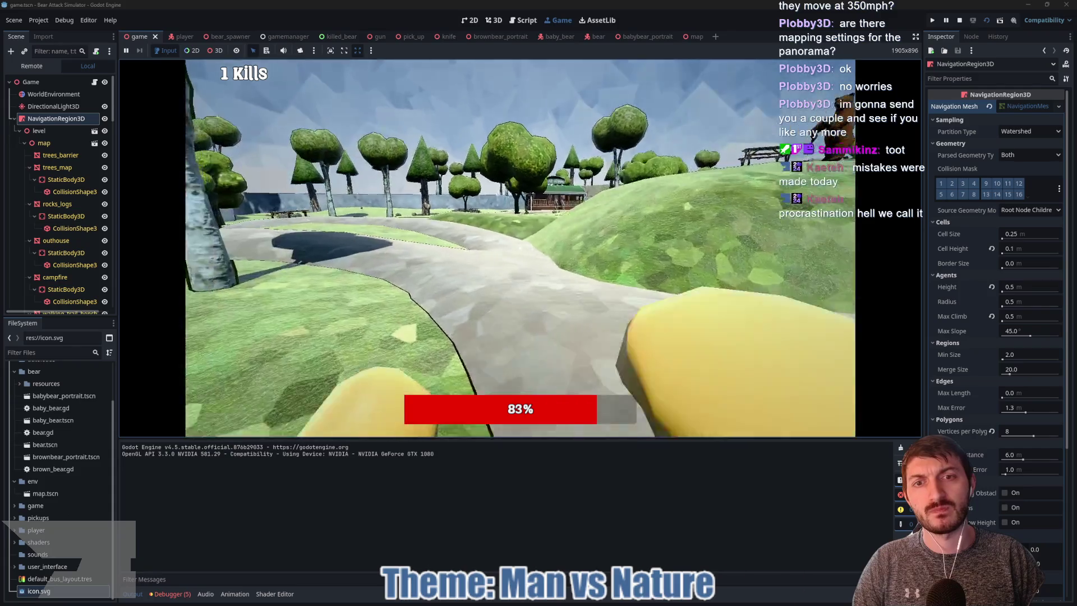
Climb the grassy hill, kill the leaping bear with two strikes, then stop the game
key(w)
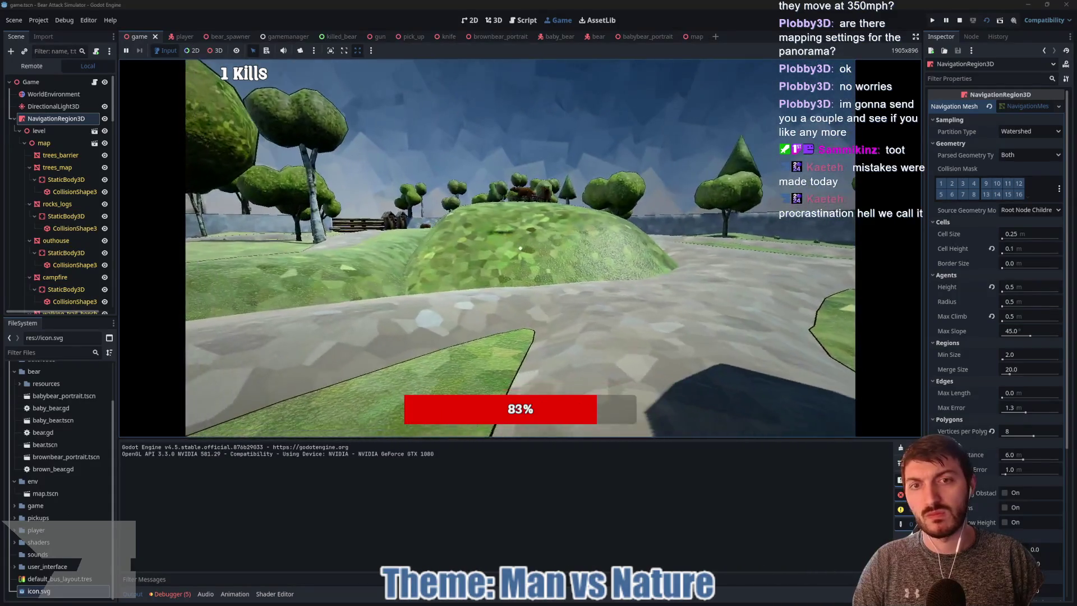
key(w)
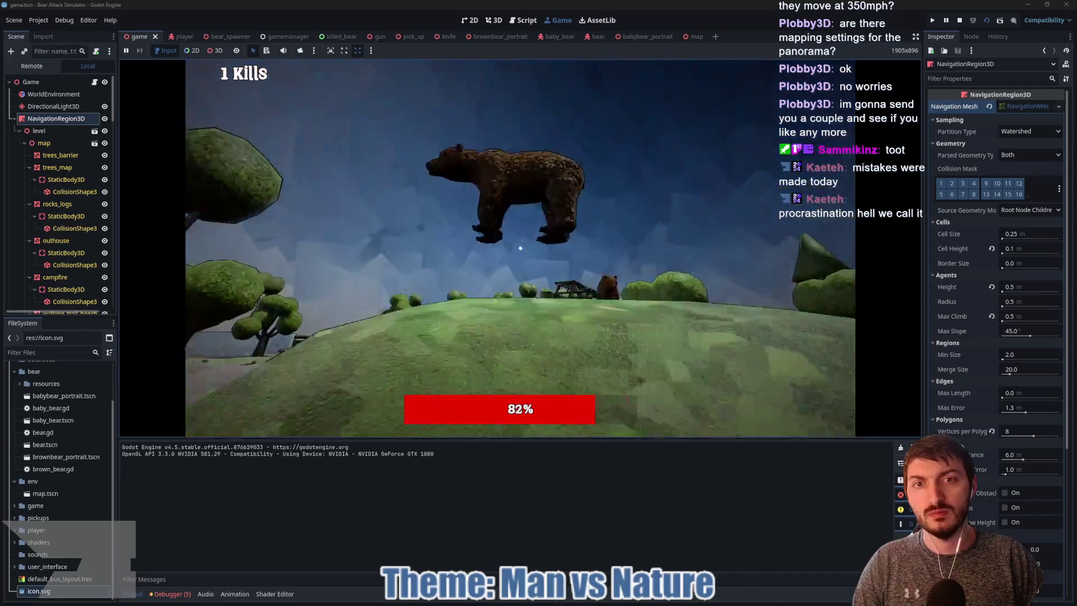
click(520, 247)
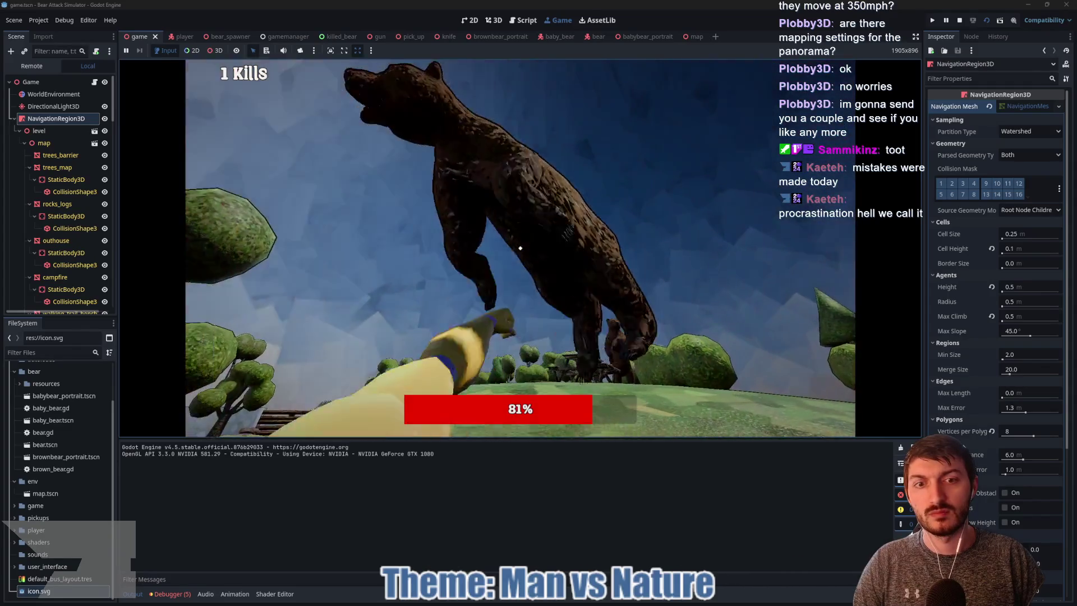
click(521, 248)
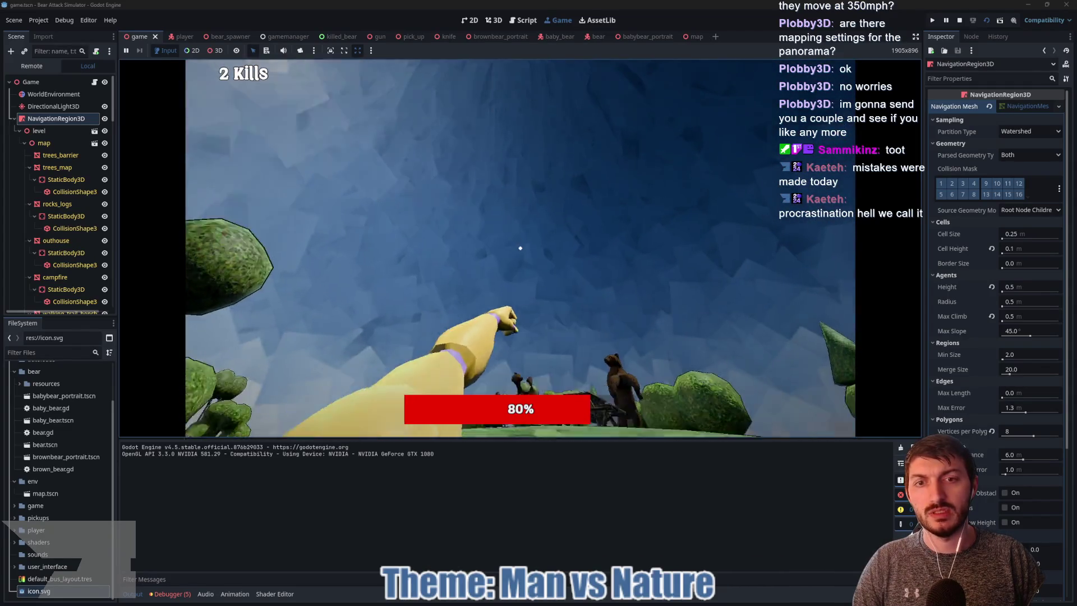
key(w)
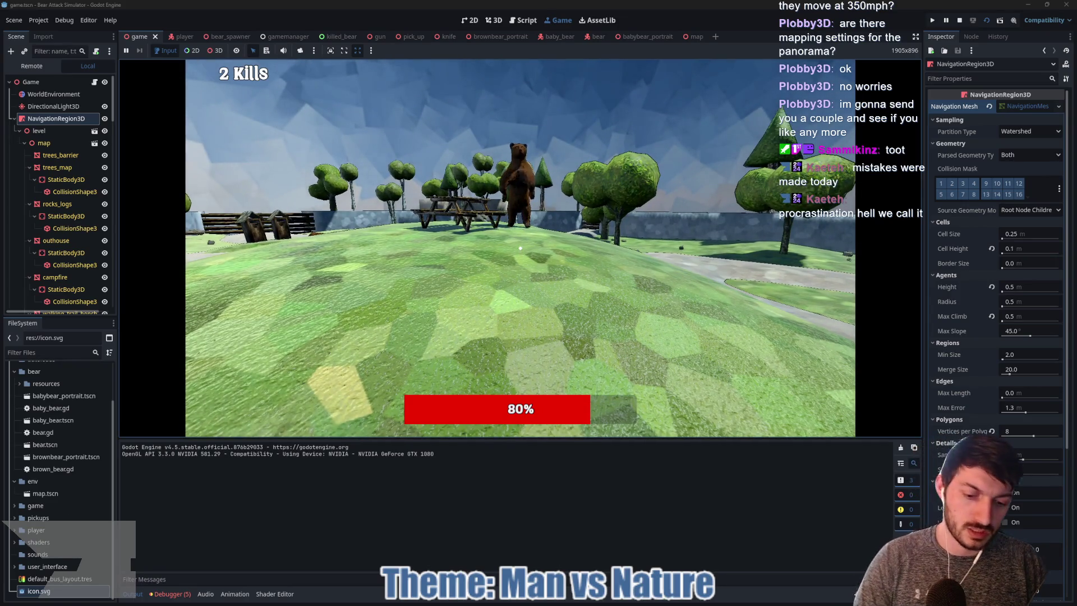
key(F8)
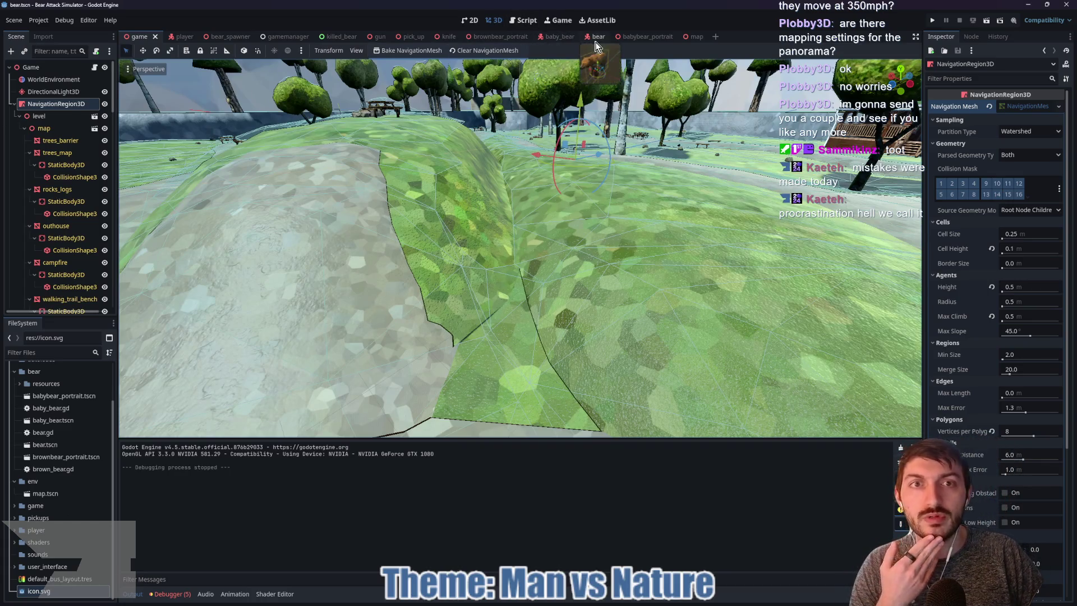
In brown_bear.gd's _ready(), add 'charge_timer.wait_time = 10.0' after the charging call and save
click(597, 36)
click(89, 66)
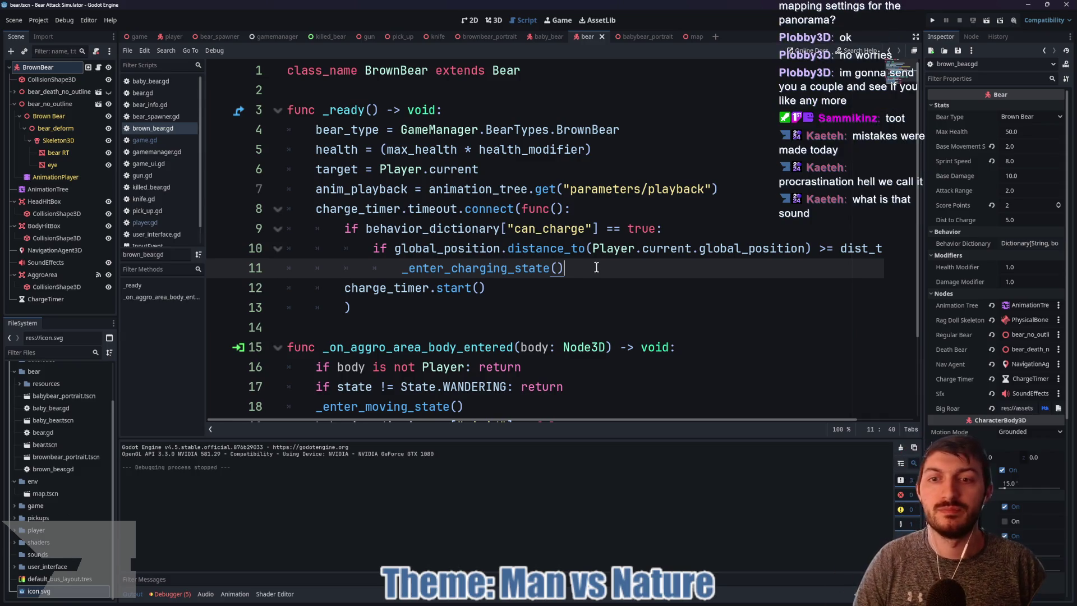
key(Return)
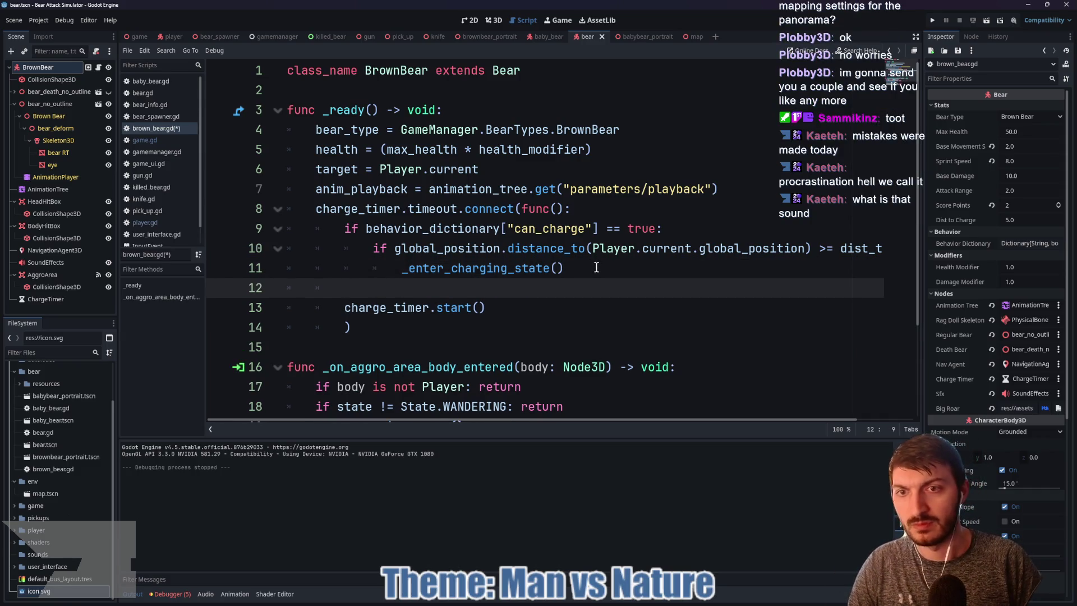
text(char)
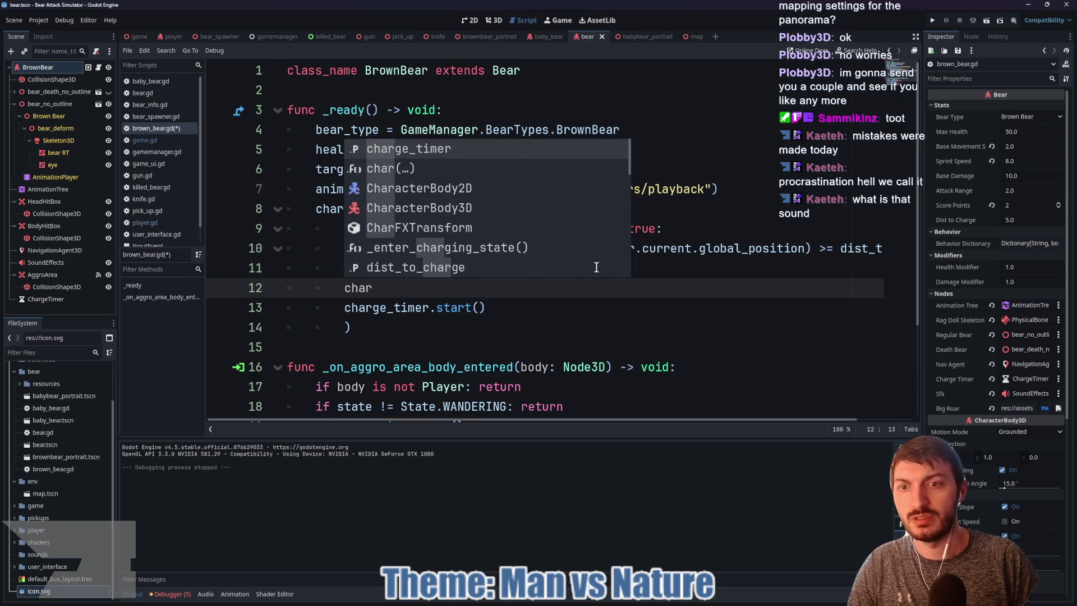
key(Return)
text(.wa)
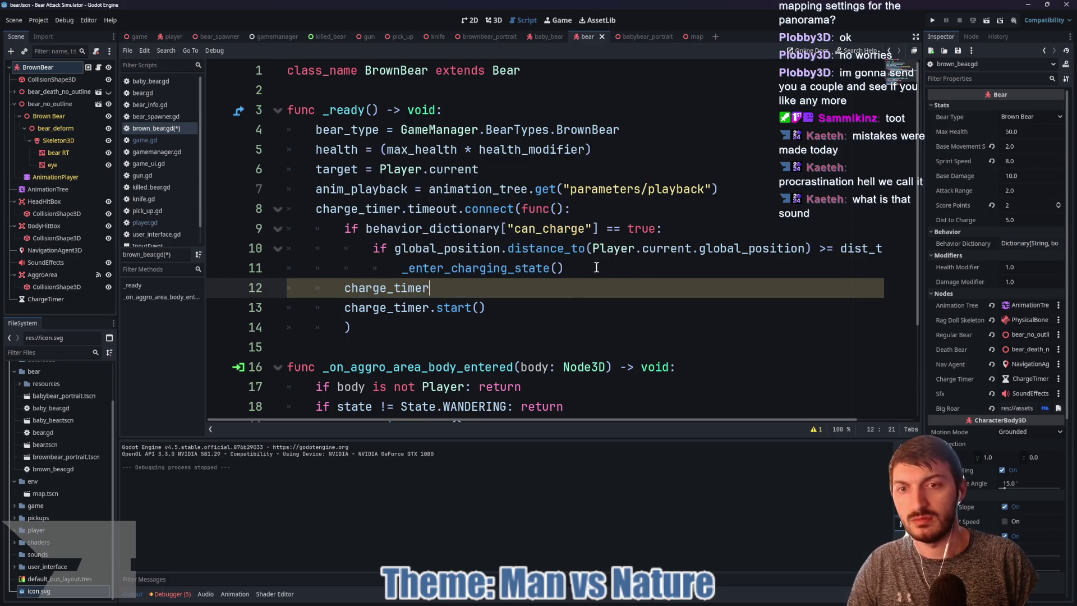
key(Return)
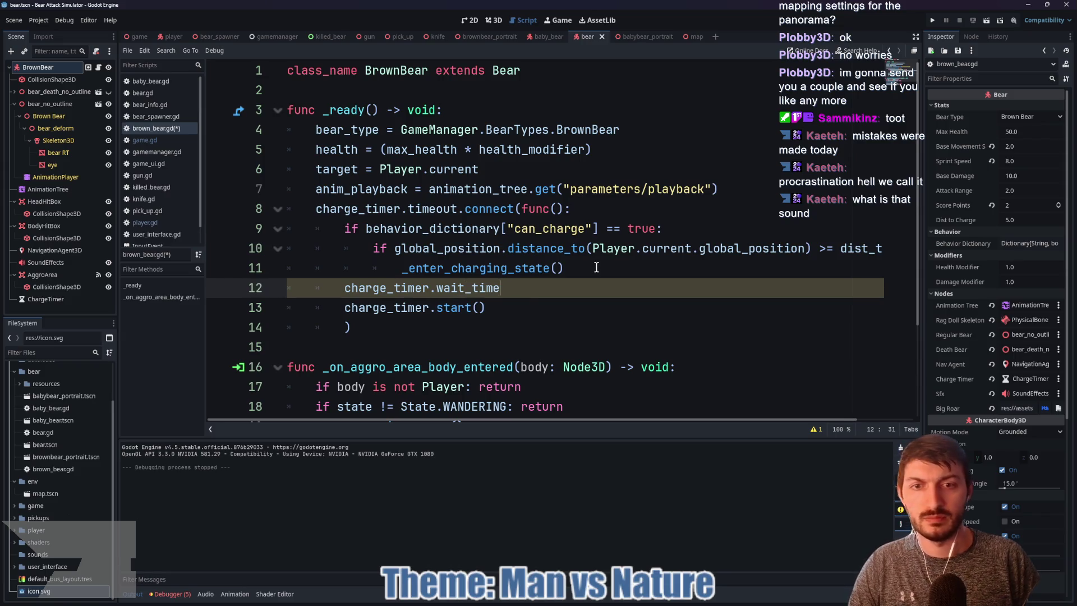
text( = 10.0)
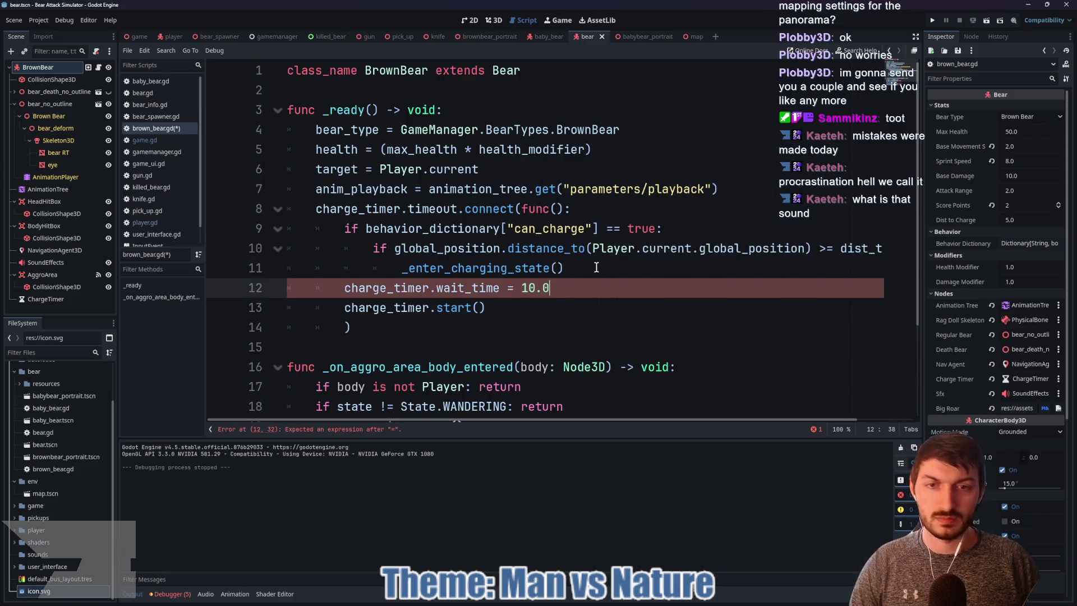
key(ctrl+s)
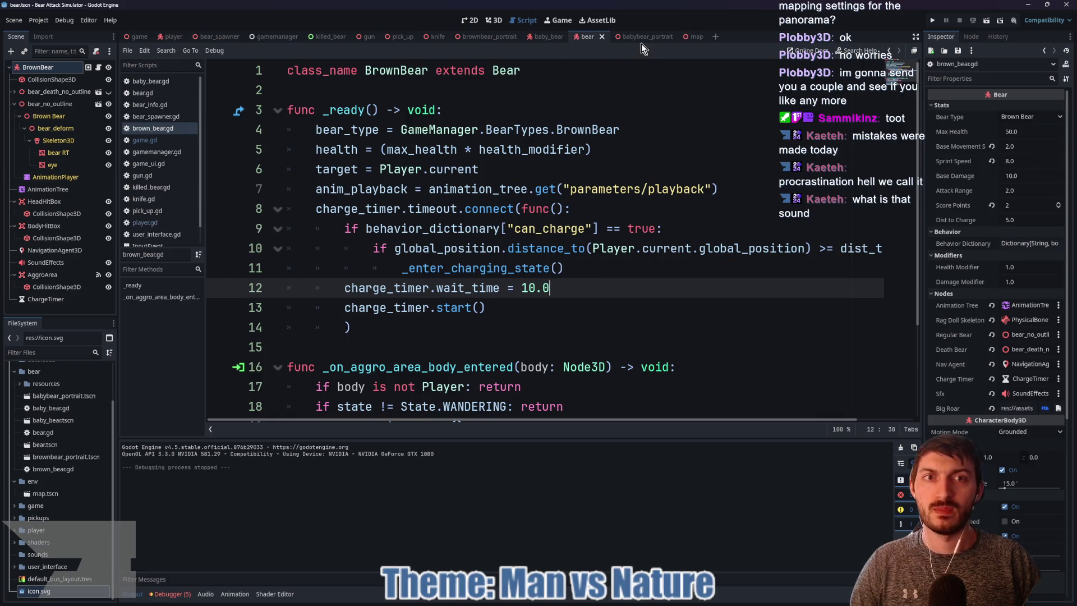
mouse_move(545, 36)
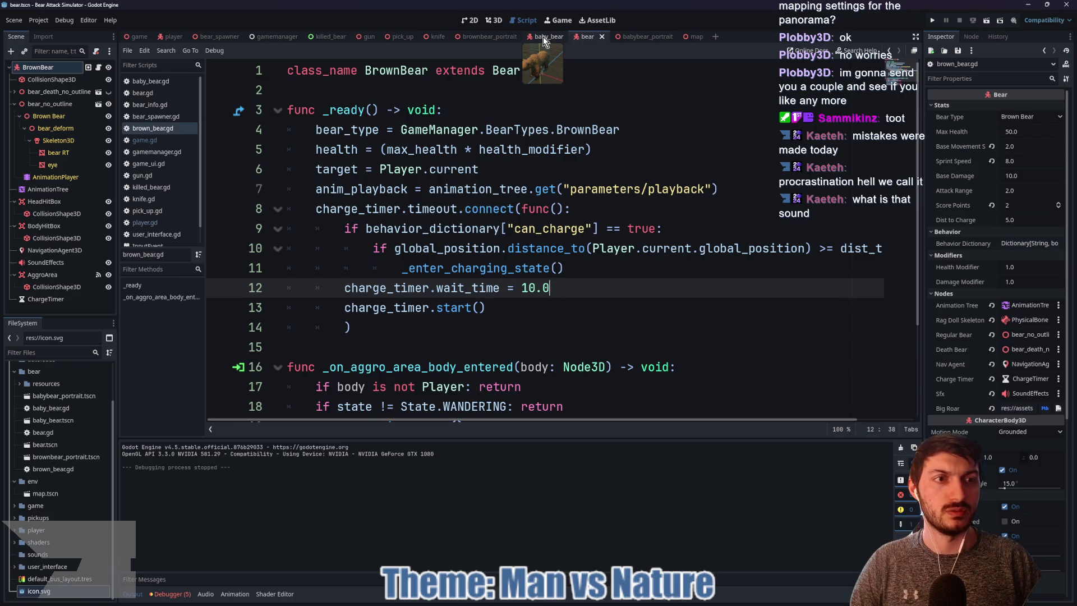
Set the player's Base Movement Speed to 4.0 in the Inspector
click(174, 37)
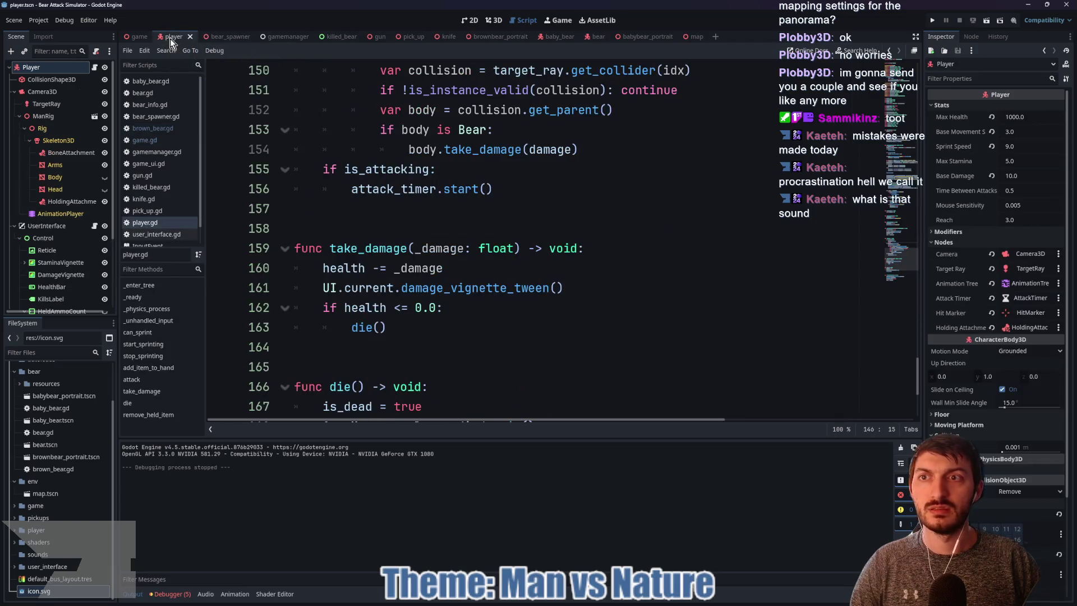
click(1022, 132)
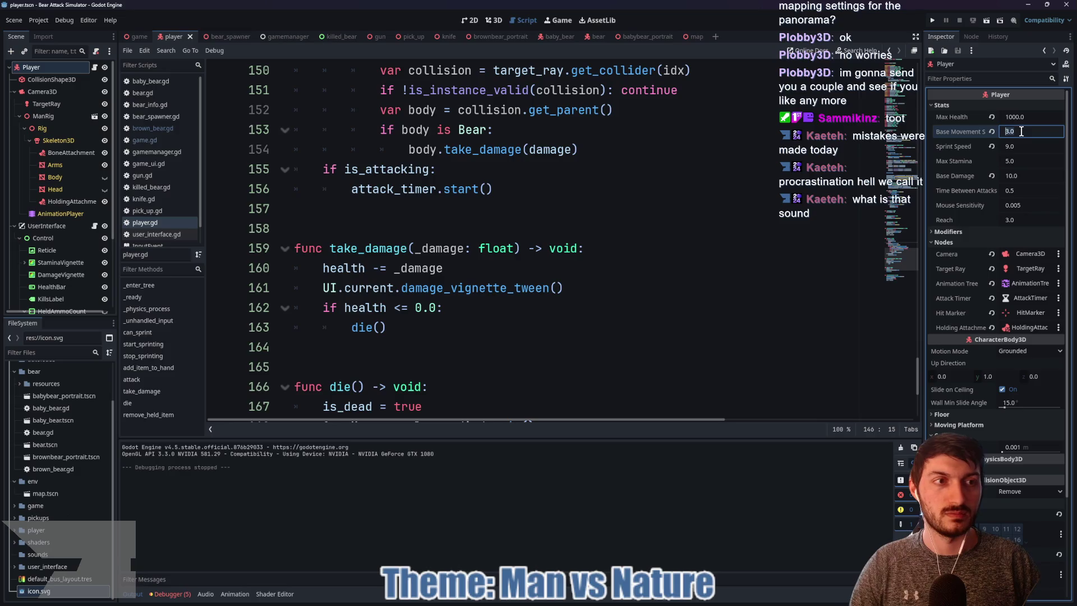
text(4.0)
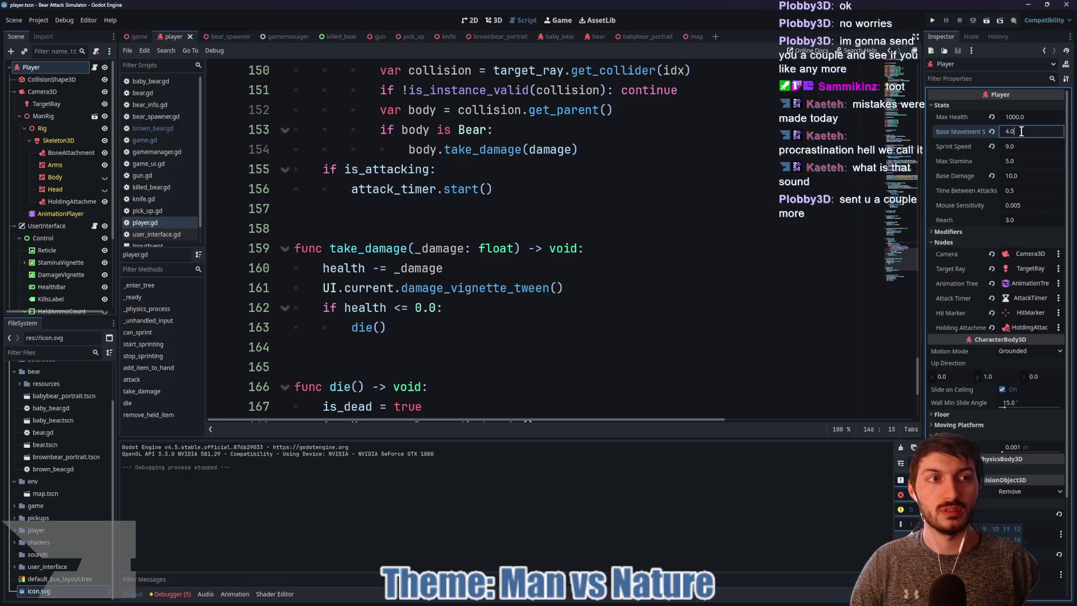
click(607, 172)
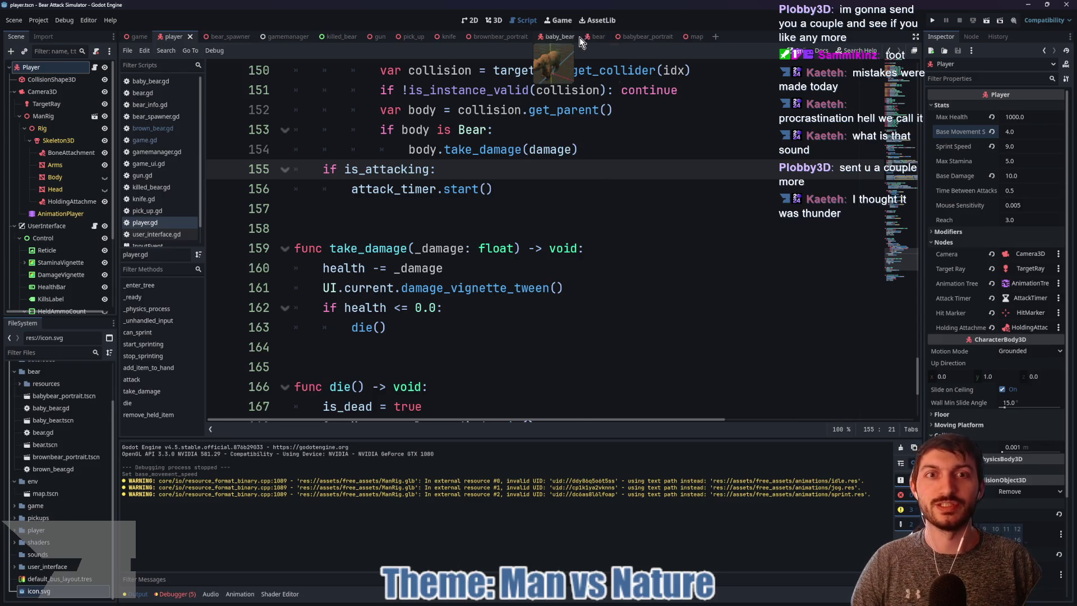
Set the baby bear's Sprint Speed to 9.0, then return to the game scene
click(597, 36)
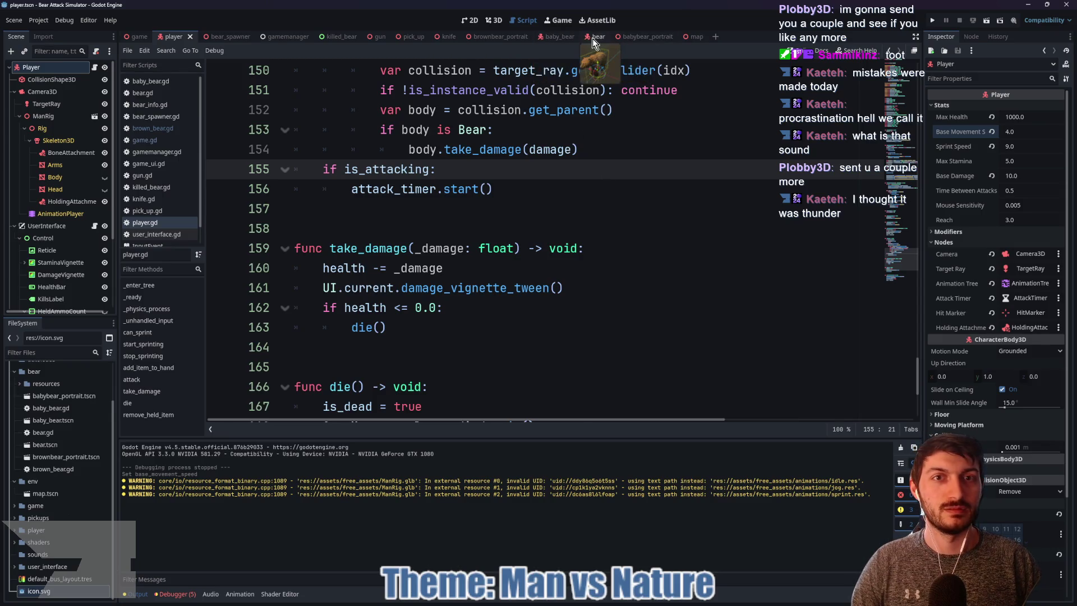
click(552, 37)
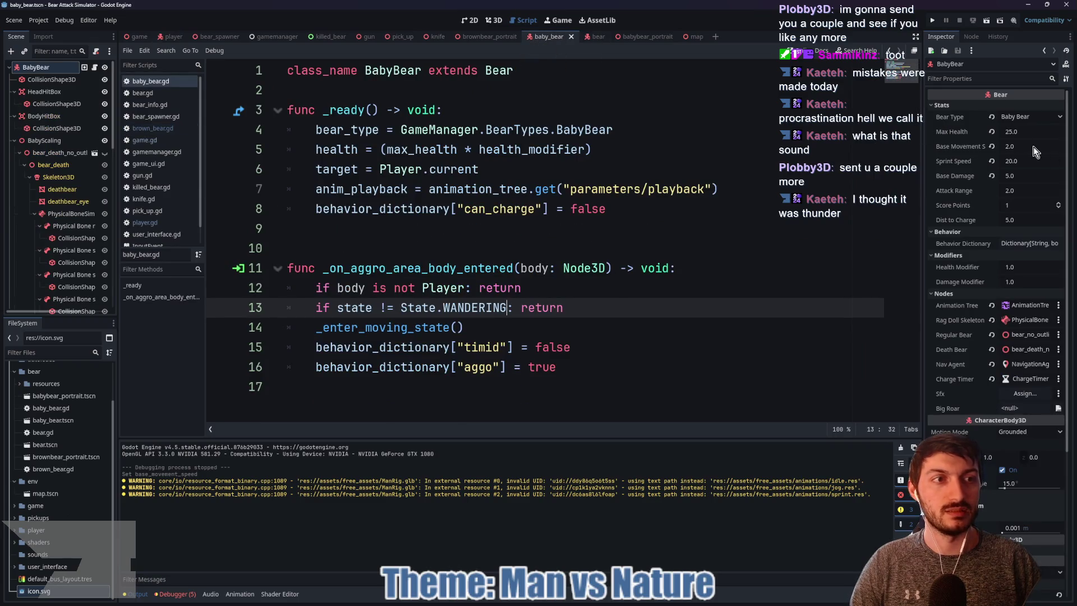
click(1028, 161)
text(9)
click(696, 168)
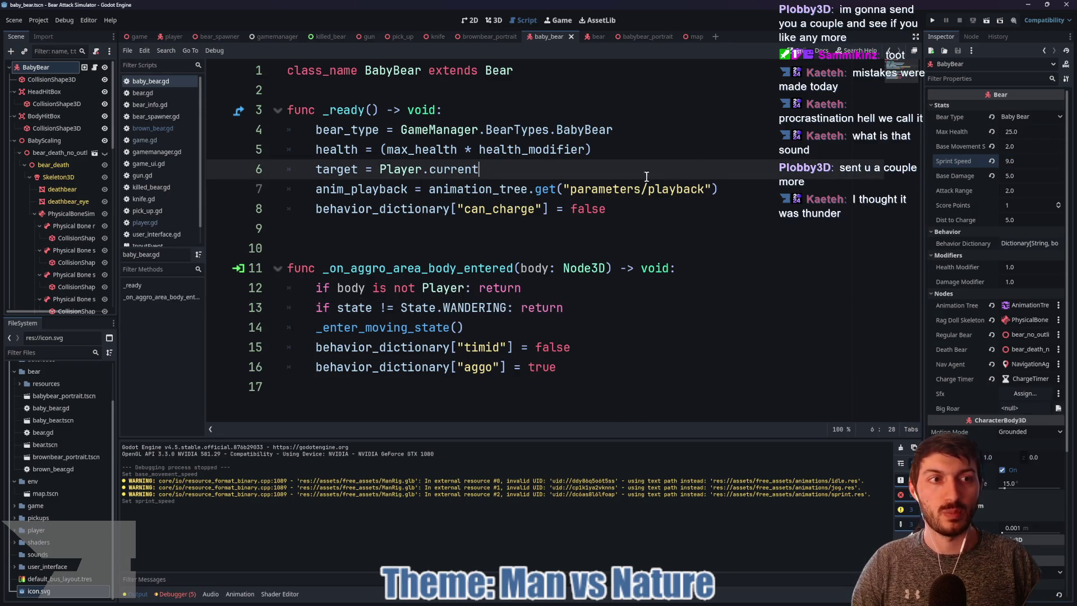
click(136, 36)
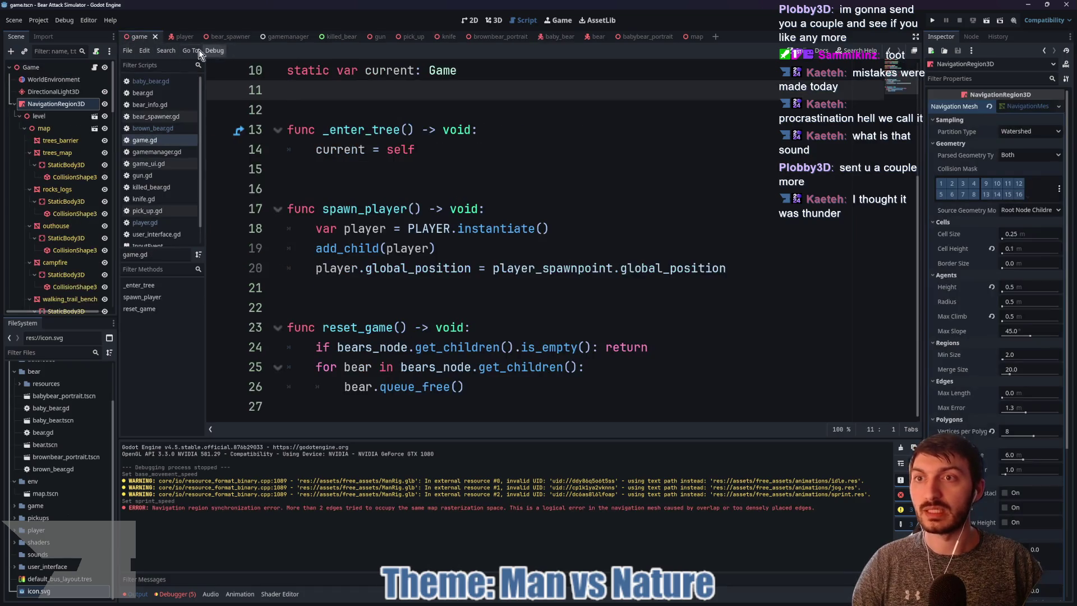
Show the game scene in 3D, expand the WorldEnvironment's Environment sky settings, then switch to the browser
click(53, 79)
click(494, 20)
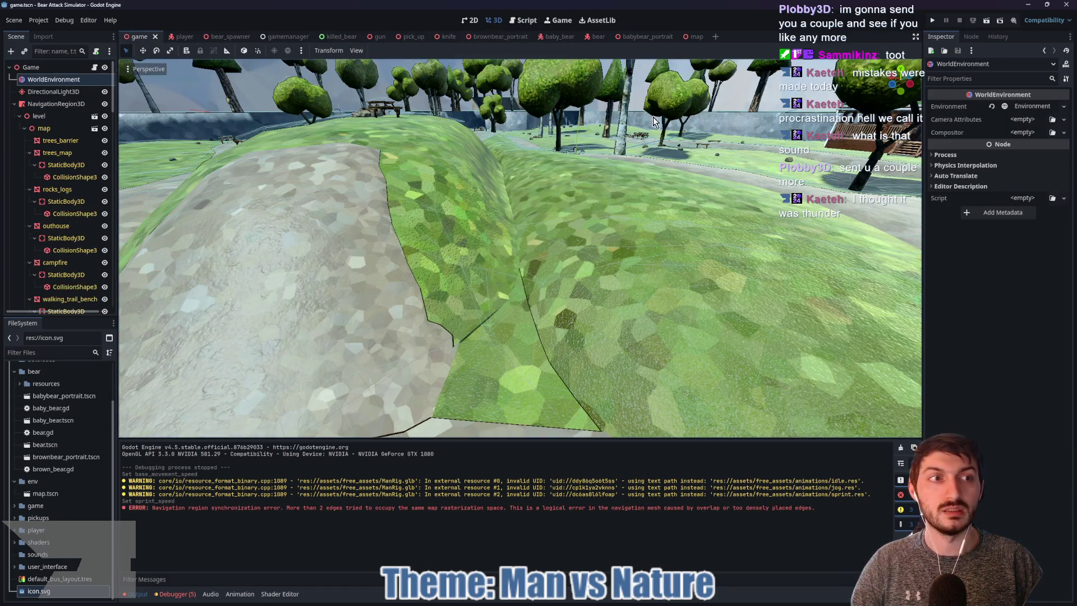
click(1041, 106)
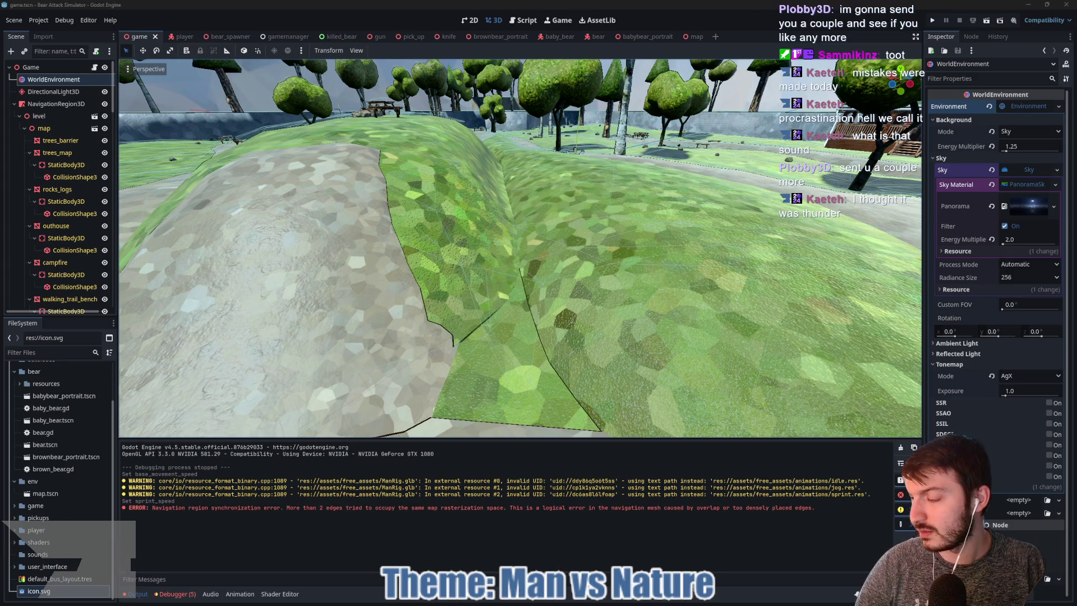
key(alt+Tab)
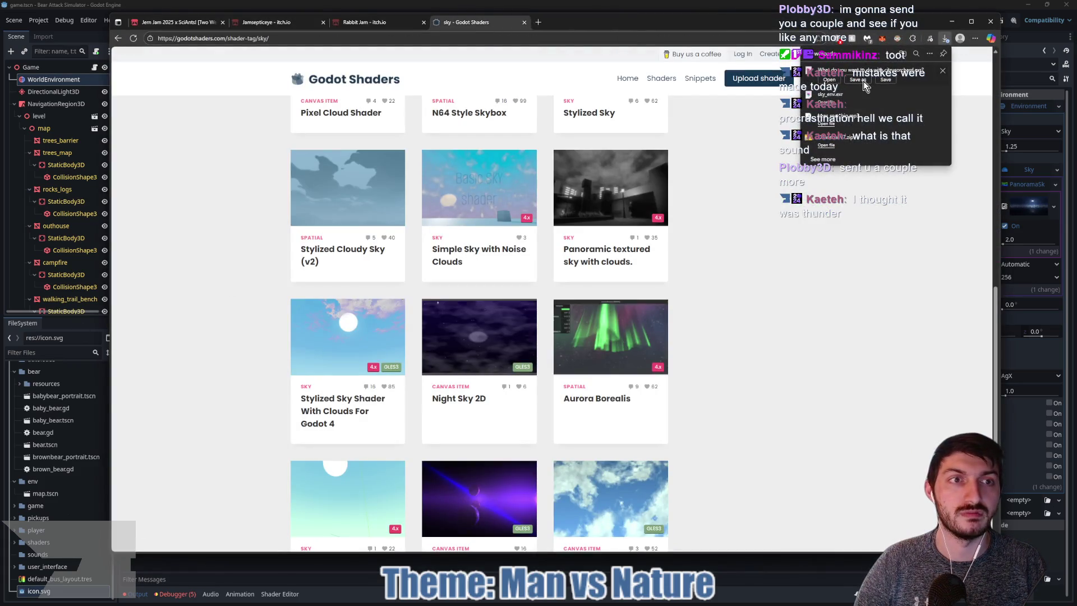
Save the three sky downloads as sky_env_2, sky_env_dusk and sky_env_night in assets, then return to Godot
click(862, 82)
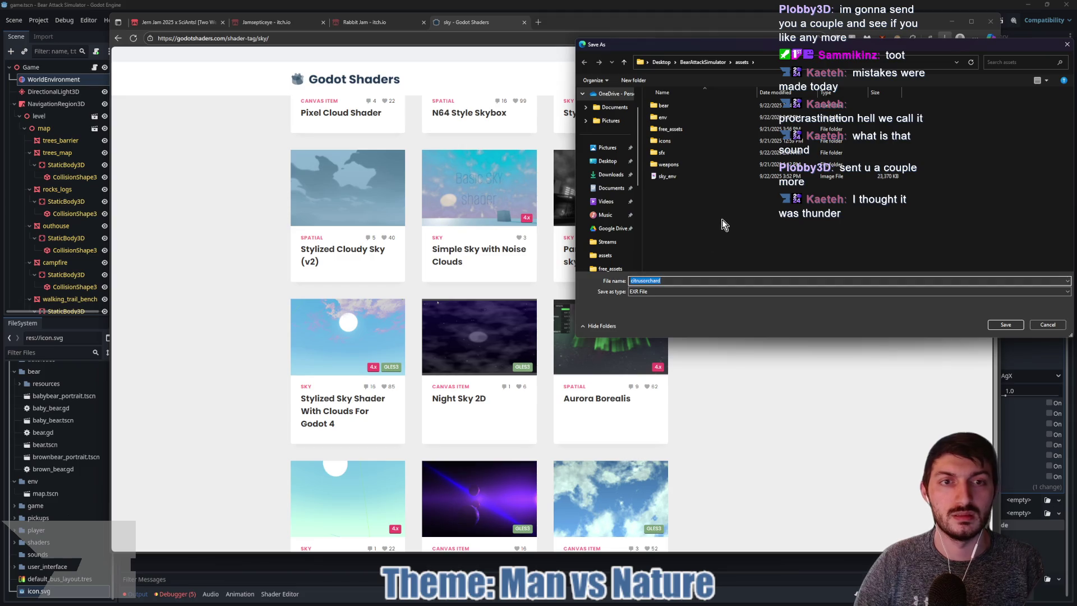
text(sky_en)
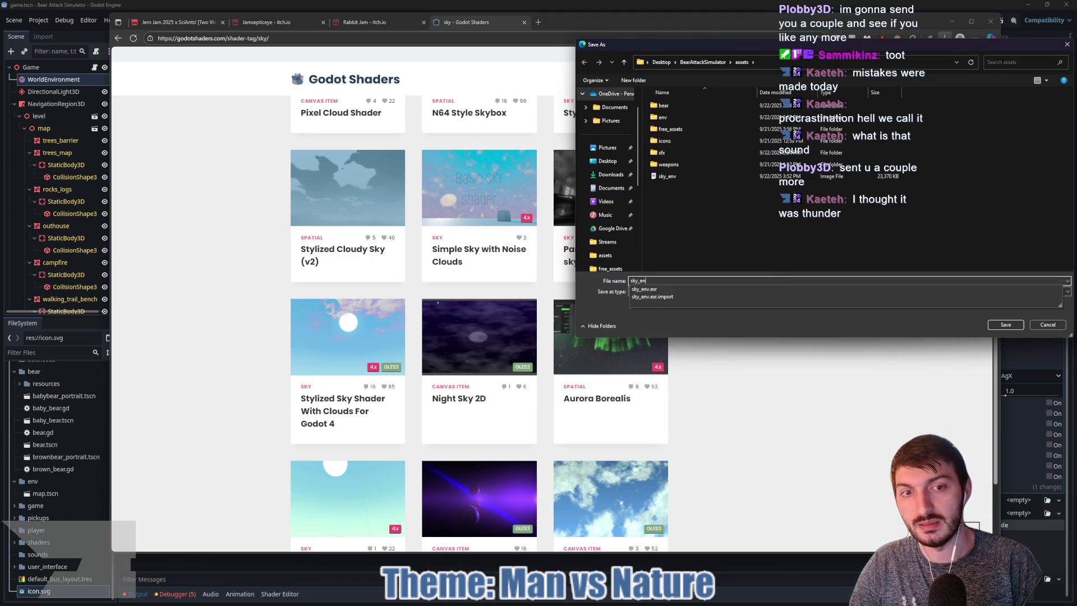
text(v_2)
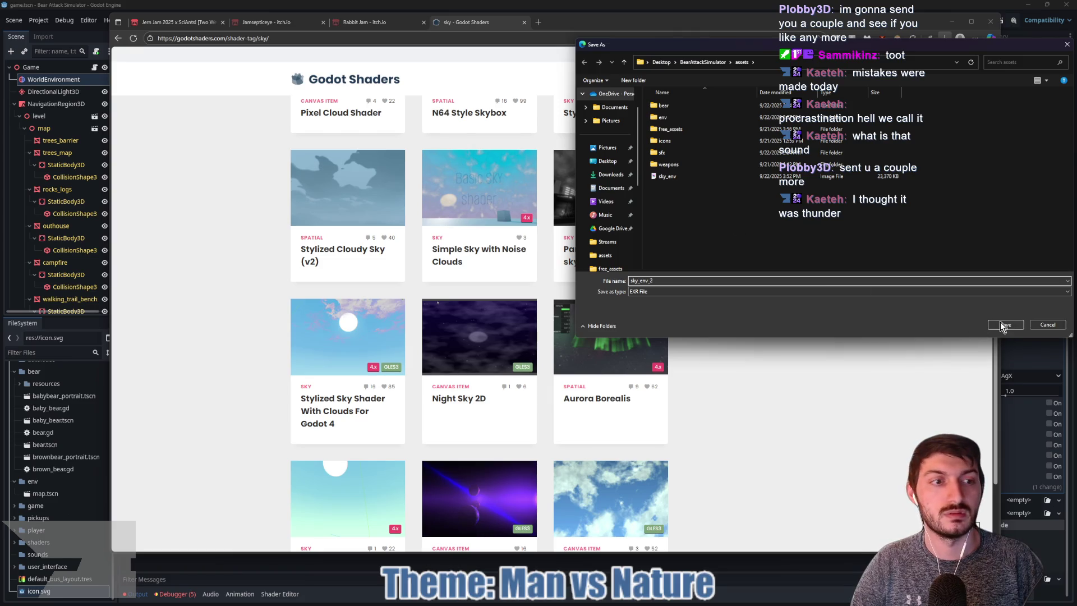
click(1000, 324)
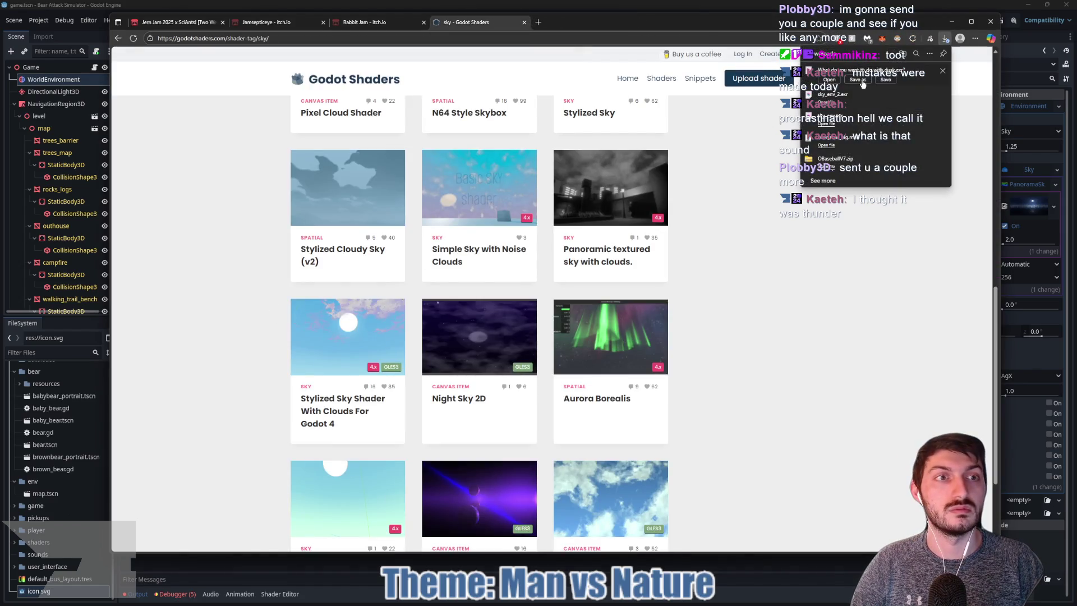
click(859, 79)
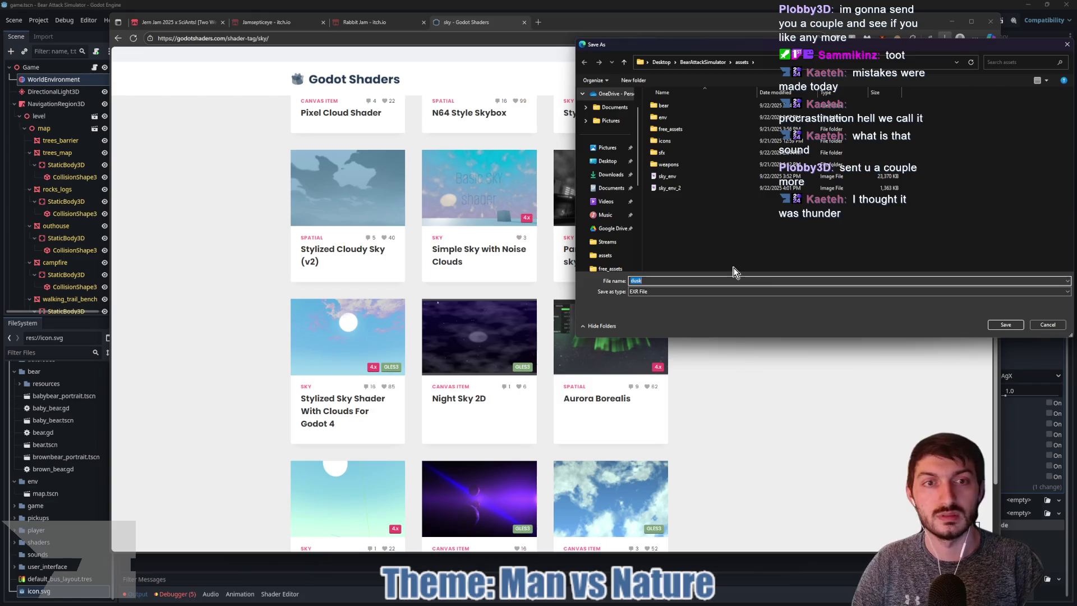
text(sky_env_d)
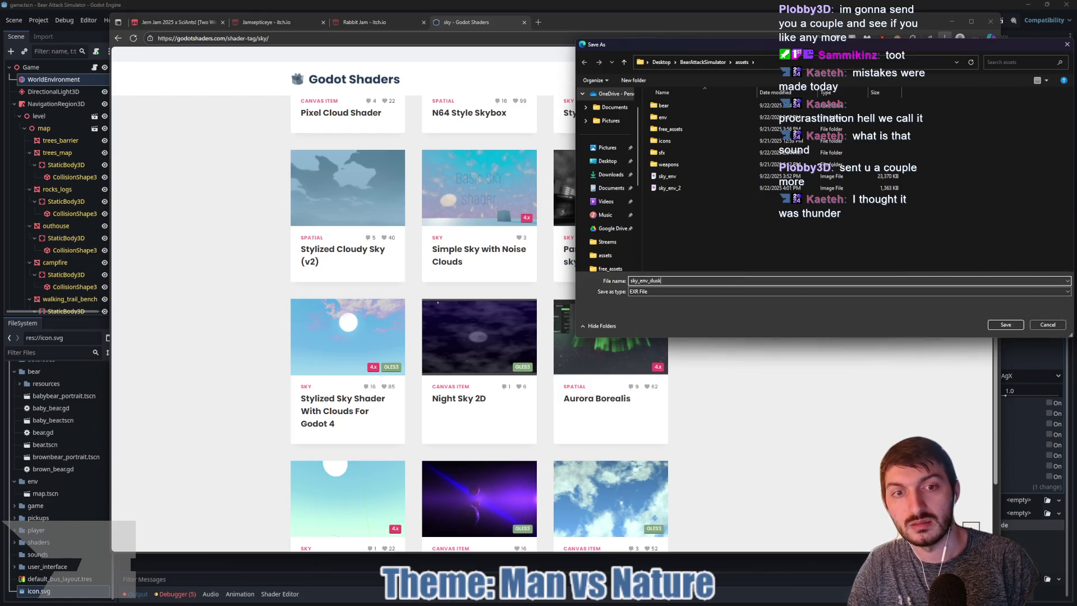
click(1005, 325)
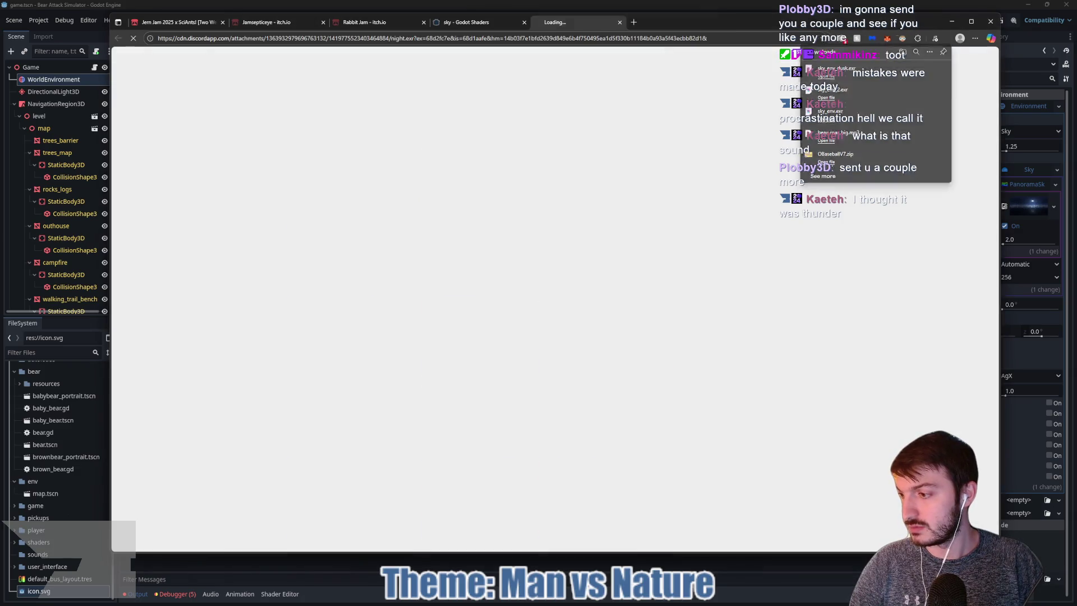
click(863, 81)
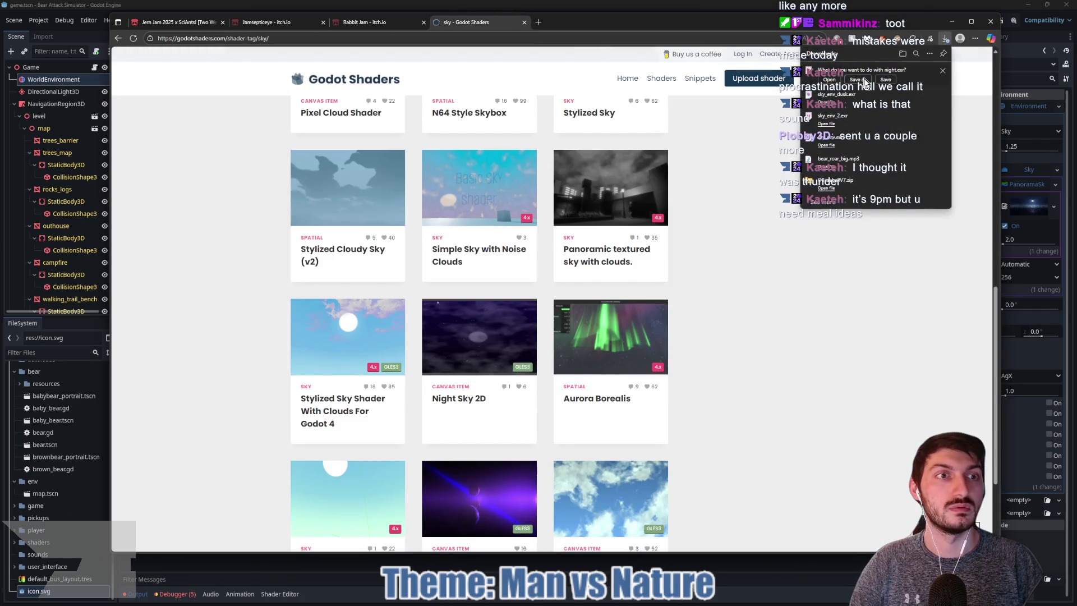
text(sky)
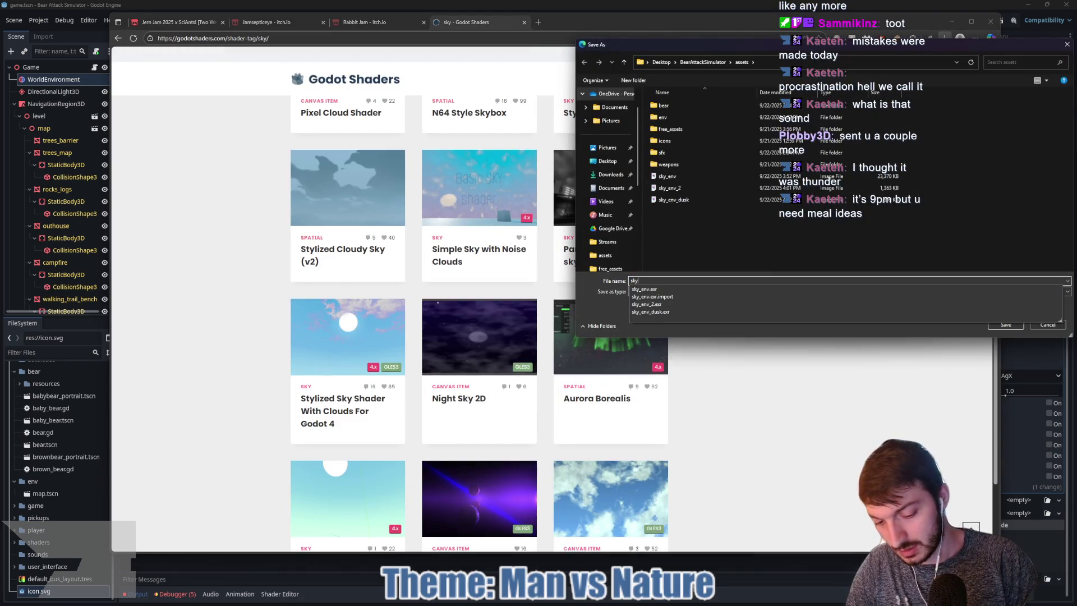
text(_env_night)
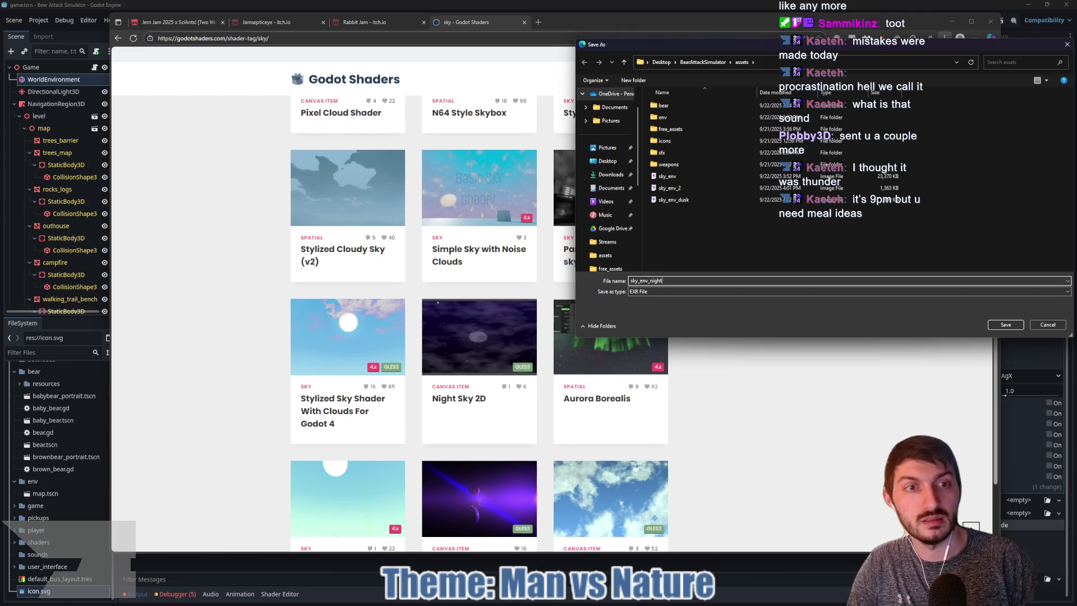
key(Return)
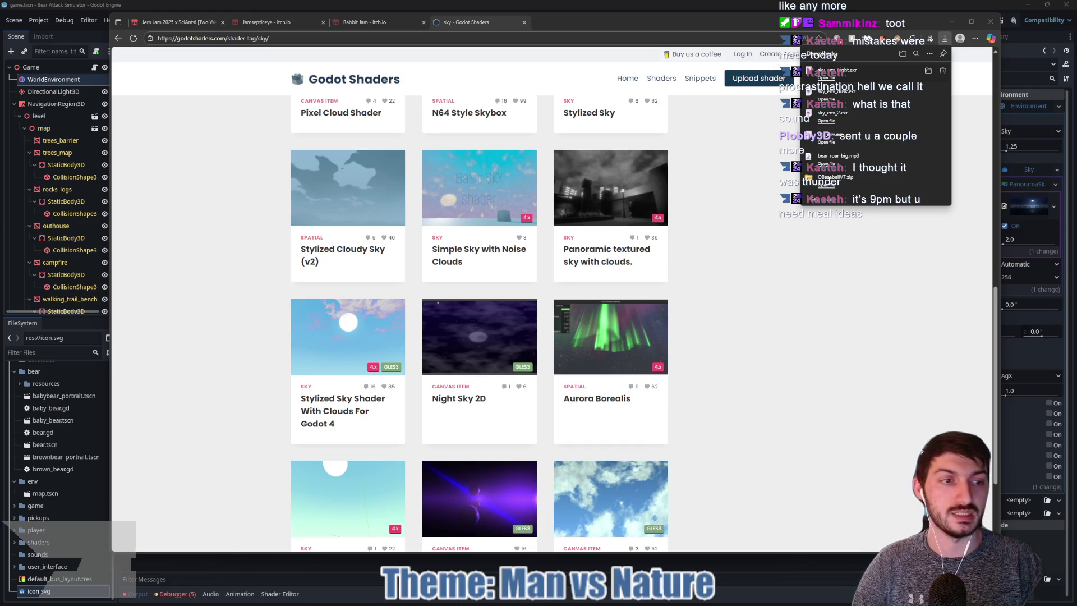
click(809, 571)
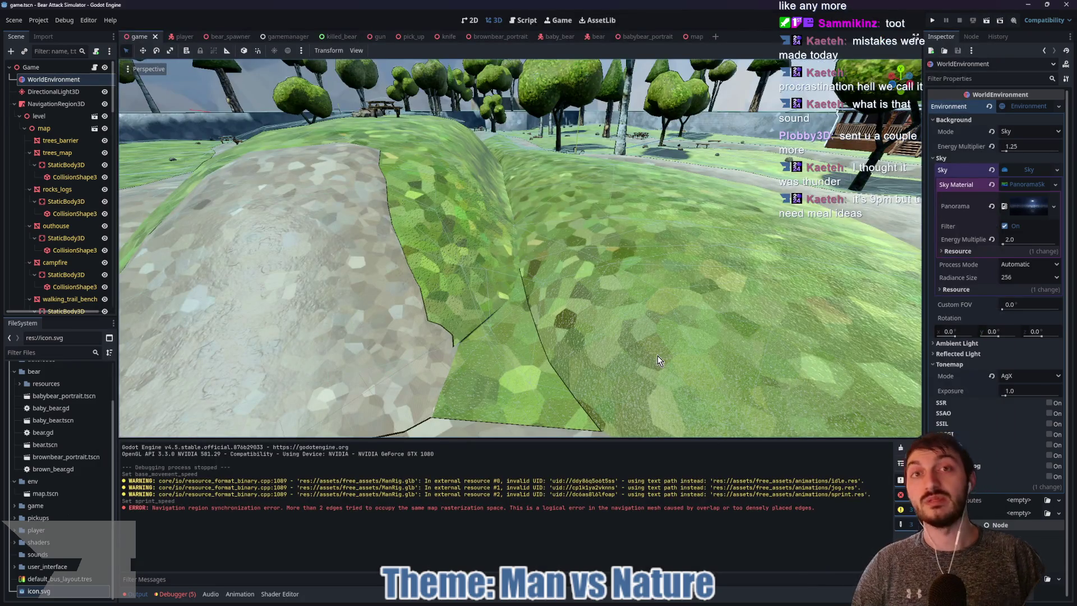
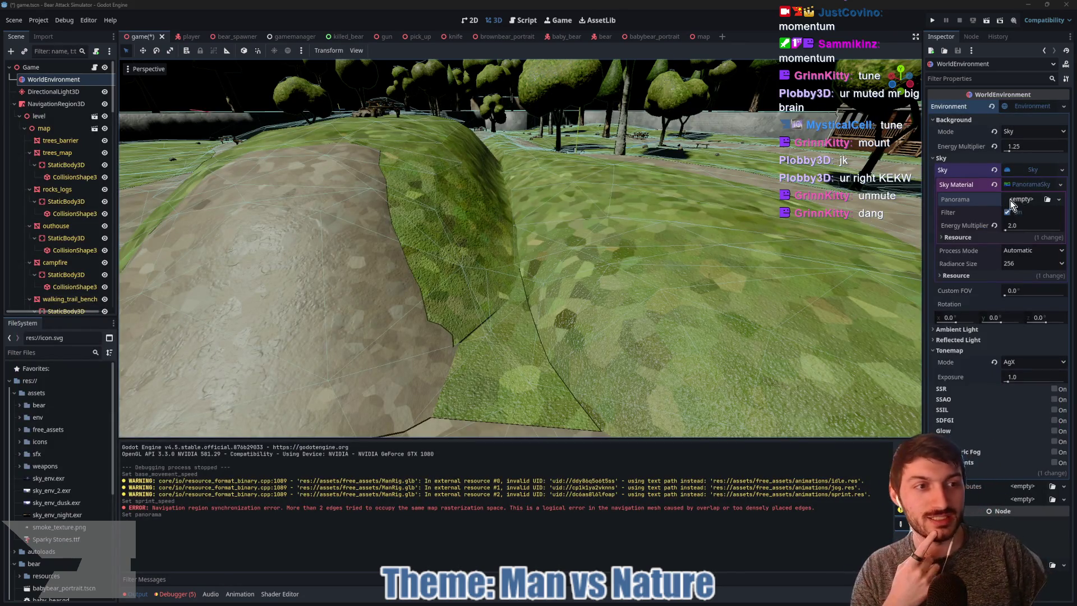
Load sky_env_night.exr as the WorldEnvironment sky panorama
click(1045, 199)
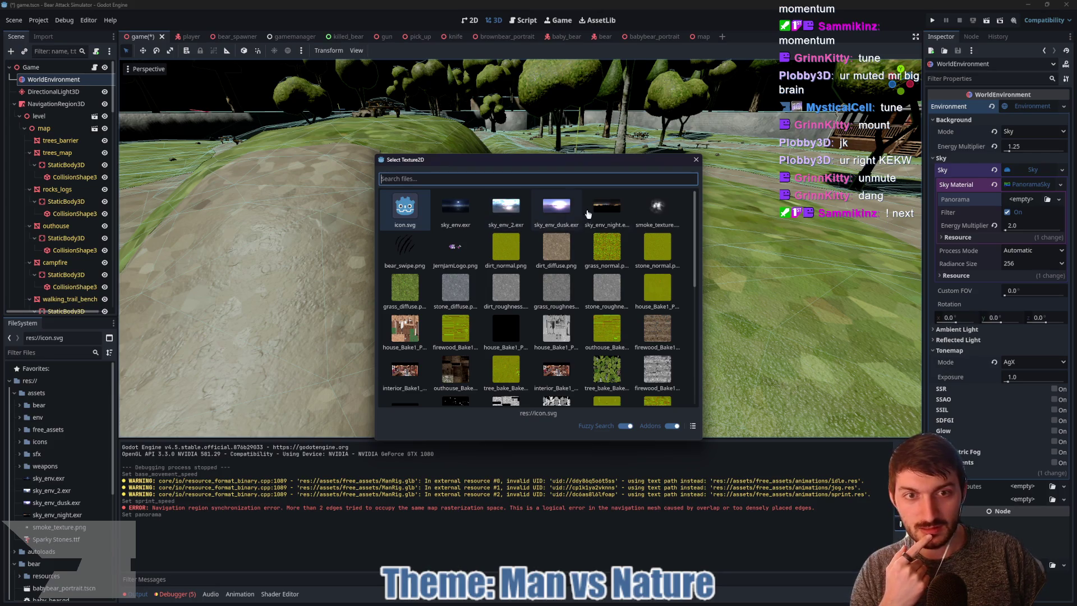
click(605, 211)
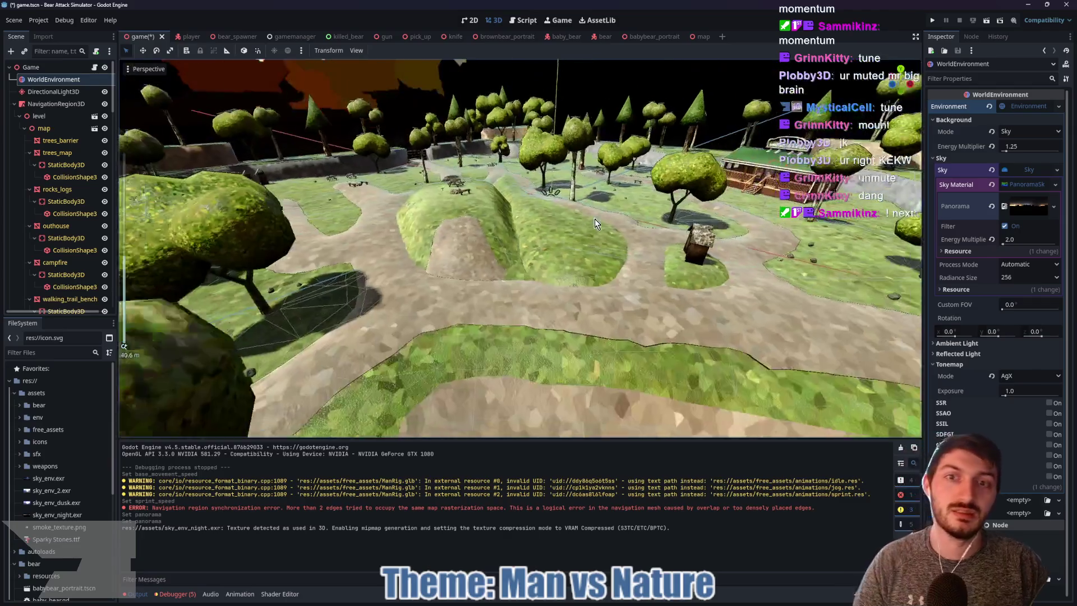
scroll(593, 224, down, 12)
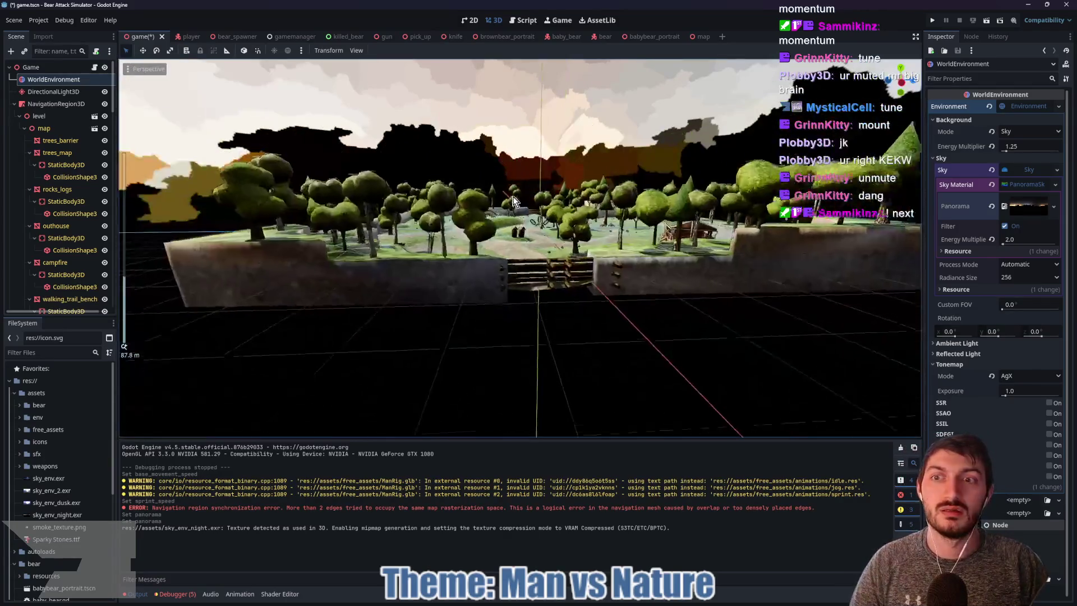
scroll(503, 208, up, 10)
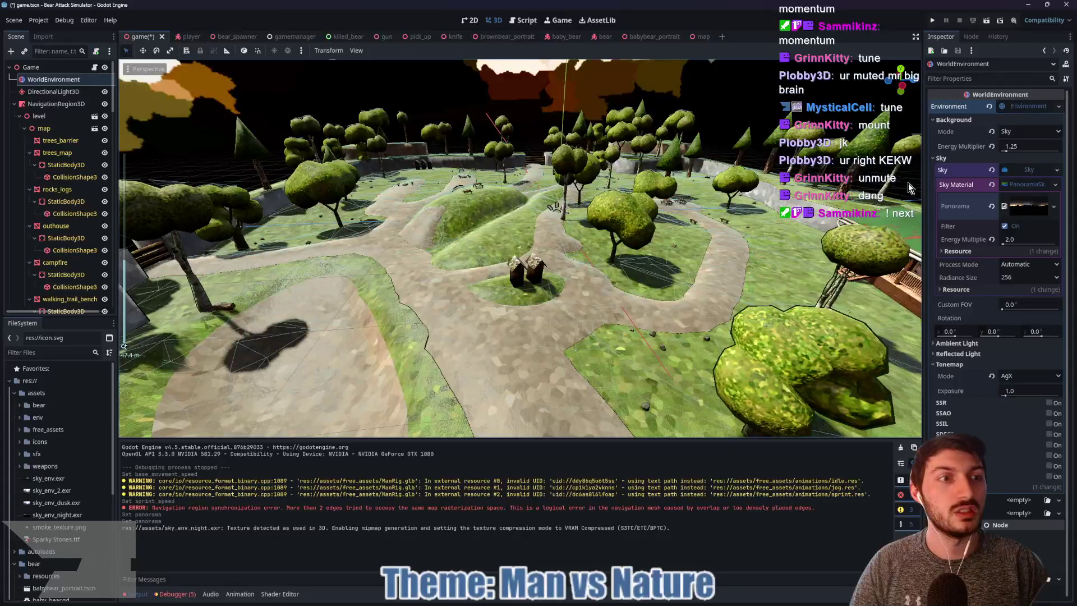
Replace the panorama with sky_env_dusk.exr via Quick Load
click(991, 207)
click(1026, 201)
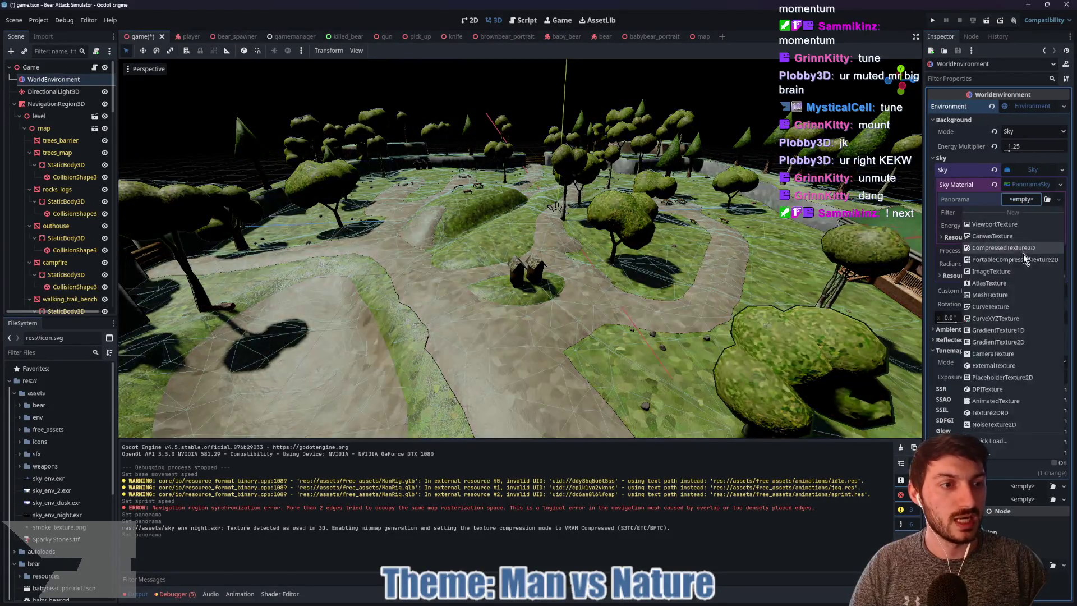
click(980, 440)
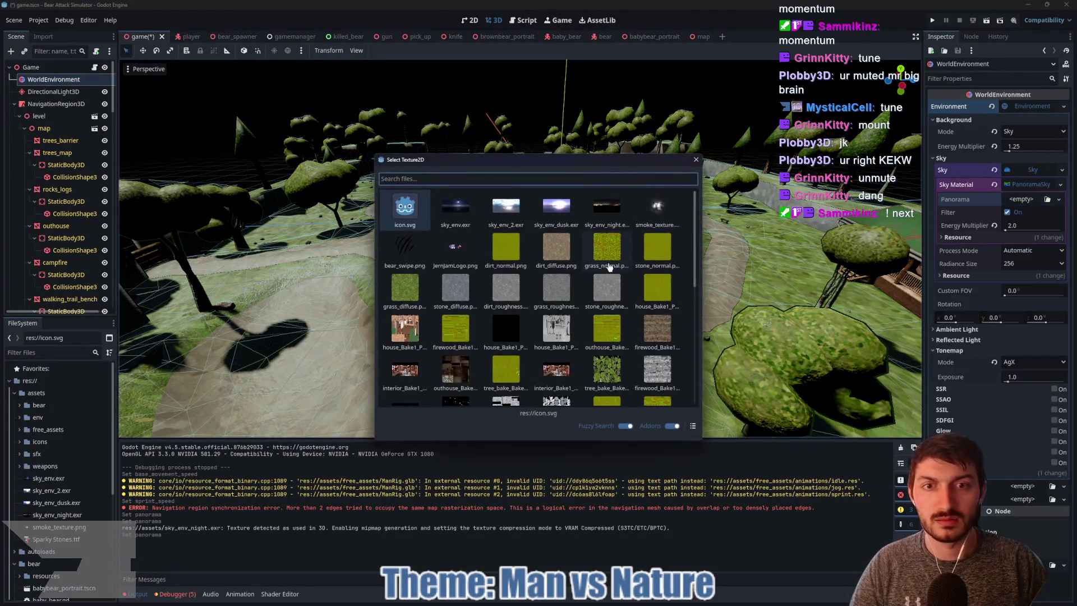
double_click(557, 208)
scroll(560, 247, down, 2)
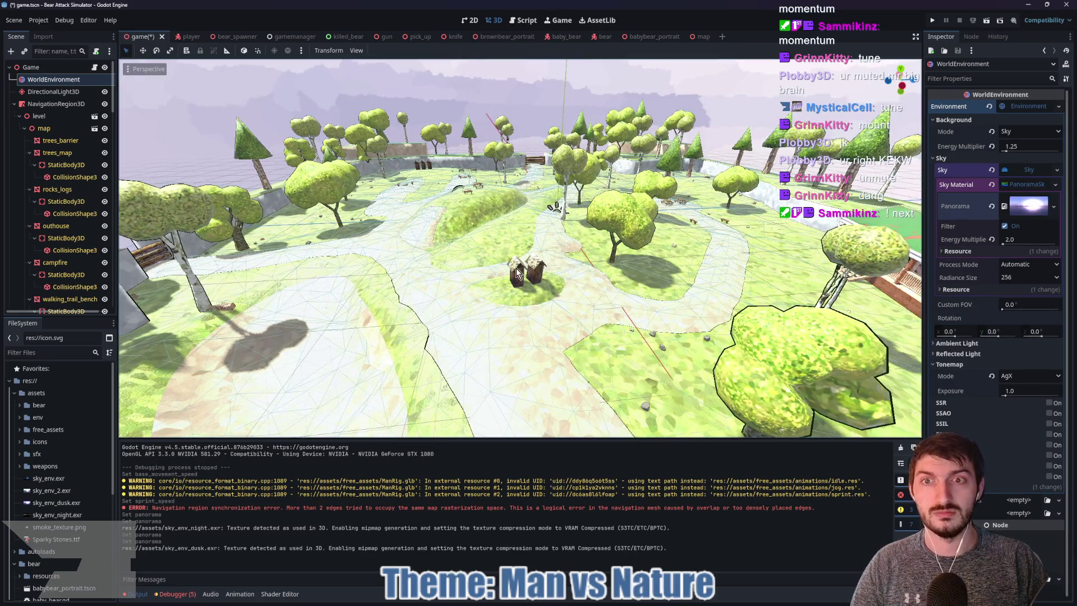
scroll(561, 247, up, 5)
scroll(511, 246, down, 3)
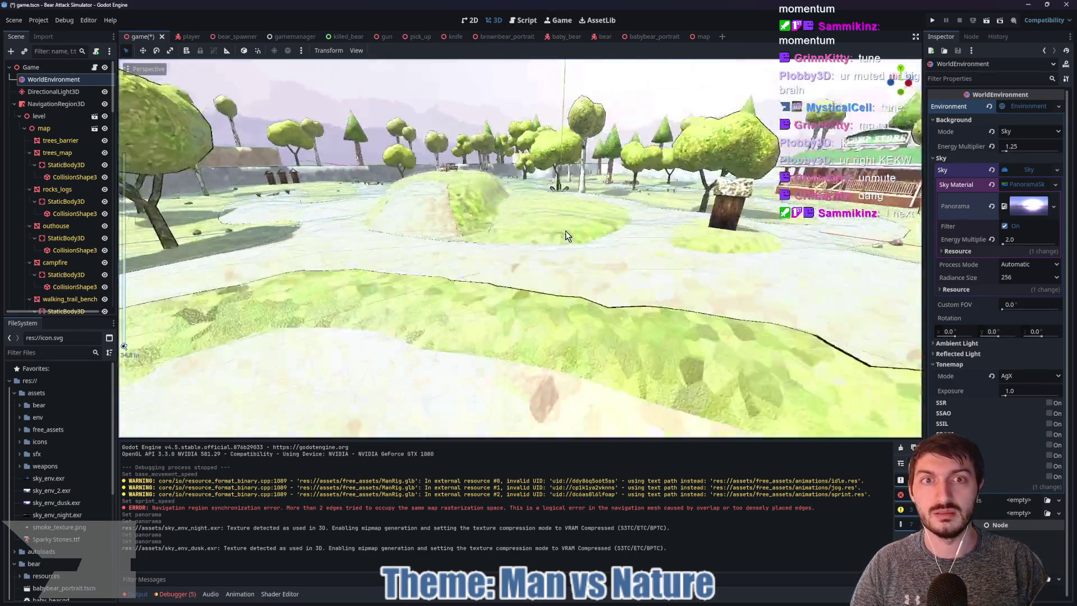
scroll(565, 236, up, 3)
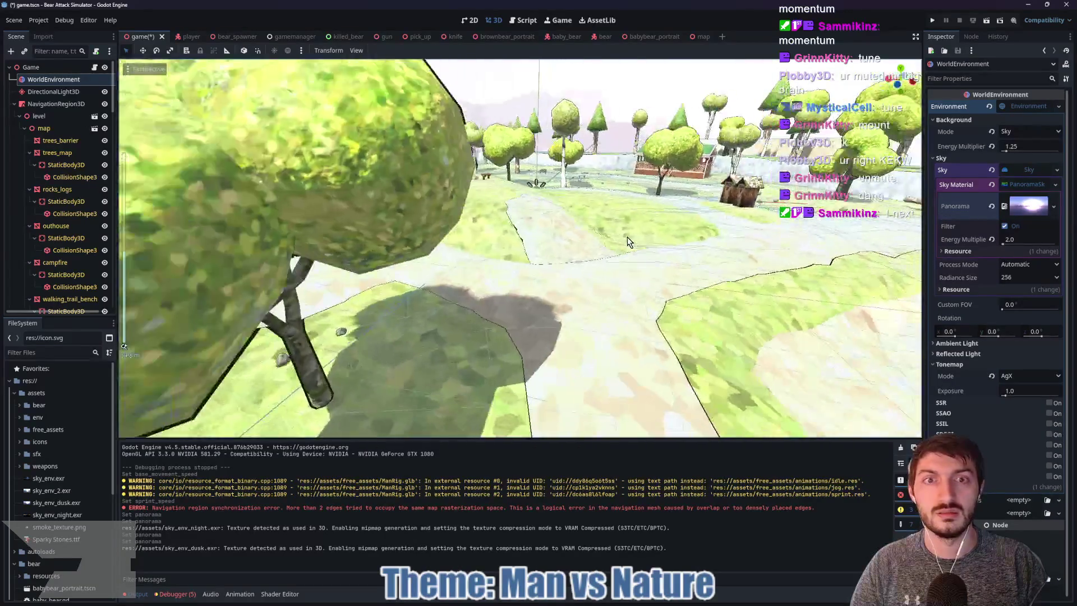
scroll(564, 247, down, 3)
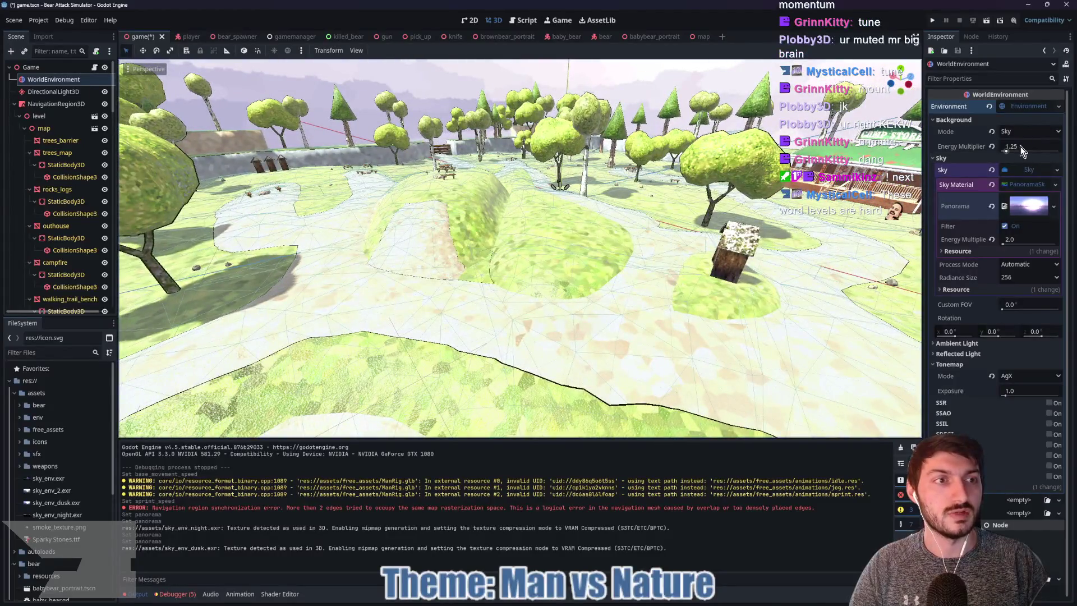
Revert Background Energy Multiplier to 1.0 and tilt the view up to show more sky
click(991, 147)
scroll(598, 200, up, 3)
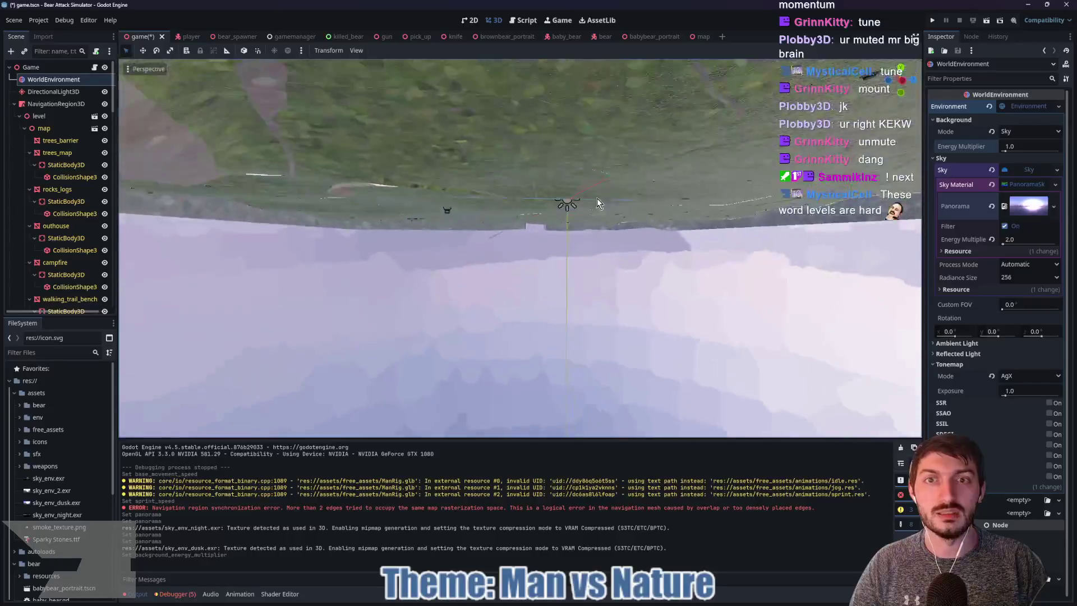
scroll(618, 236, down, 3)
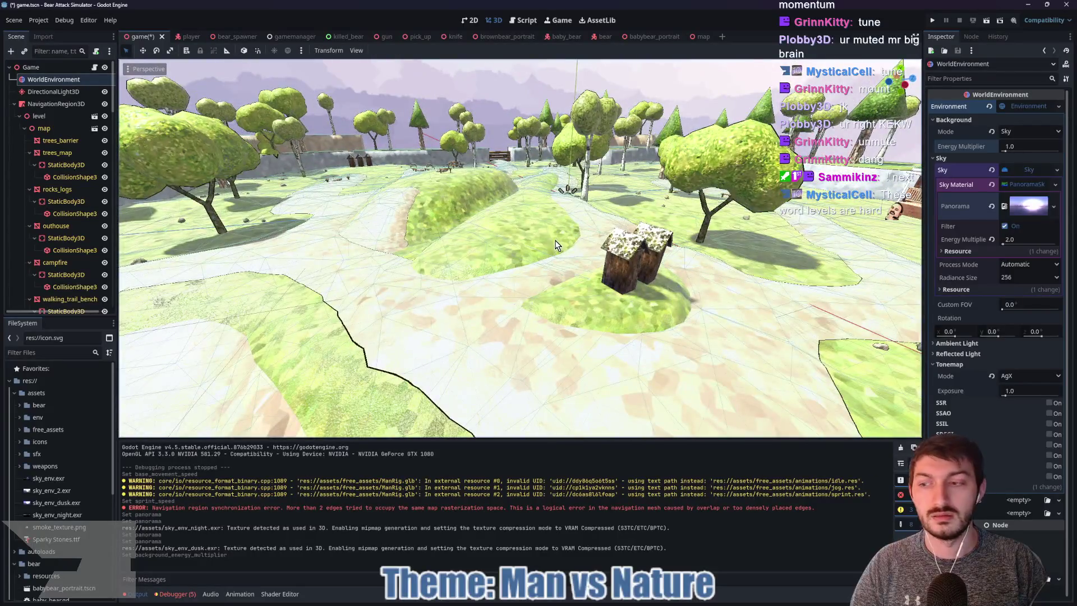
scroll(555, 245, up, 5)
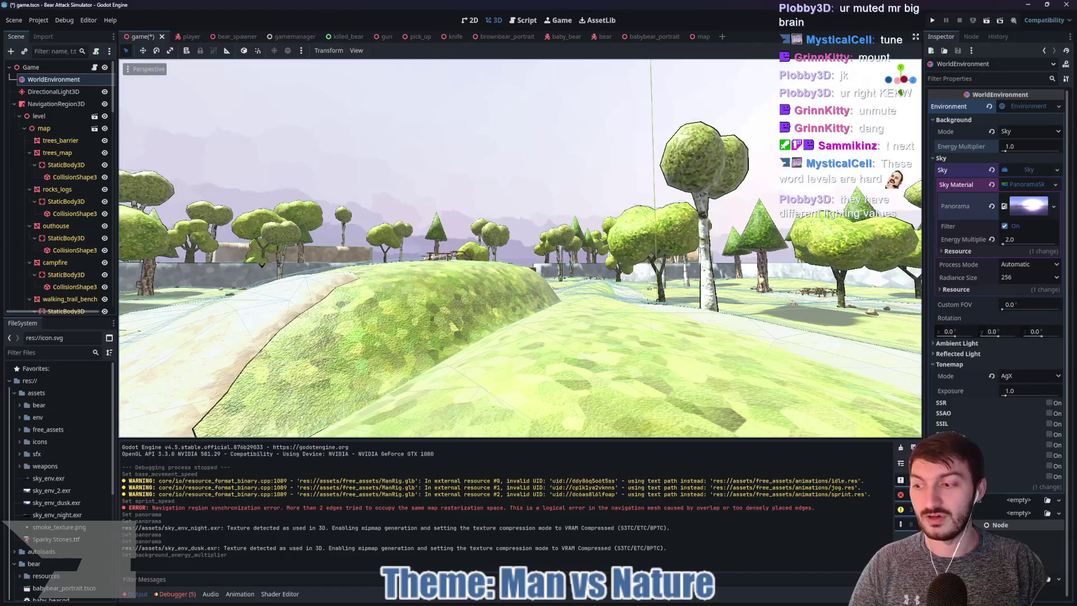
mouse_move(520, 247)
mouse_down()
mouse_move(519, 230)
mouse_move(520, 249)
mouse_move(844, 203)
mouse_up()
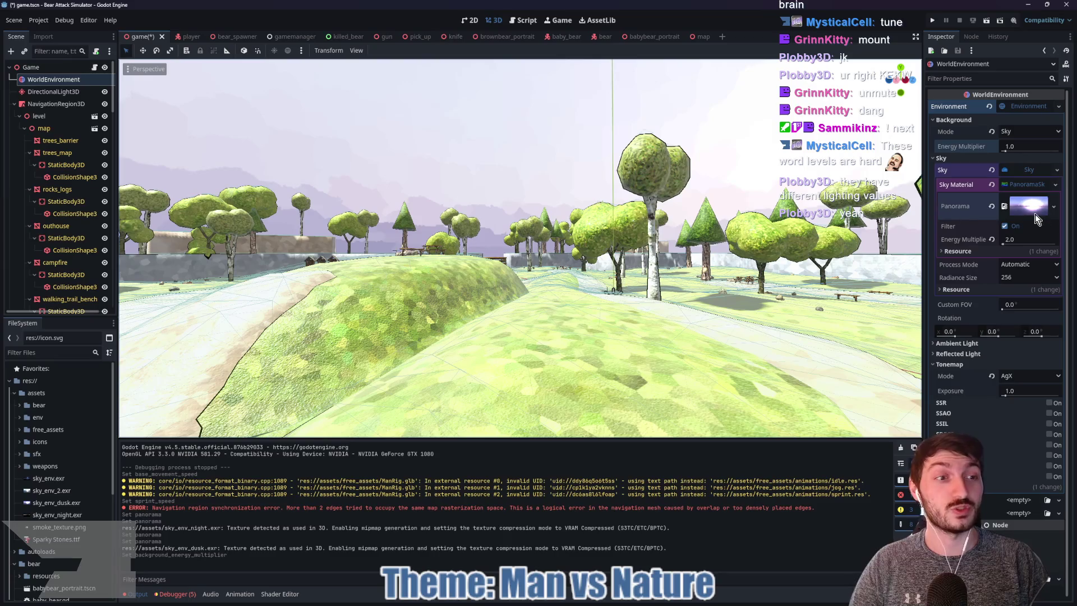
Revert Panorama Energy Multiplier to 1.0 and try a different sky texture as panorama
click(991, 239)
drag(639, 309, 614, 293)
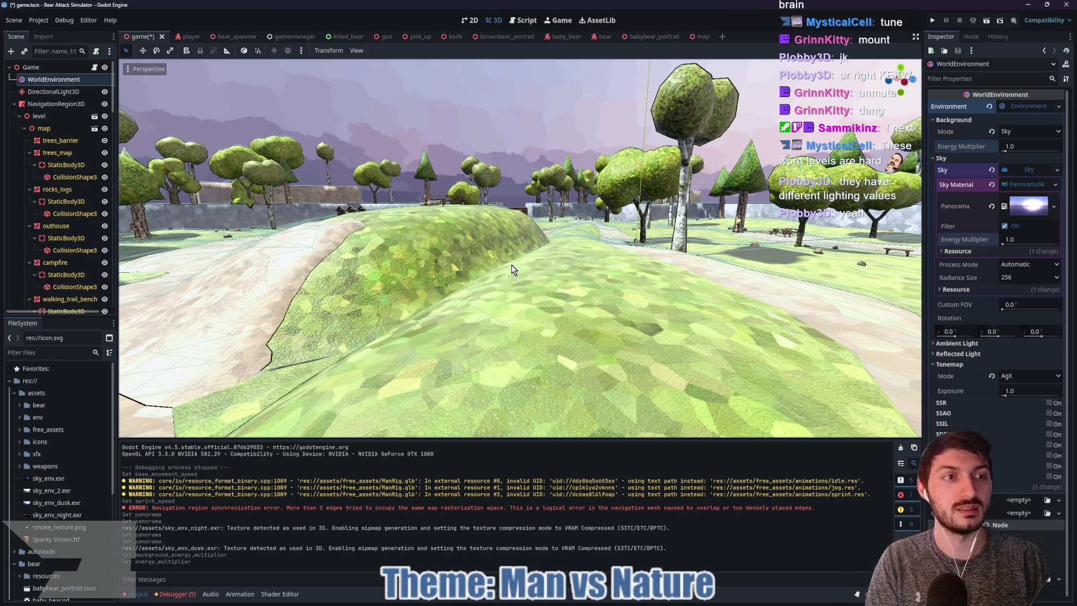
click(992, 206)
click(1030, 201)
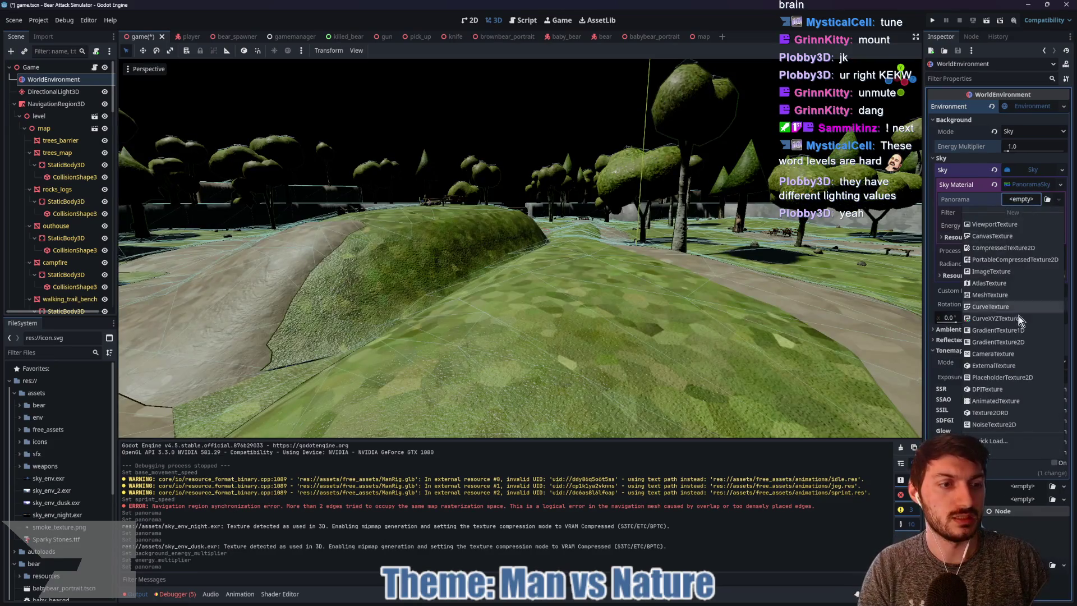
click(997, 440)
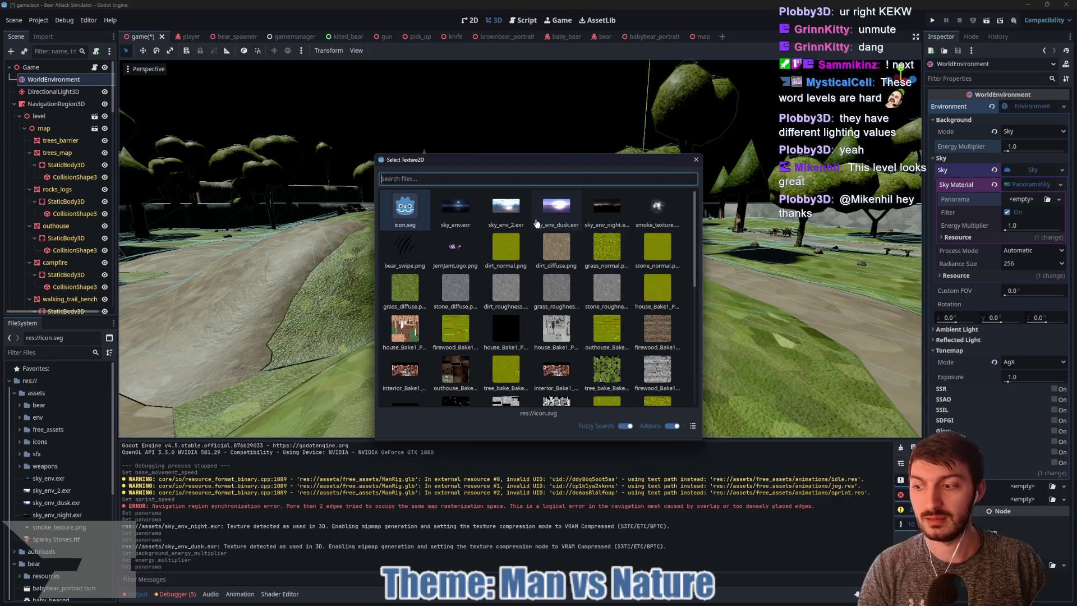
double_click(455, 207)
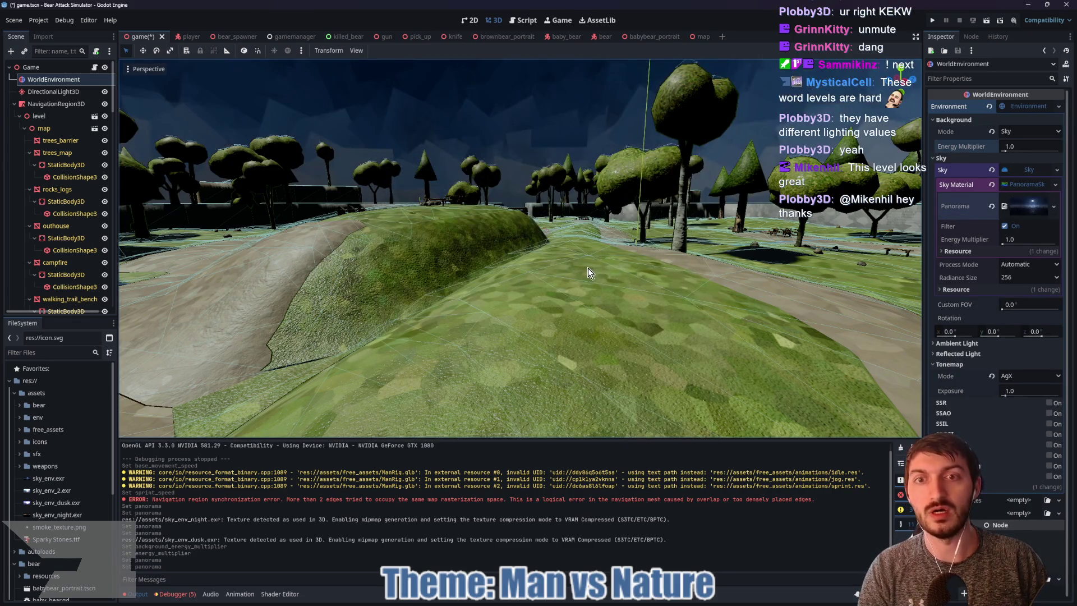
scroll(590, 273, down, 5)
drag(735, 269, 736, 269)
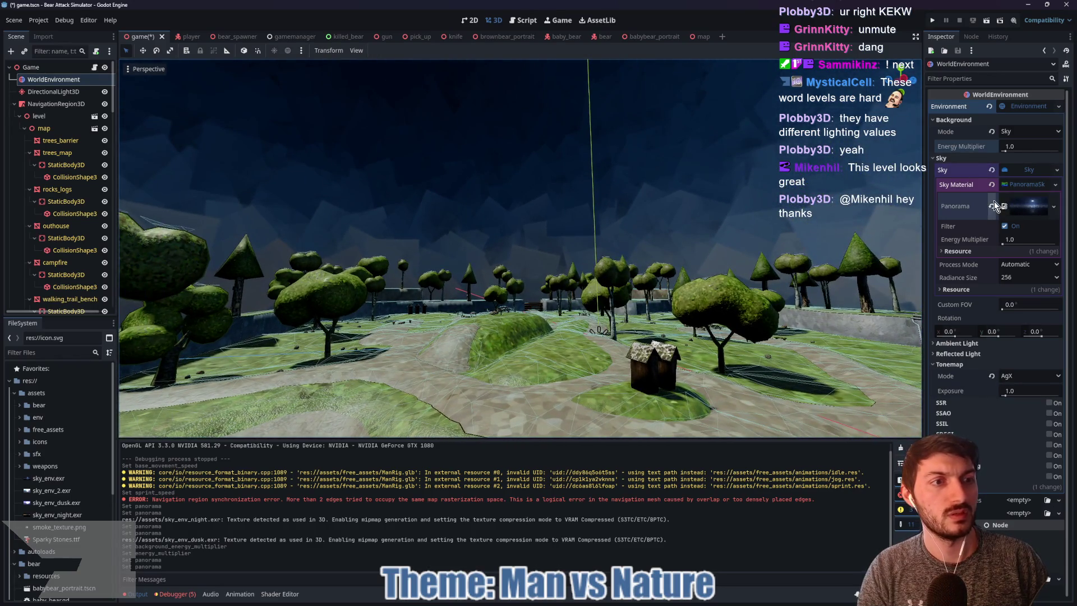
Replace the panorama with sky_env_2.exr via Quick Load
click(994, 203)
click(1020, 199)
click(988, 440)
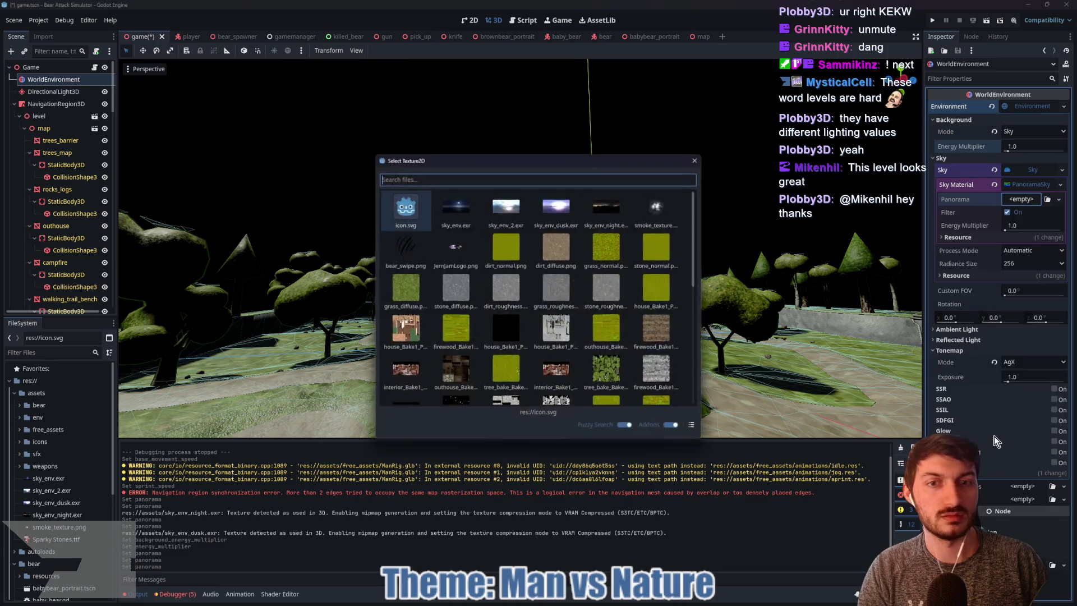
double_click(491, 210)
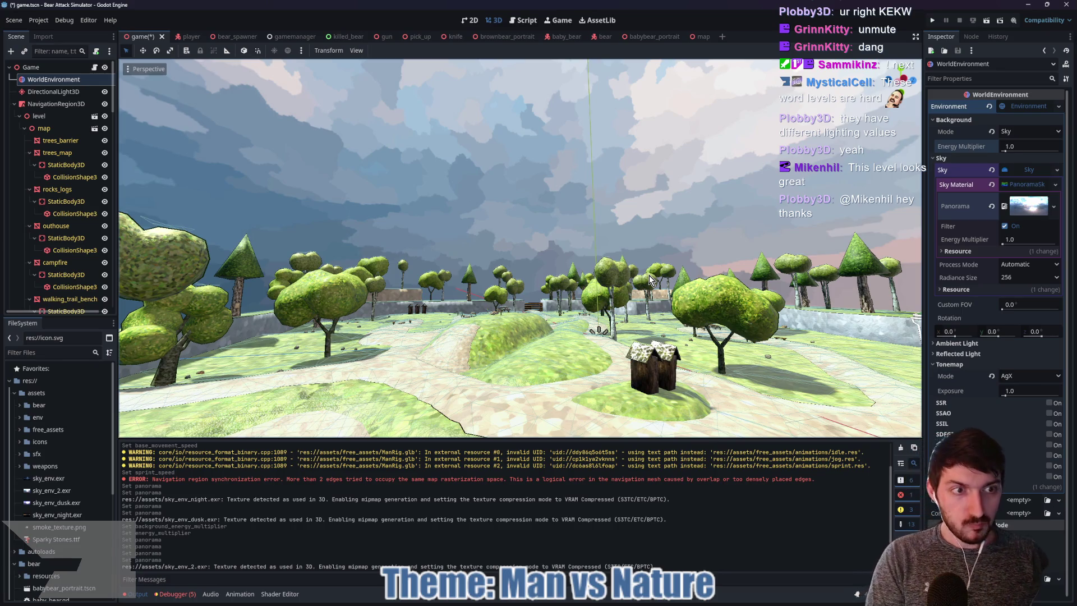
Load sky_env_dusk.exr as the panorama and view it up close among the trees
click(992, 209)
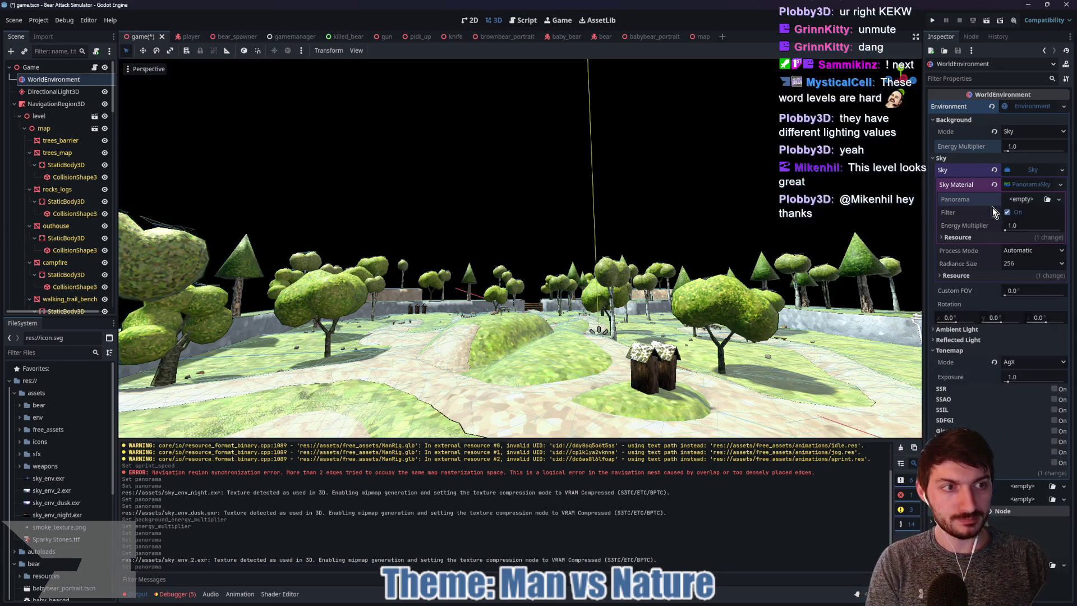
click(1019, 199)
click(998, 441)
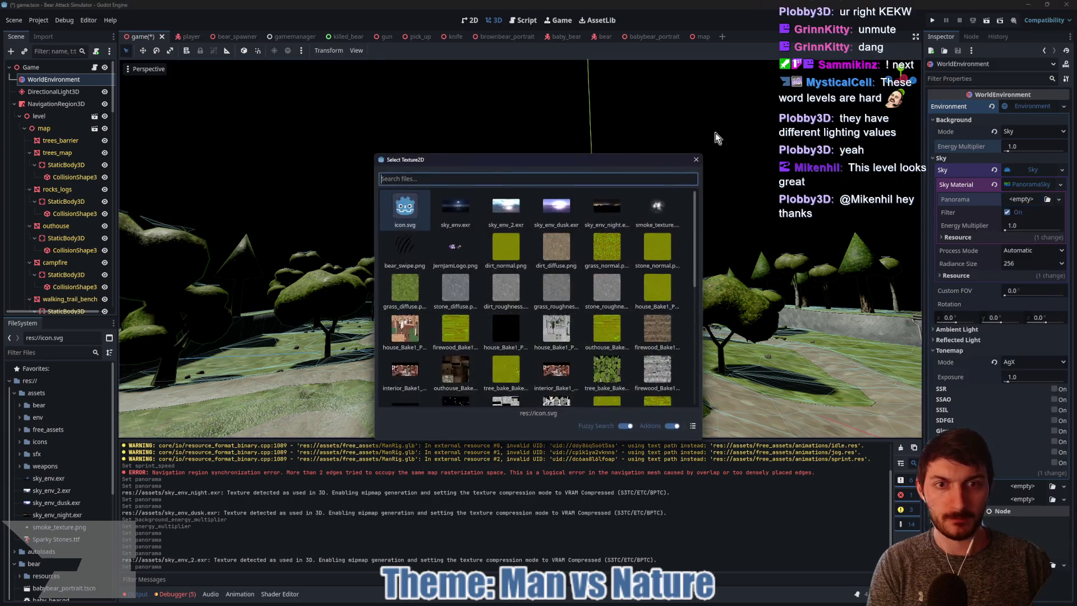
double_click(555, 216)
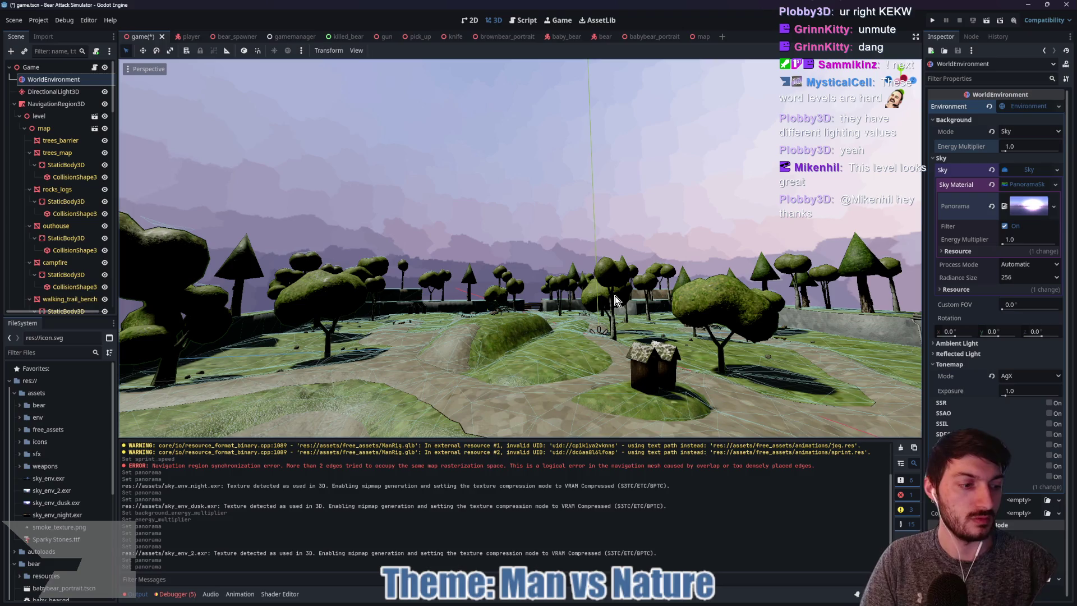
key(f)
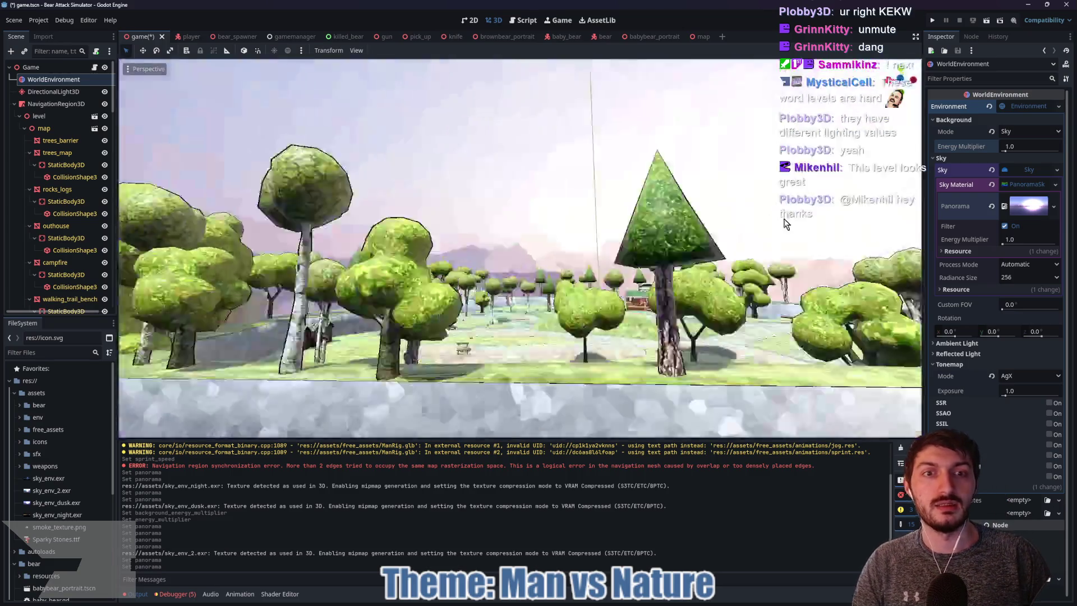
scroll(781, 221, down, 6)
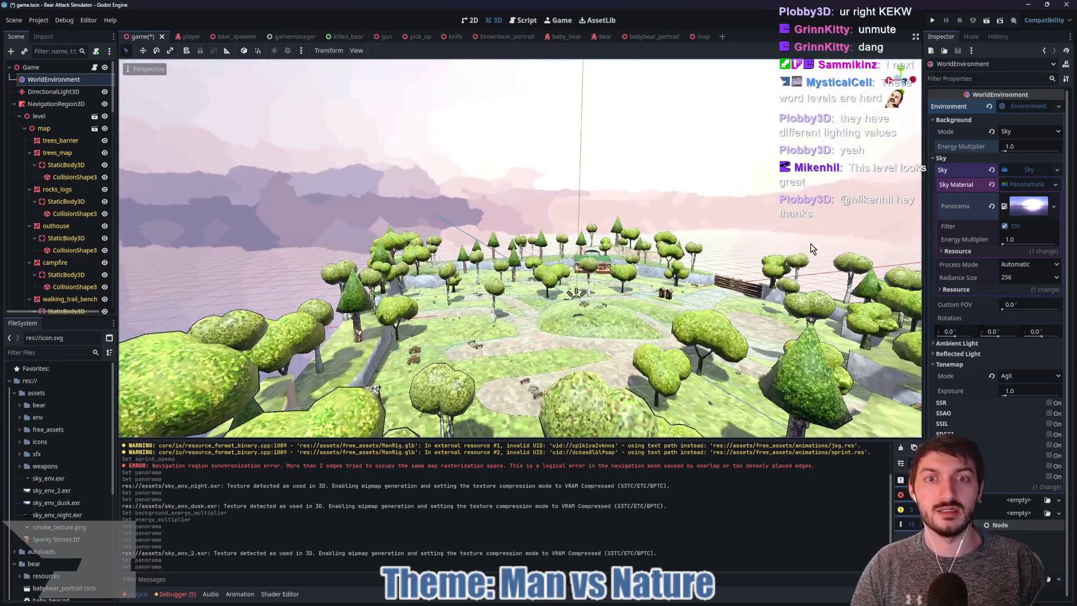
key(f)
scroll(729, 246, down, 6)
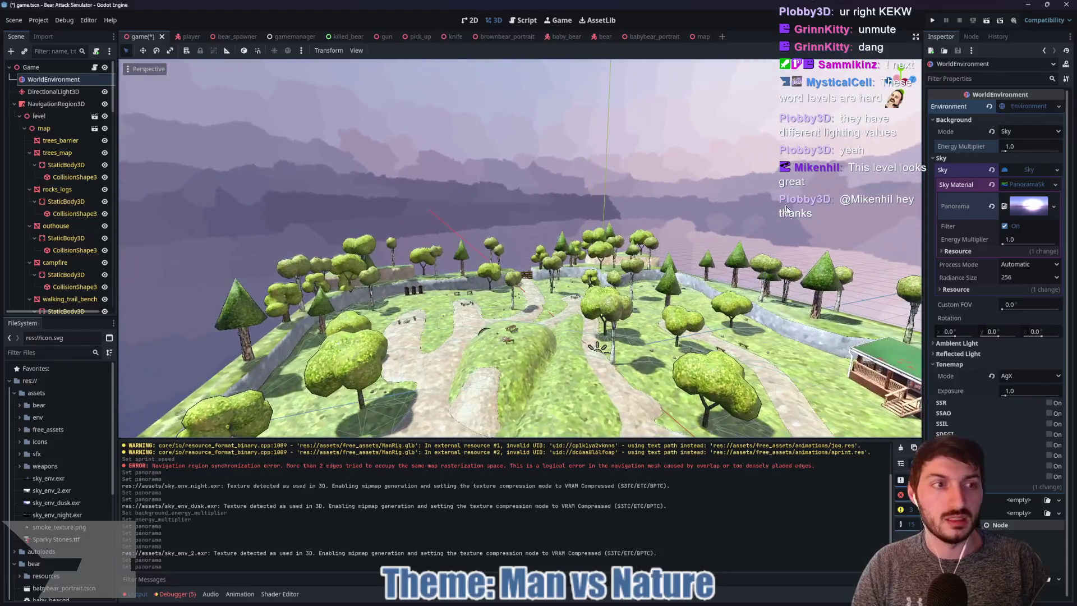
Swap in the sunset sky texture and raise Background Energy Multiplier to 6.65
click(991, 206)
click(1021, 200)
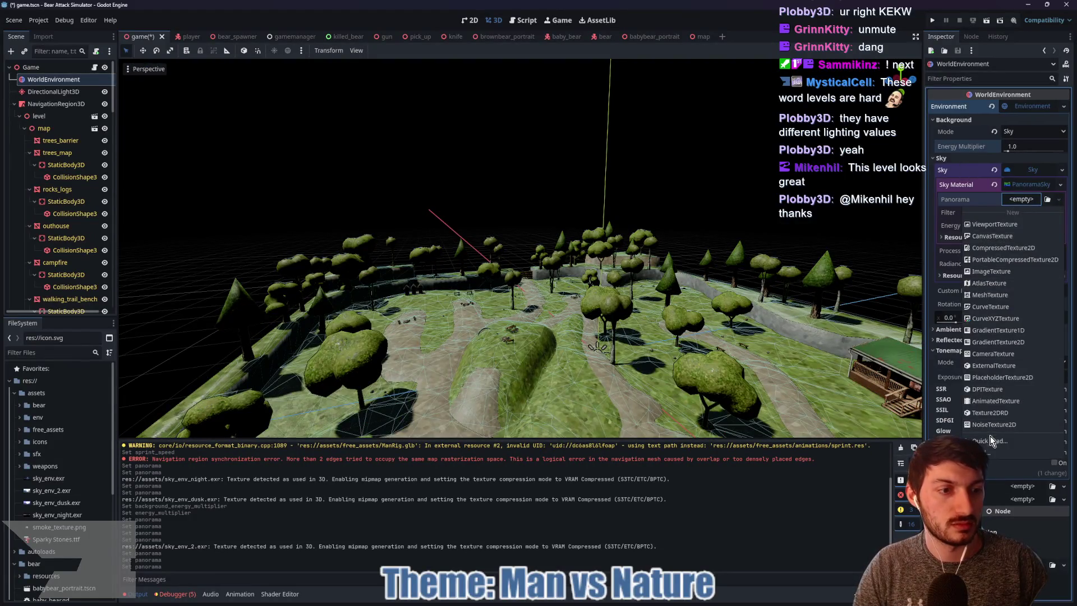
click(988, 438)
double_click(605, 247)
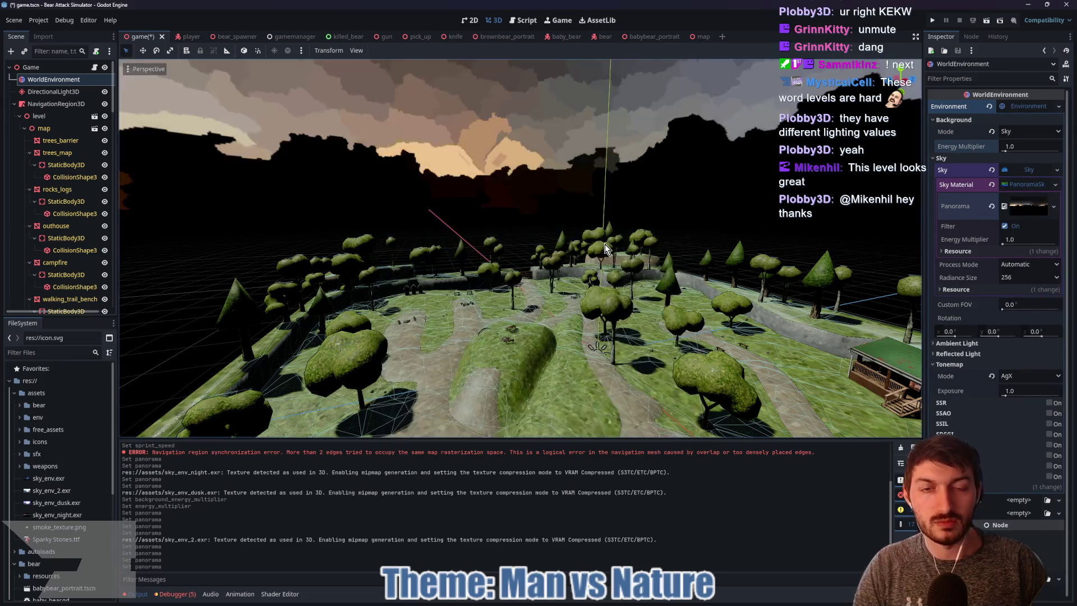
scroll(628, 301, up, 6)
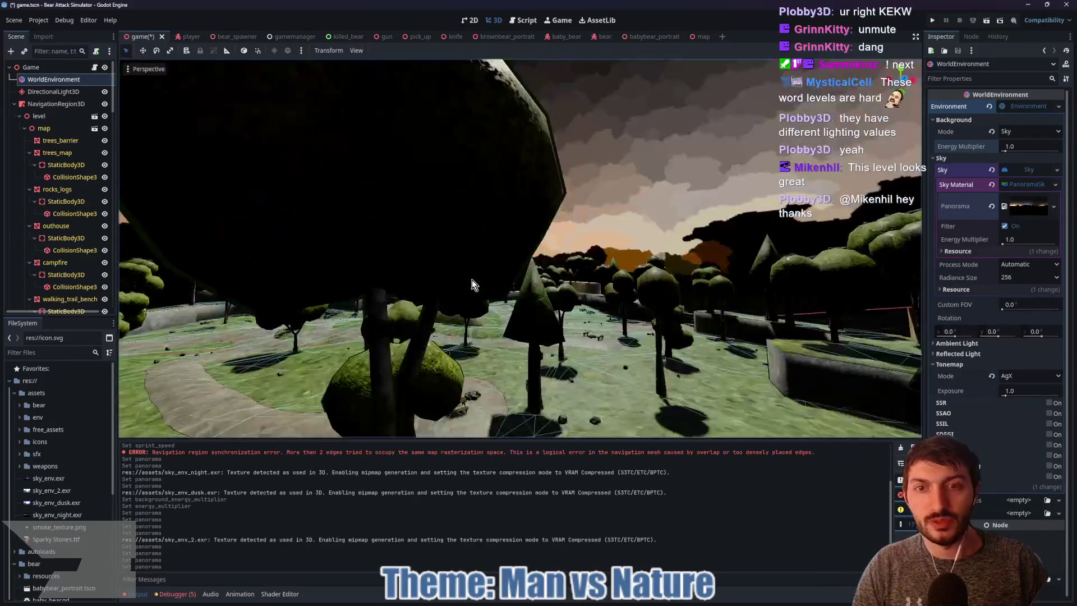
scroll(475, 280, down, 6)
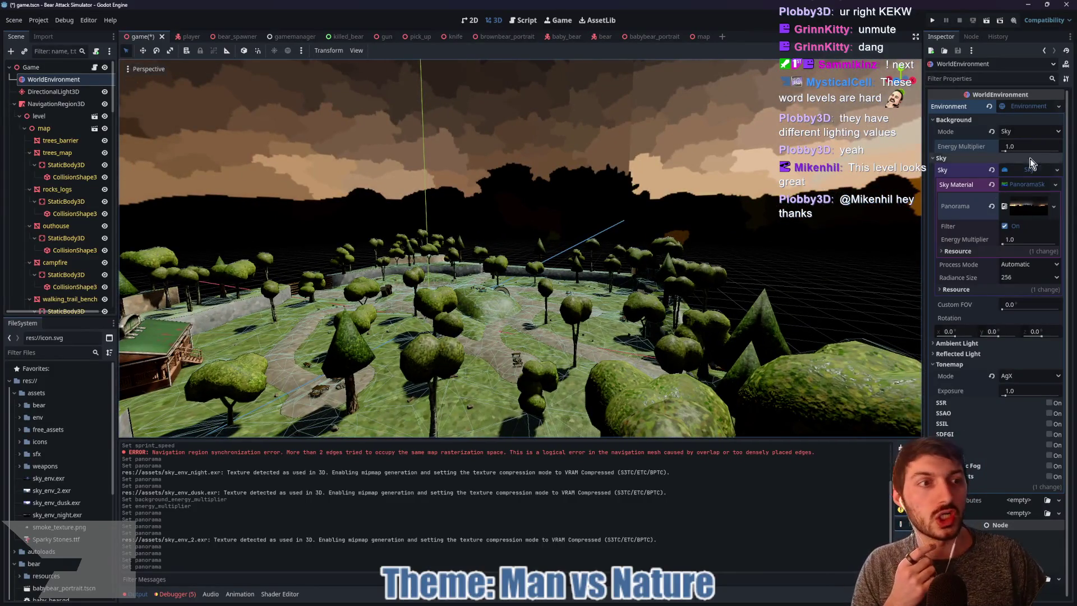
mouse_move(1004, 149)
mouse_down()
mouse_move(1050, 153)
mouse_move(1024, 156)
mouse_up()
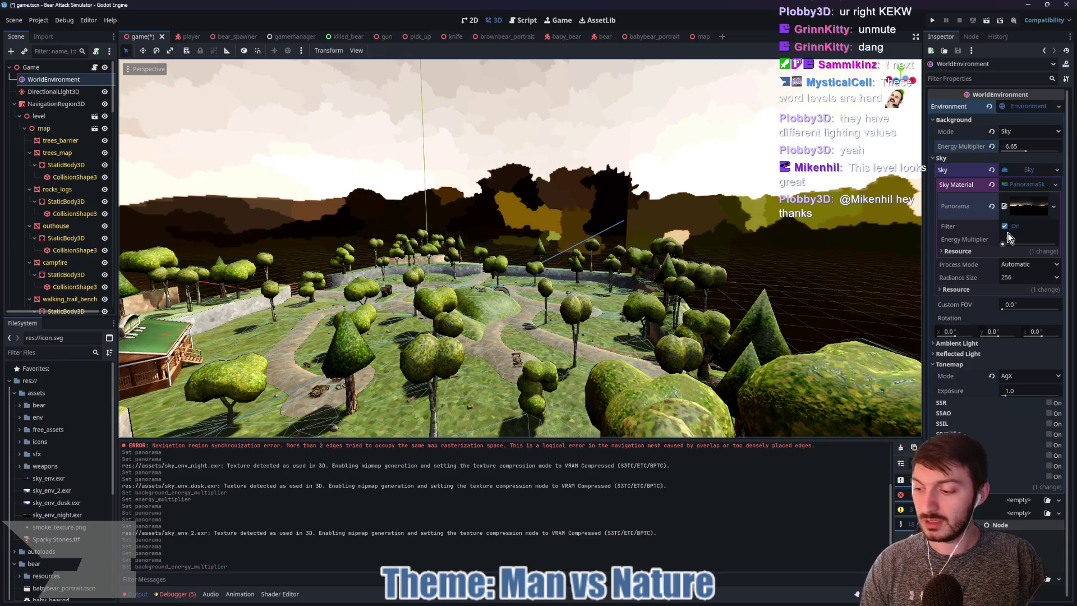
Quick Load the dusk sky texture as panorama and revert background energy to 1.0
mouse_move(1007, 237)
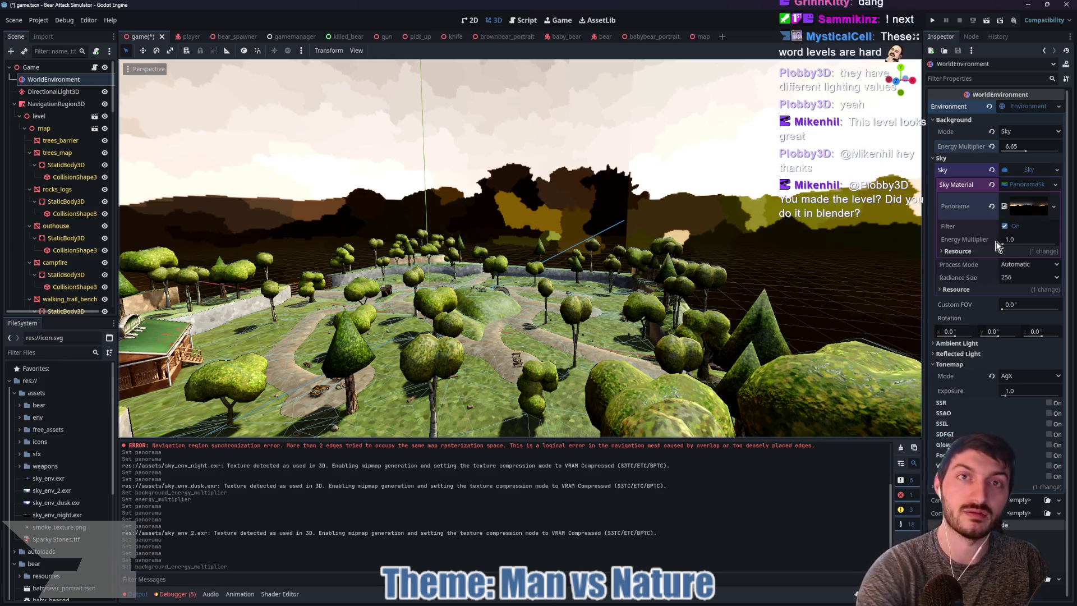
click(992, 207)
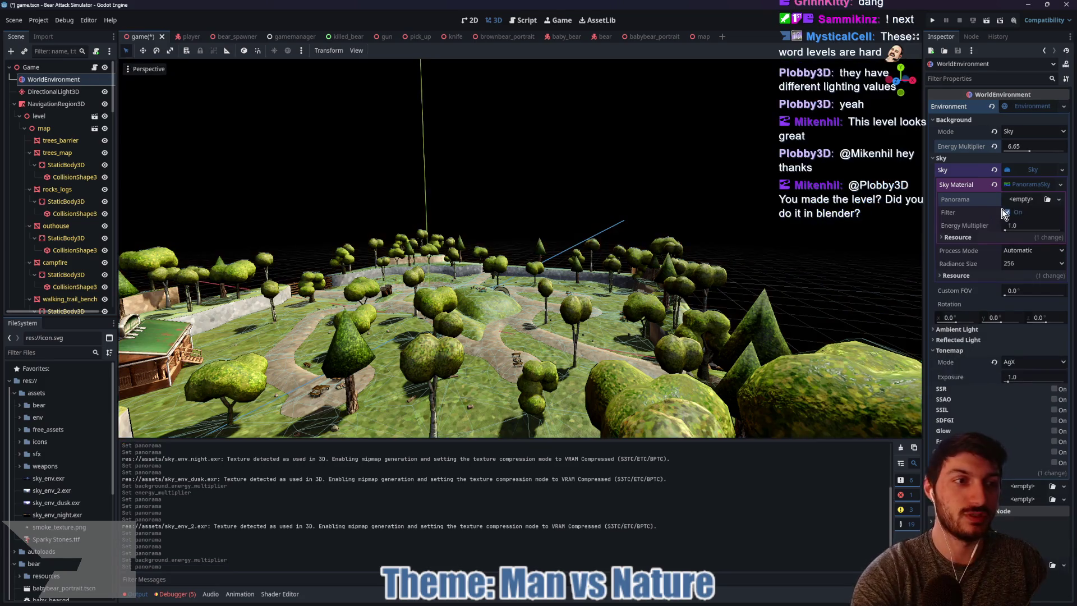
click(1017, 200)
click(995, 440)
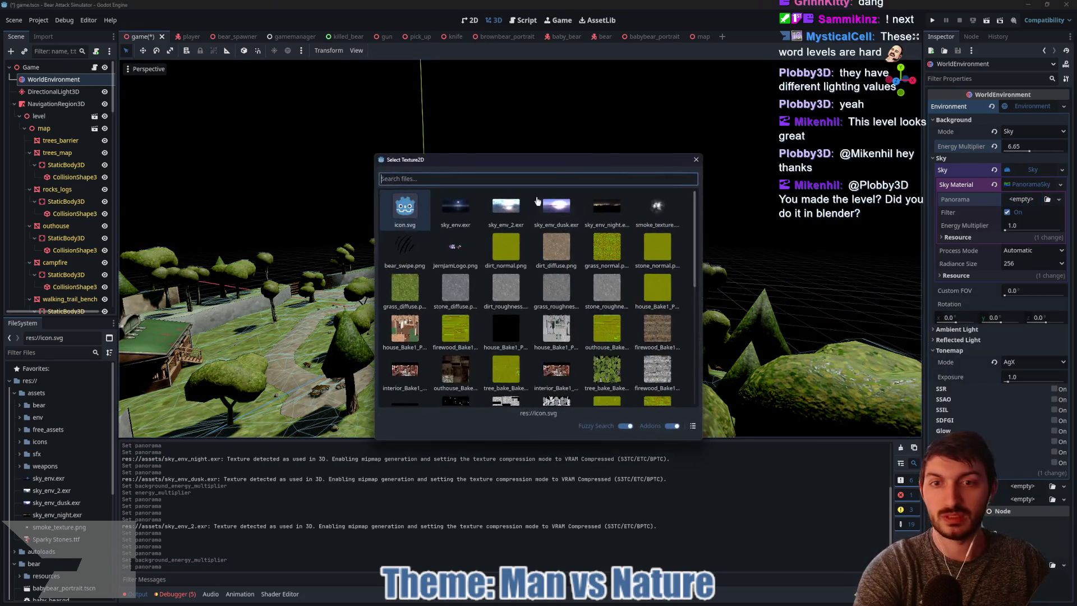
click(556, 213)
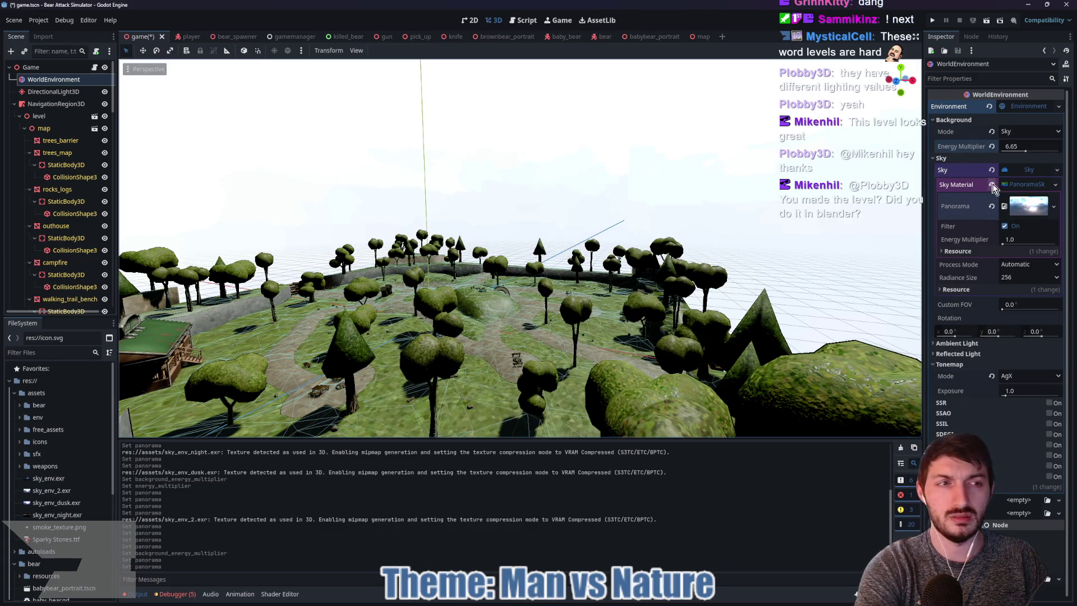
click(992, 146)
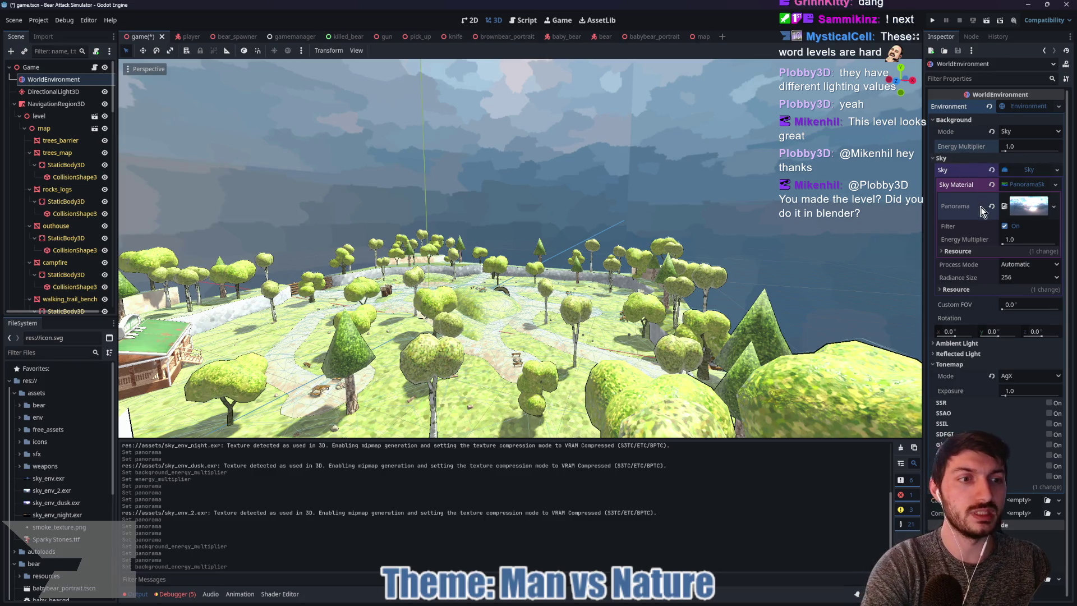
Expand the panorama texture's preview and details
scroll(727, 211, up, 5)
scroll(728, 215, down, 5)
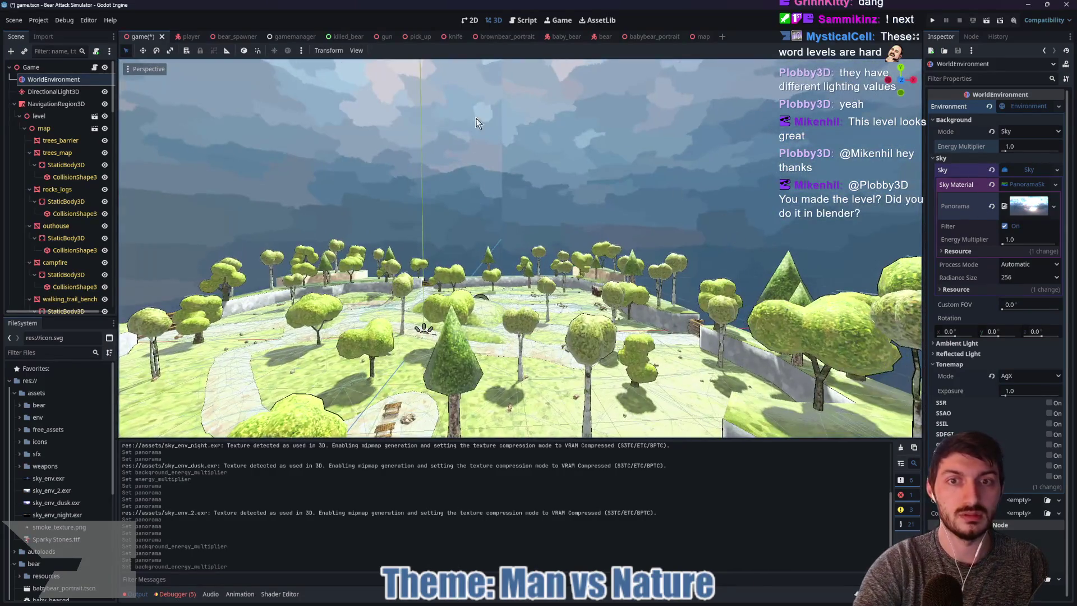
click(1019, 210)
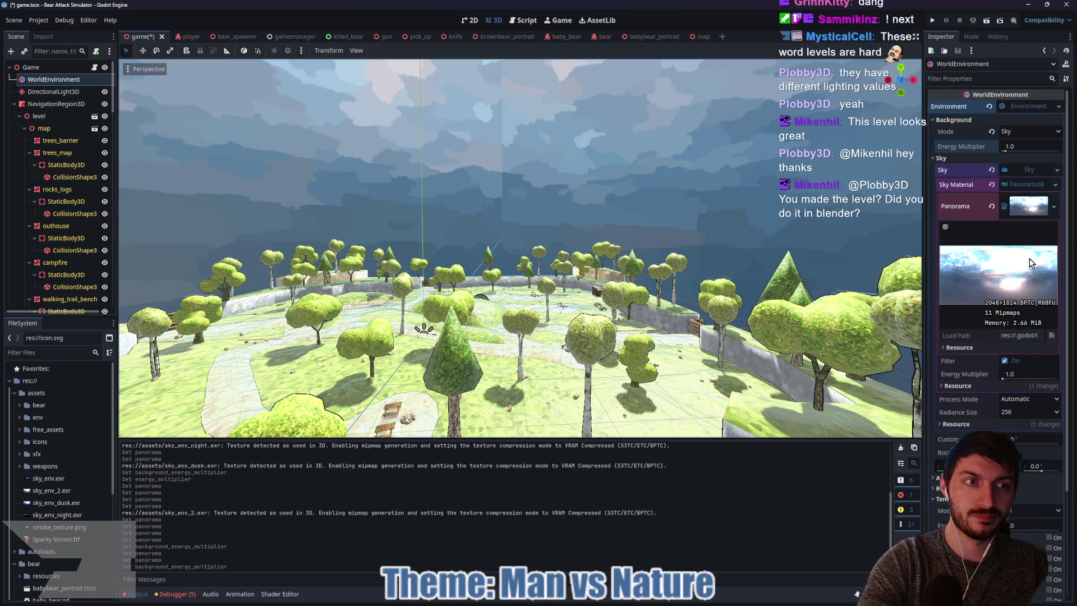
scroll(662, 272, down, 5)
scroll(613, 286, up, 5)
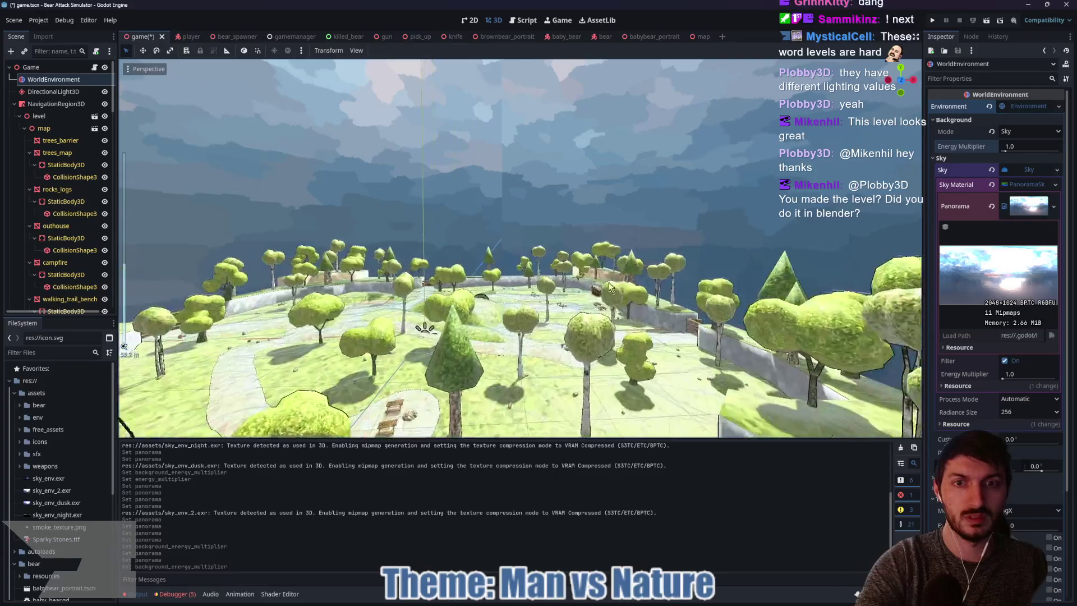
Replace the panorama with sky_env.exr and orbit around the terrain and picnic table
click(992, 206)
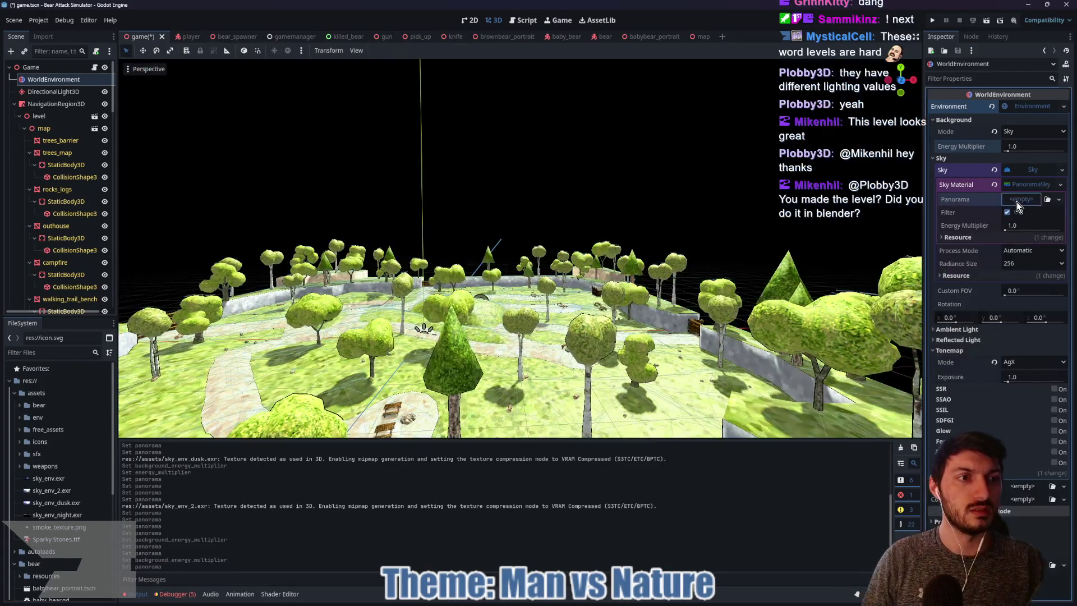
click(1021, 199)
click(994, 441)
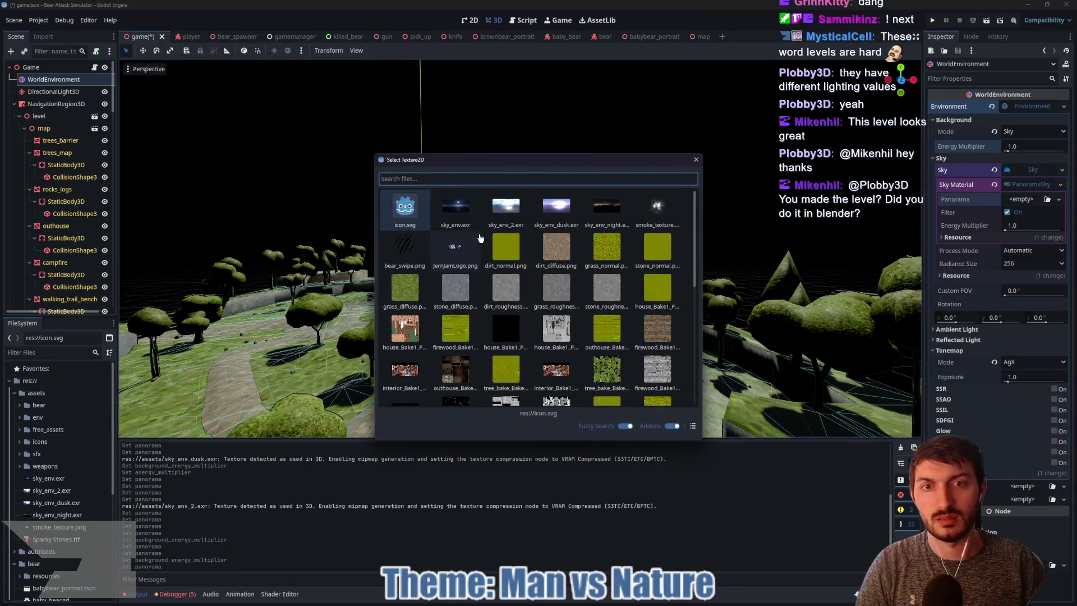
click(455, 209)
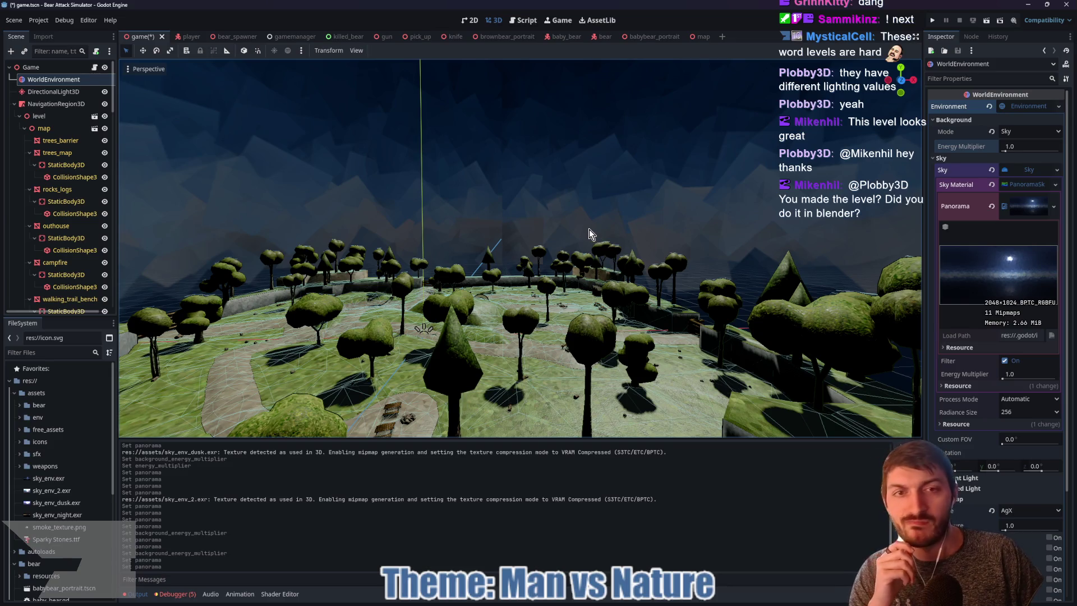
mouse_move(588, 229)
mouse_down()
mouse_move(583, 214)
mouse_move(603, 211)
mouse_move(620, 187)
mouse_move(632, 217)
mouse_up()
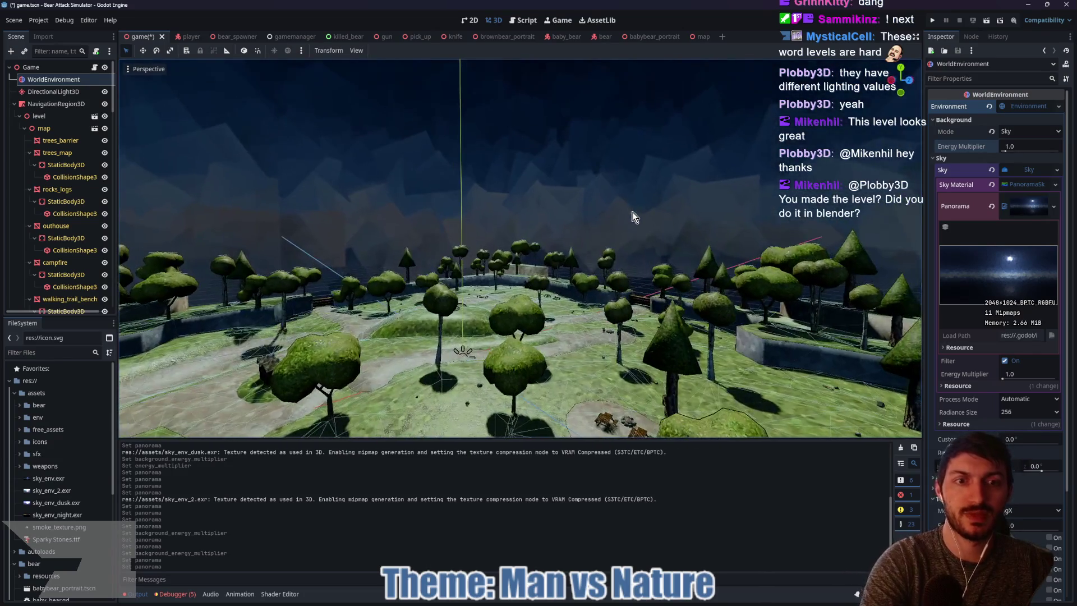
mouse_move(653, 276)
mouse_down()
mouse_move(575, 307)
mouse_move(585, 404)
mouse_move(585, 337)
mouse_move(569, 335)
mouse_move(602, 334)
mouse_move(602, 401)
mouse_move(602, 263)
mouse_move(600, 335)
mouse_up()
Quick Load sky_env_2.exr as the panorama and look around at the cloudy sky
scroll(574, 314, up, 2)
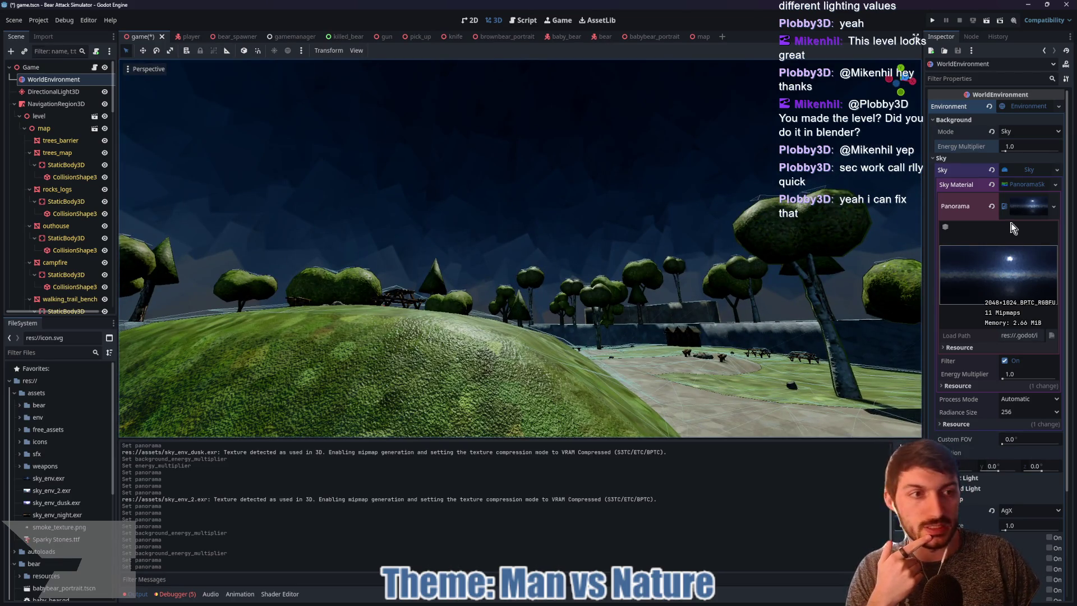
click(991, 209)
click(1019, 199)
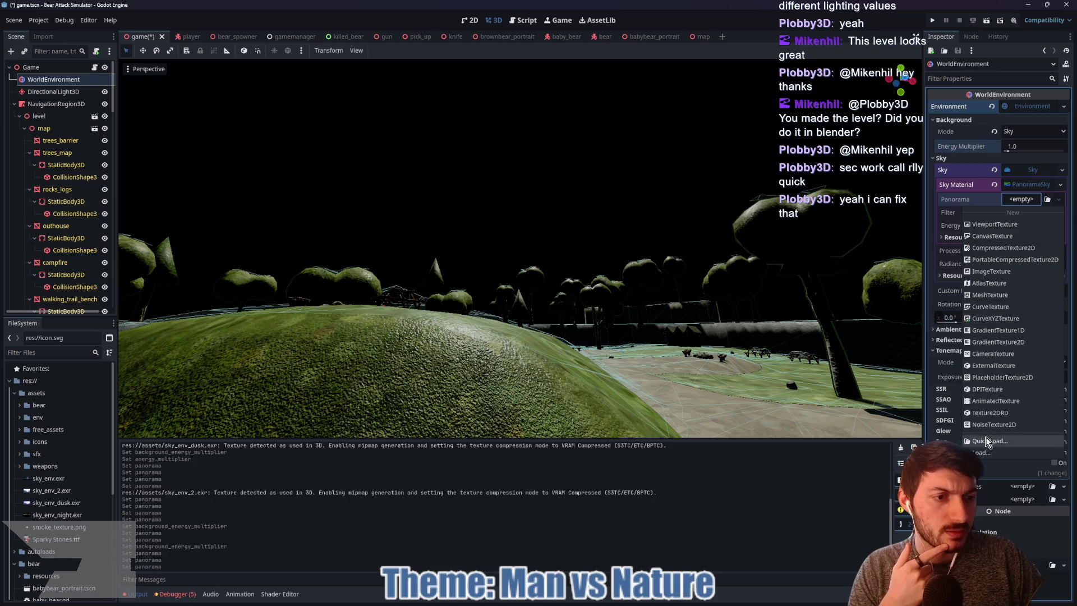
click(986, 442)
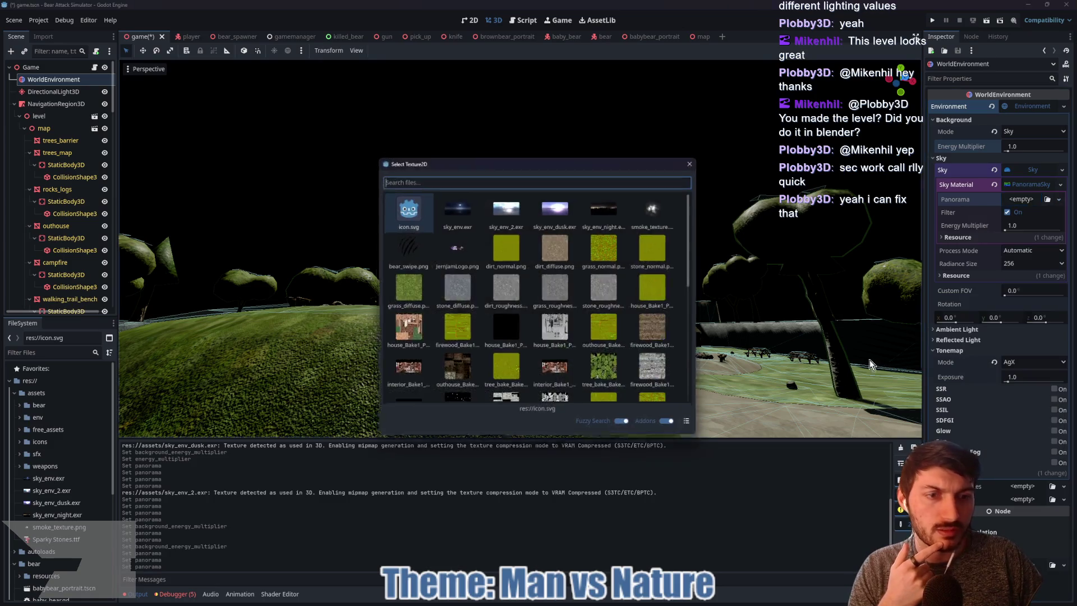
double_click(519, 216)
mouse_move(580, 243)
mouse_down()
mouse_move(571, 84)
mouse_move(570, 185)
mouse_move(547, 216)
mouse_move(538, 269)
mouse_move(443, 240)
mouse_move(627, 245)
mouse_up()
mouse_move(538, 247)
mouse_down()
mouse_move(511, 253)
mouse_move(678, 241)
mouse_up()
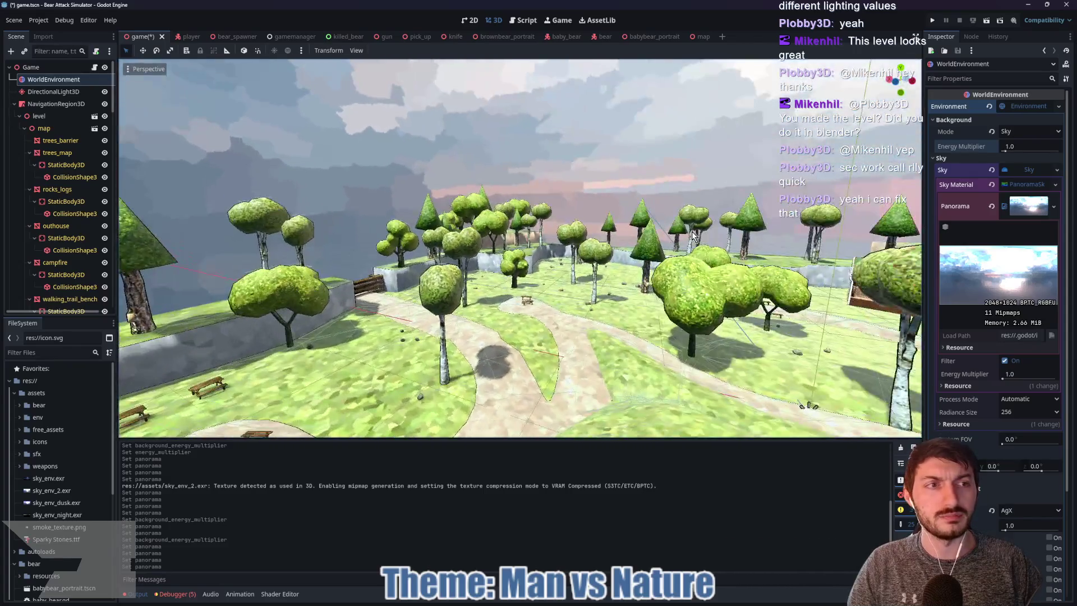
Type a lower Background Energy Multiplier value and fly through the level to check
click(1035, 143)
text(0.4)
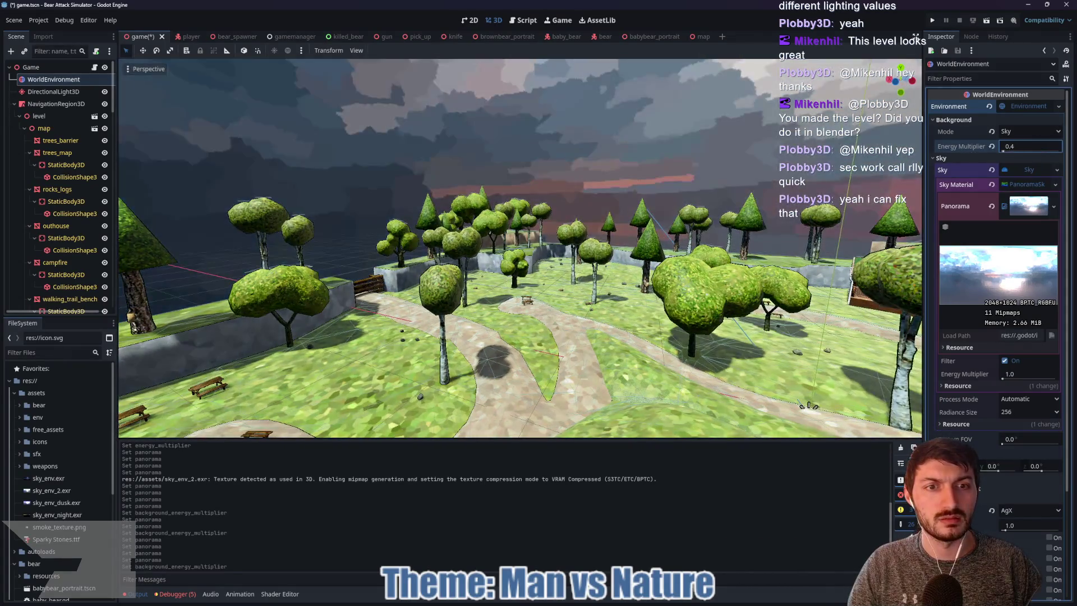
mouse_move(660, 234)
mouse_down()
mouse_move(650, 169)
mouse_move(656, 263)
mouse_move(648, 185)
mouse_move(650, 263)
mouse_move(659, 208)
mouse_move(653, 246)
mouse_move(645, 250)
mouse_move(651, 219)
mouse_move(628, 224)
mouse_move(622, 241)
mouse_move(654, 236)
mouse_up()
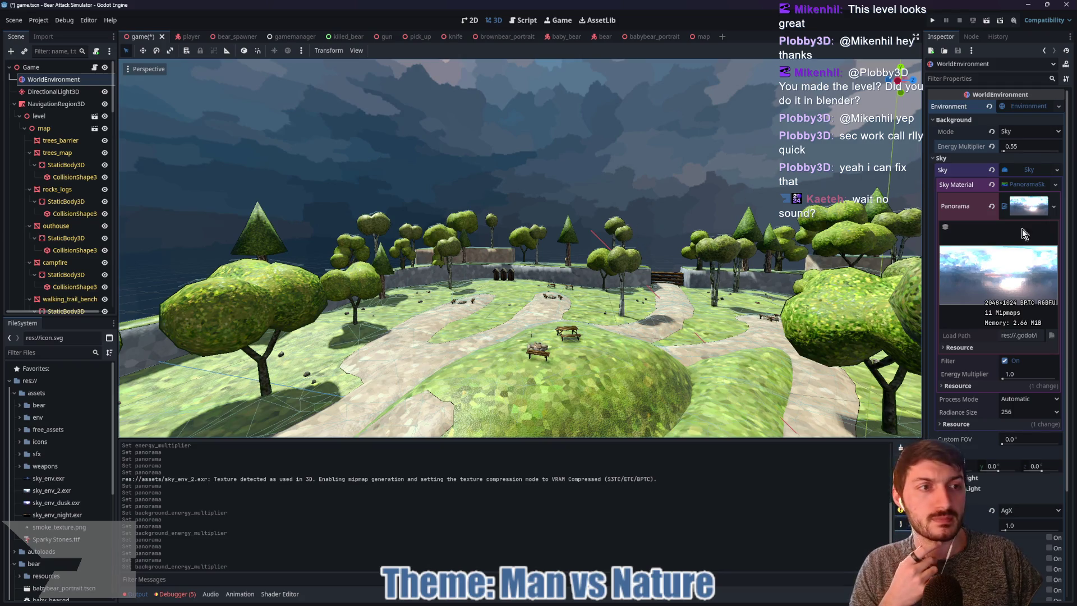
Assign sky_env_dusk.exr as the panorama and fly forward over the level with W
click(991, 210)
click(1020, 200)
click(994, 441)
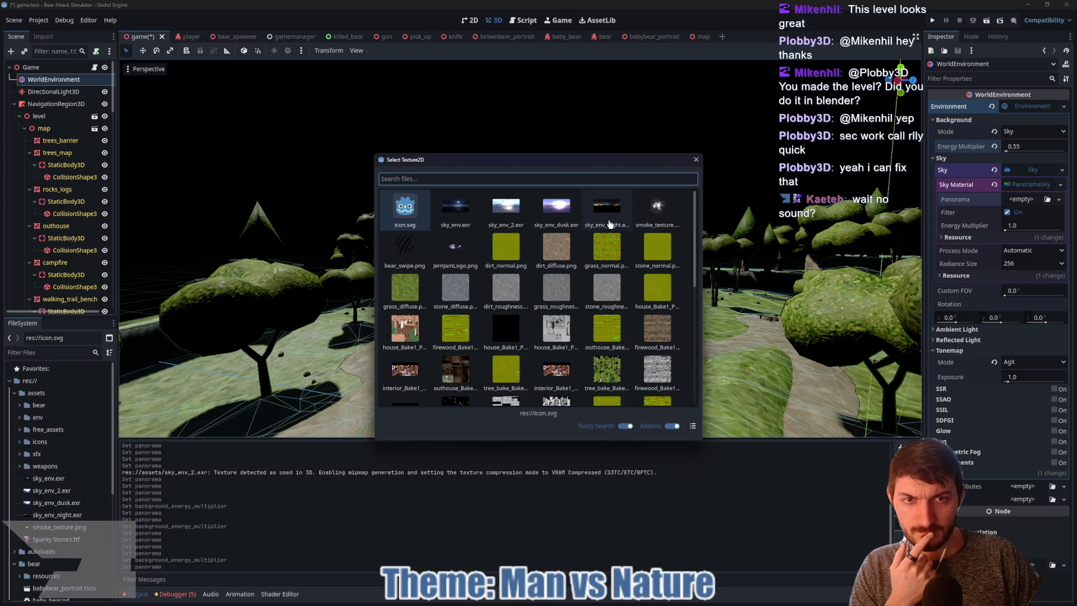
click(553, 219)
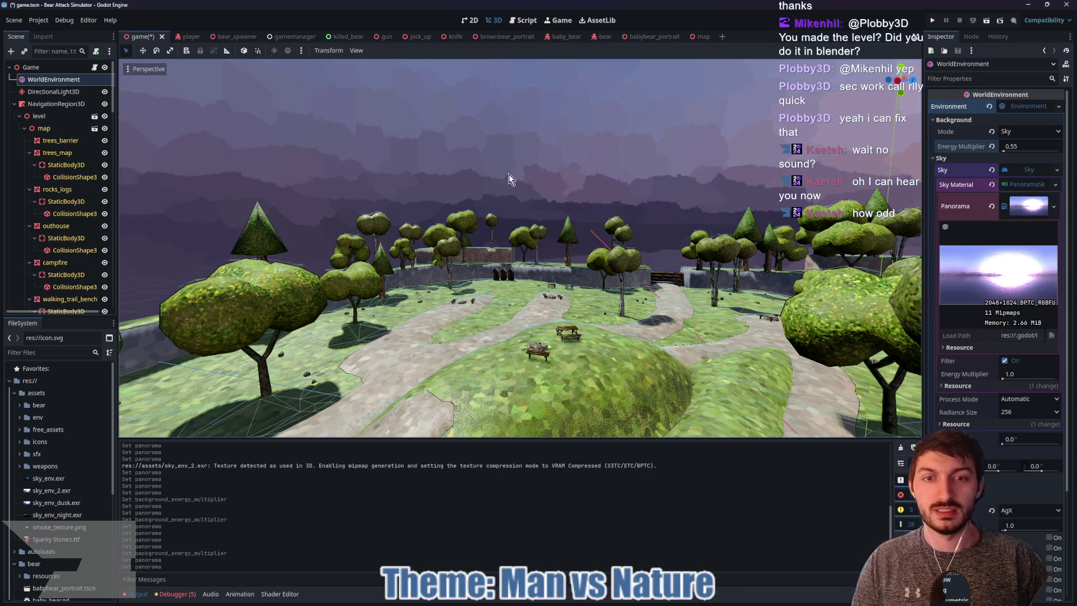
key(w)
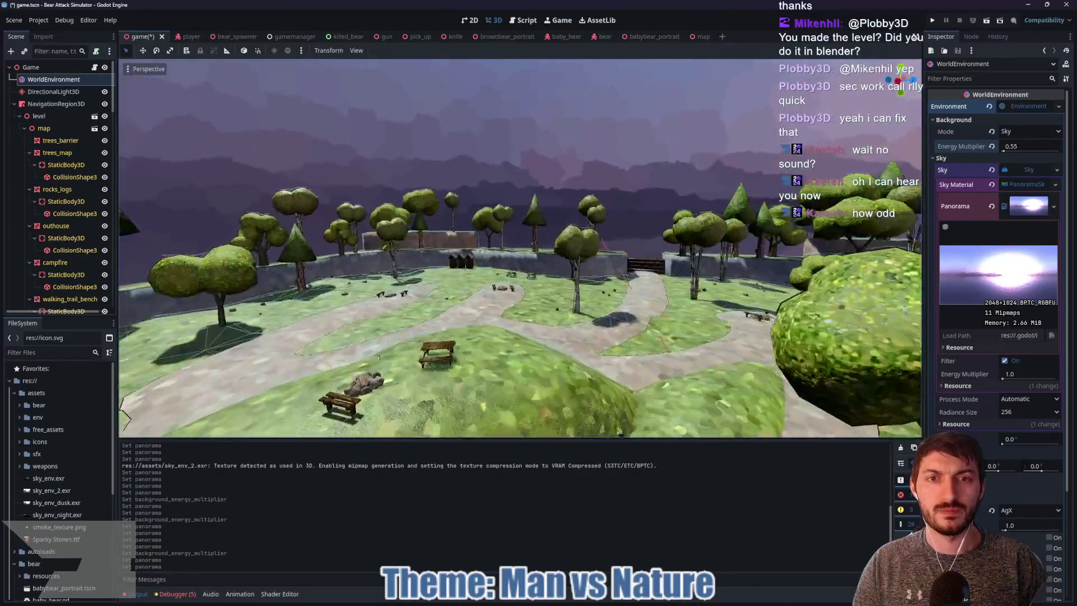
key(w)
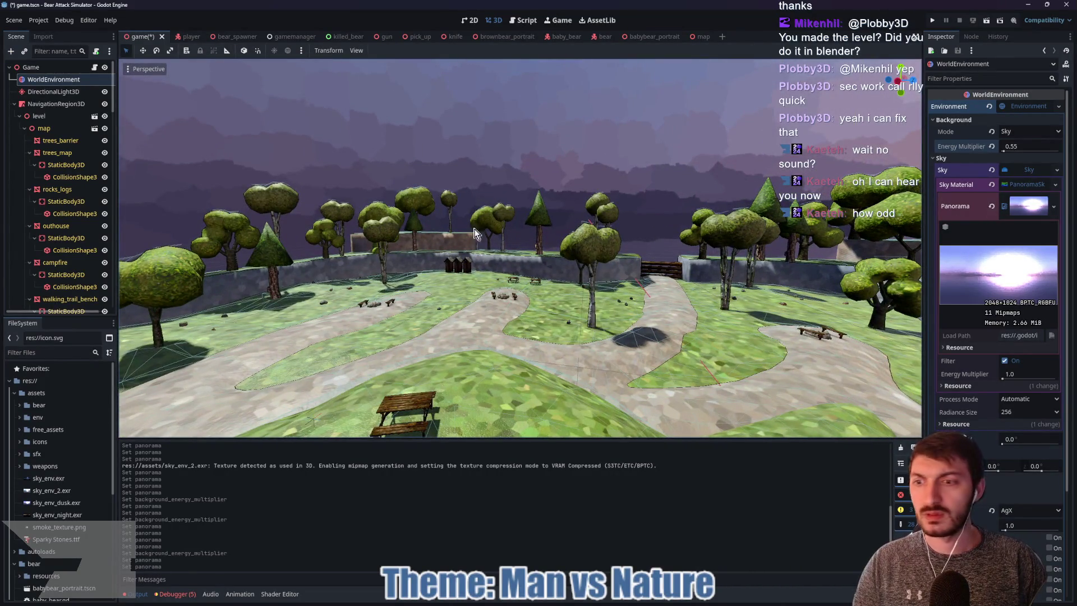
Delete sky_env_night.exr from the project files
click(77, 516)
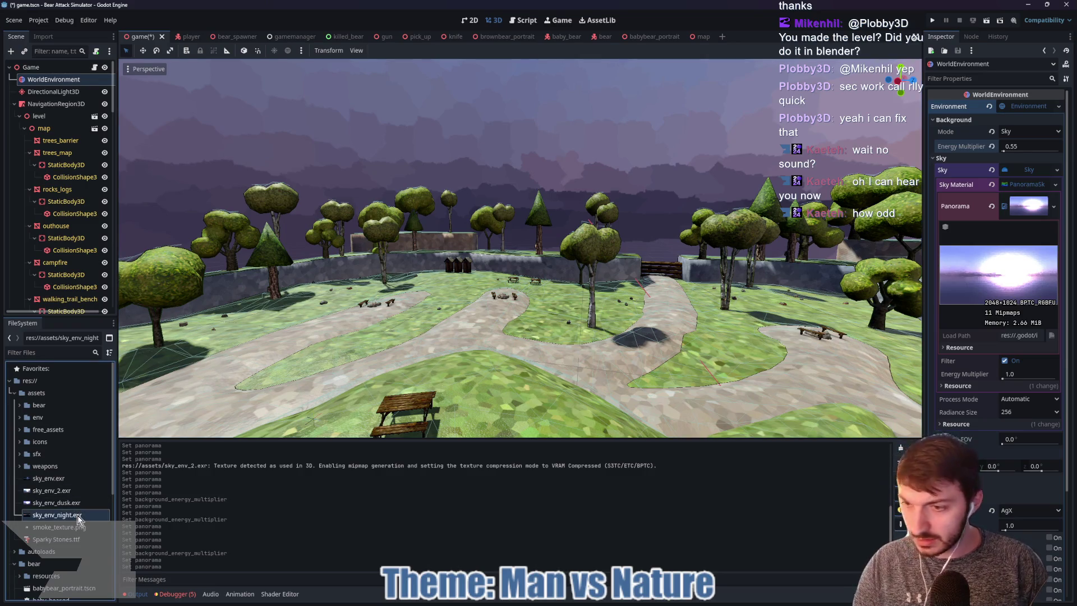
key(Delete)
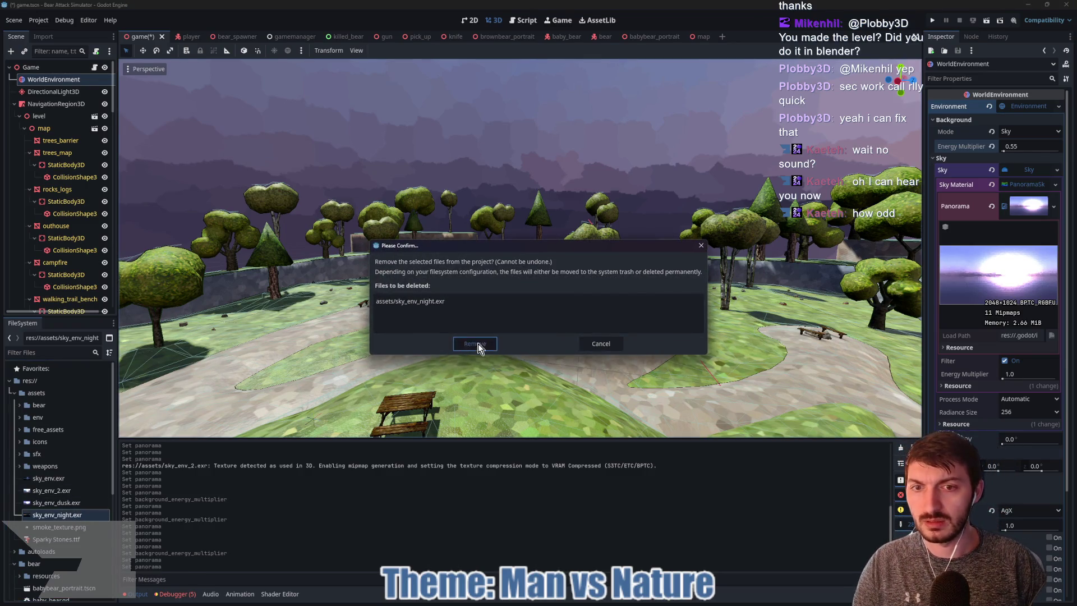
click(478, 343)
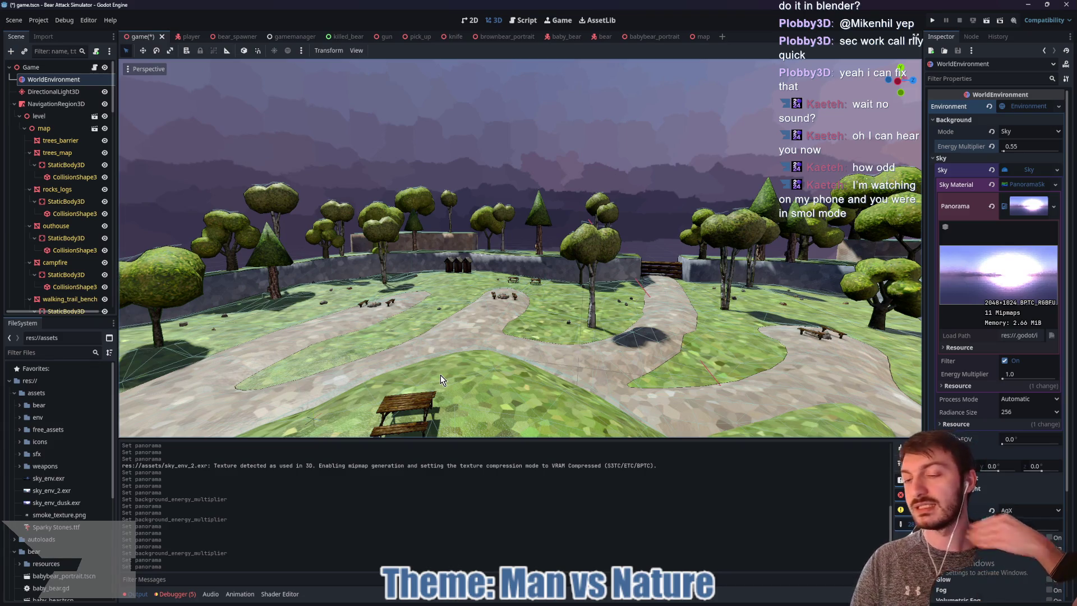
Load sky_env.exr as the panorama and raise Background Energy Multiplier to brighten the level
click(991, 208)
click(1020, 199)
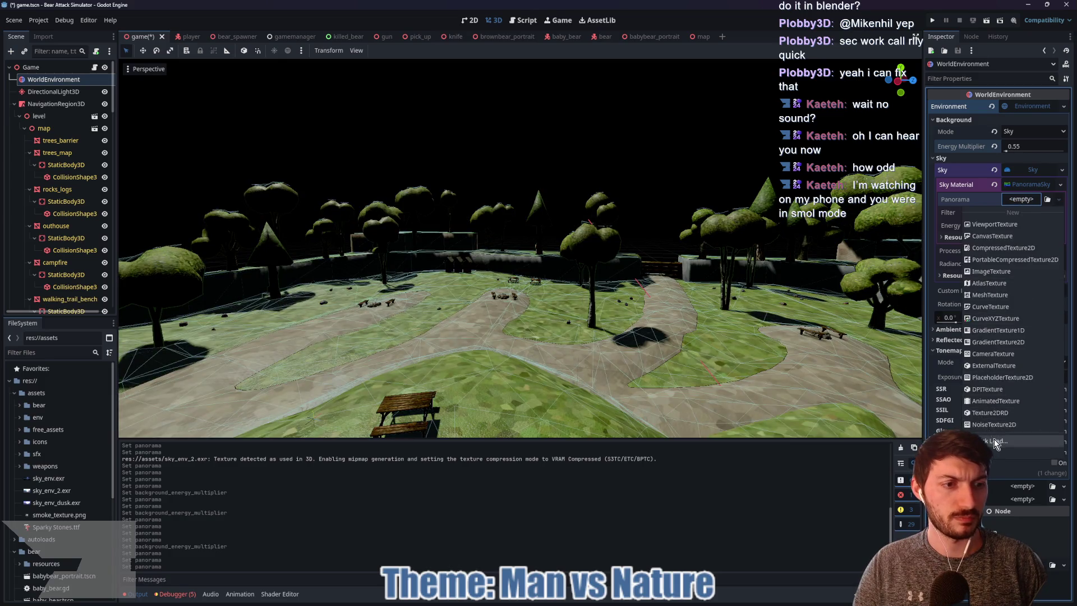
click(993, 440)
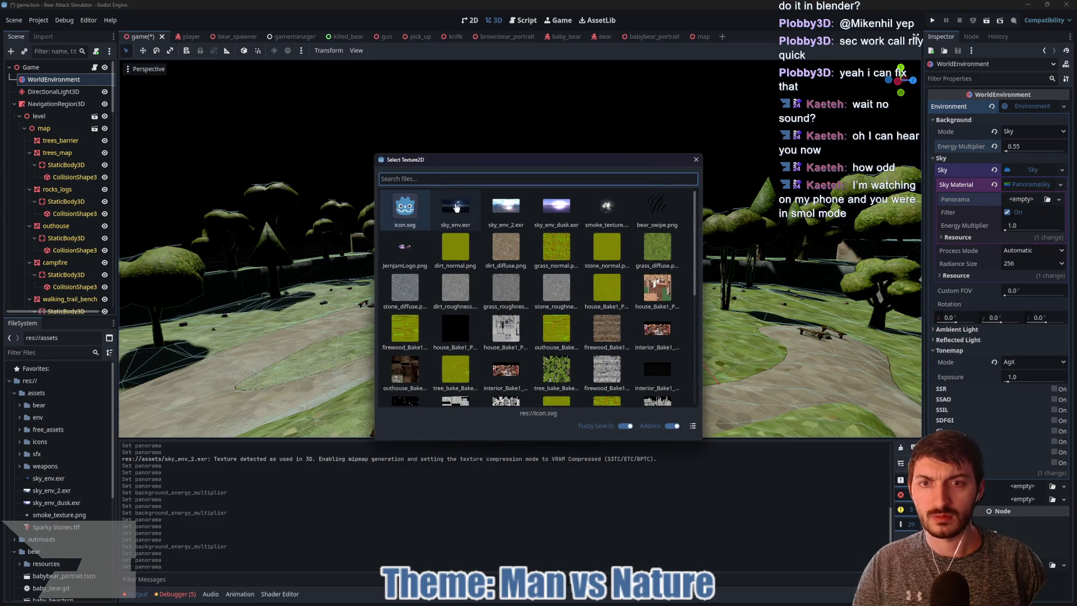
double_click(456, 208)
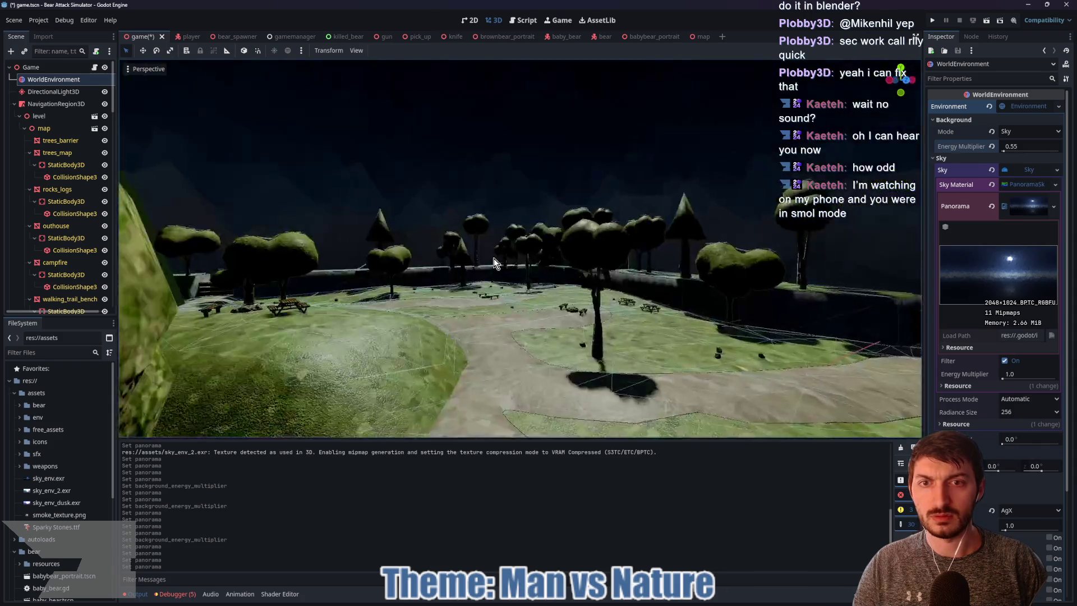
mouse_move(1005, 150)
mouse_down()
mouse_move(1032, 151)
mouse_move(1014, 151)
mouse_up()
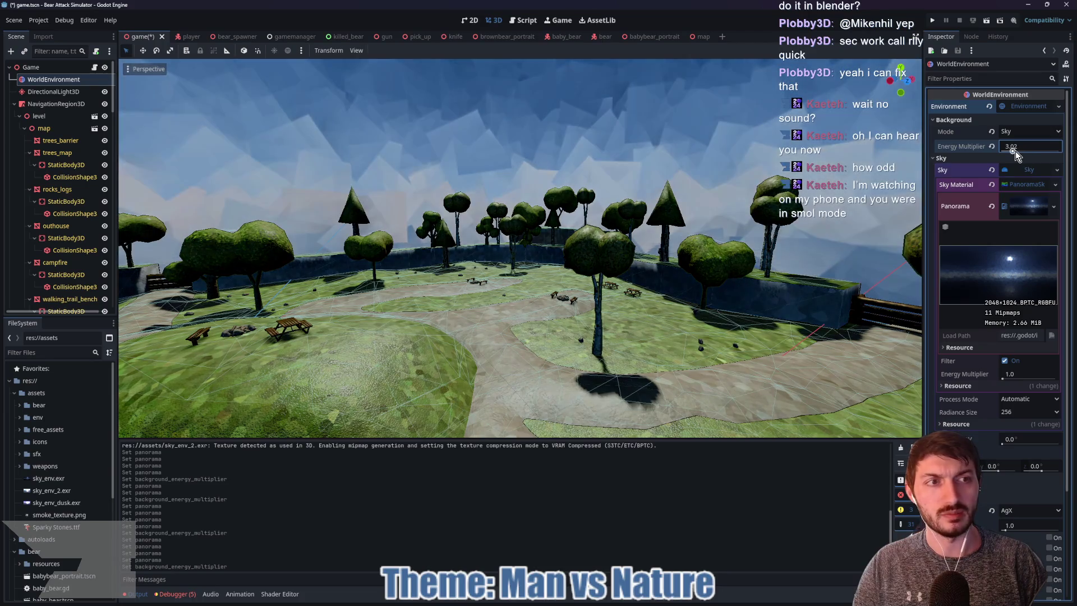
mouse_move(752, 209)
mouse_down()
mouse_move(707, 219)
mouse_move(703, 129)
mouse_move(696, 247)
mouse_move(698, 232)
mouse_up()
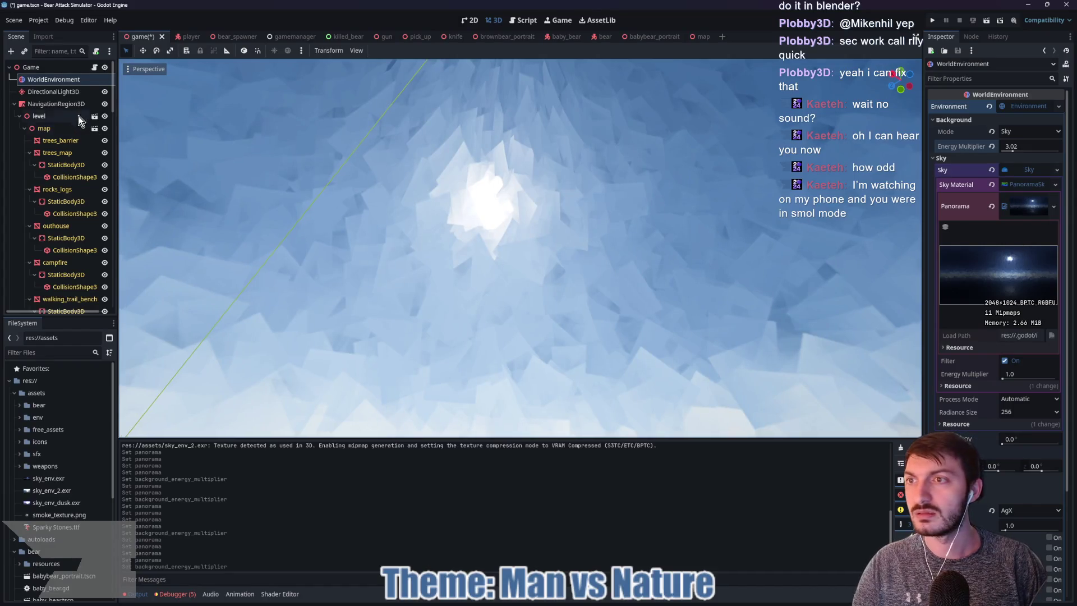
Try wider DirectionalLight3D angular distance values for softer shadows while orbiting the island
click(56, 91)
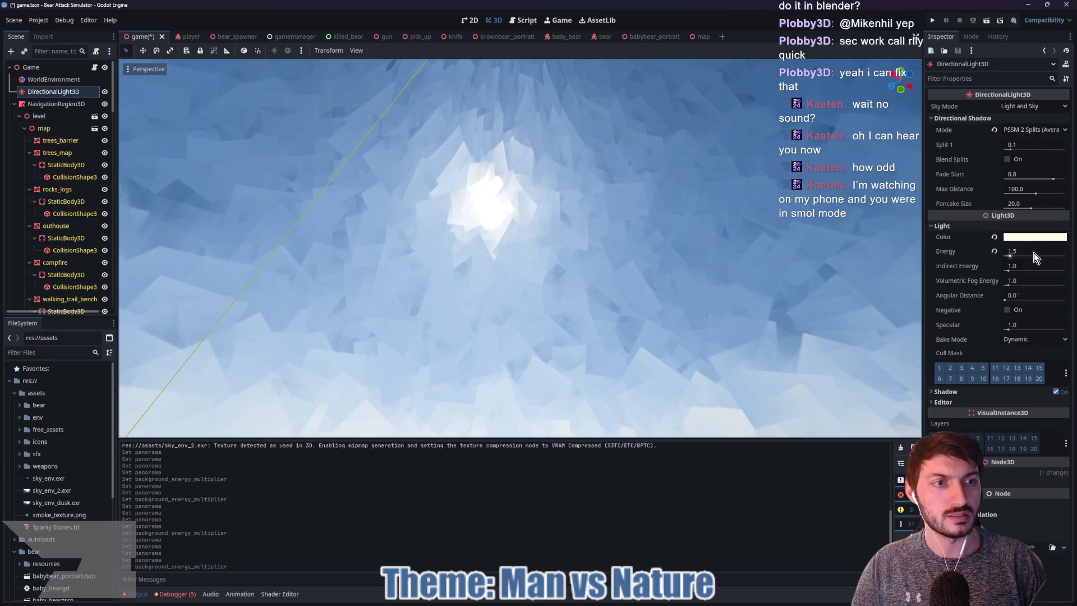
drag(1019, 301, 1032, 301)
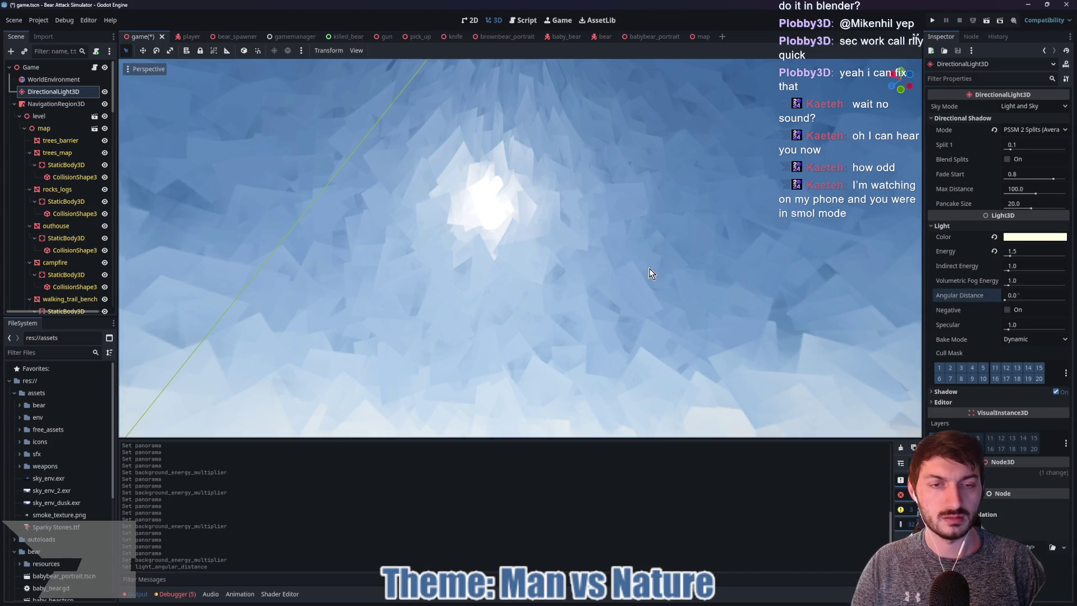
drag(649, 275, 620, 74)
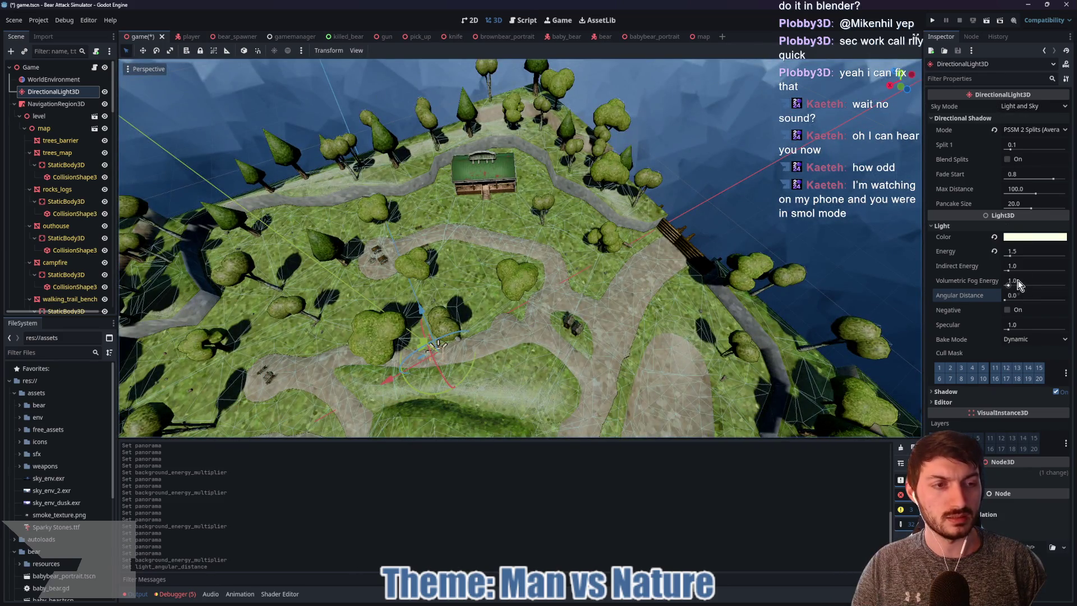
mouse_move(1013, 297)
mouse_down()
mouse_move(1068, 297)
mouse_move(1020, 300)
mouse_move(1044, 304)
mouse_up()
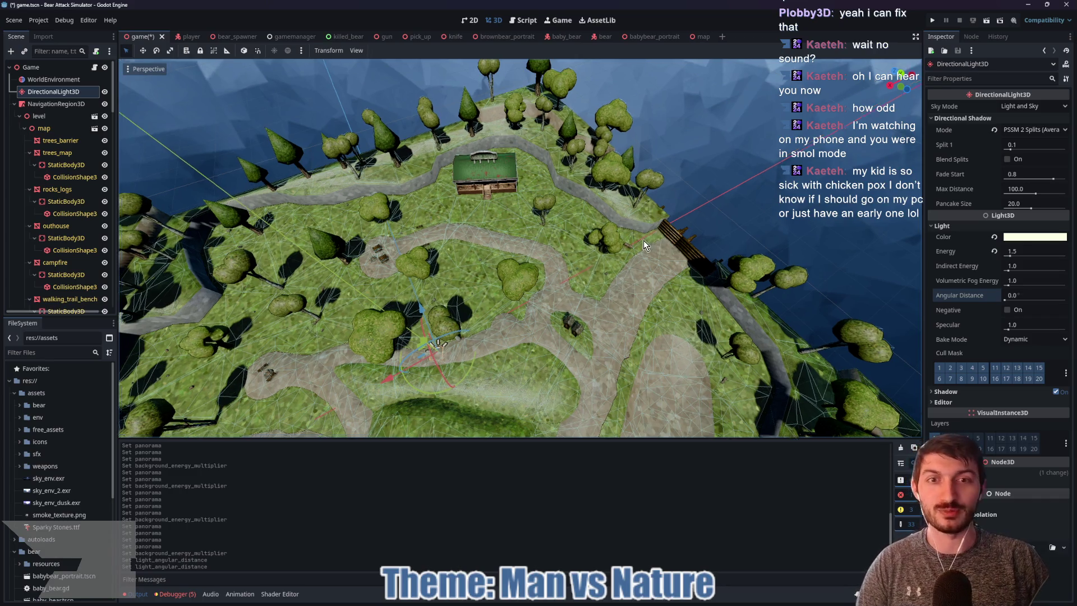
drag(644, 245, 646, 167)
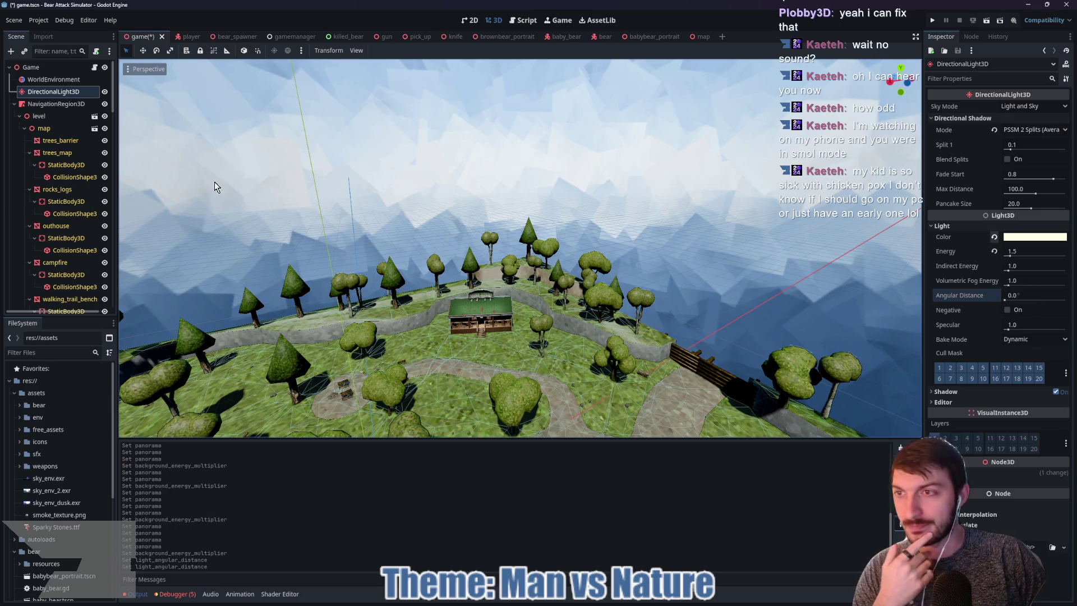
Replace the WorldEnvironment panorama with the bright cloudy sky texture
click(54, 79)
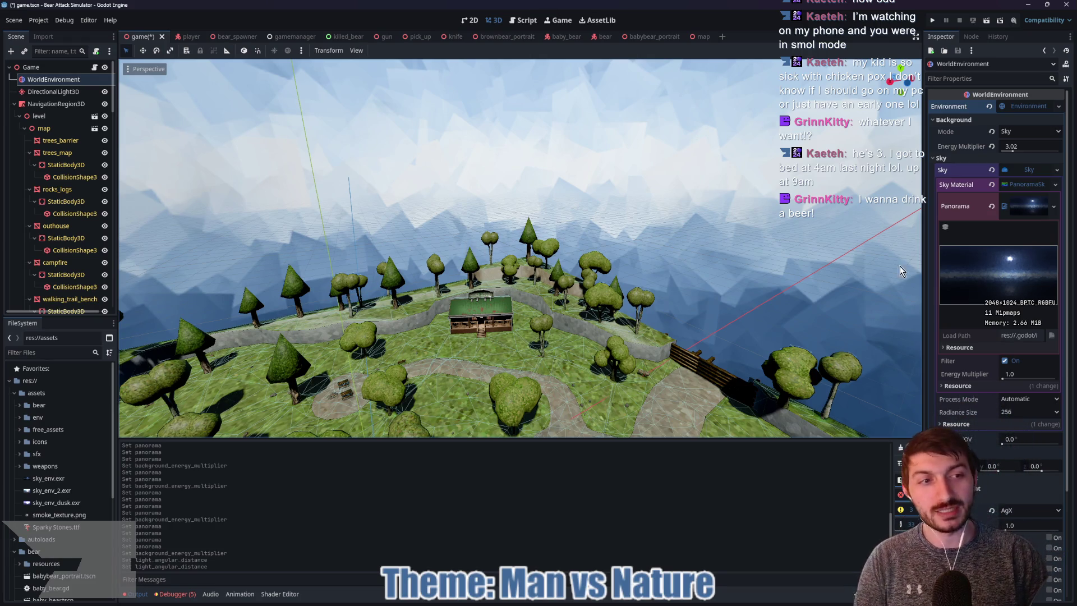
click(991, 207)
click(1058, 199)
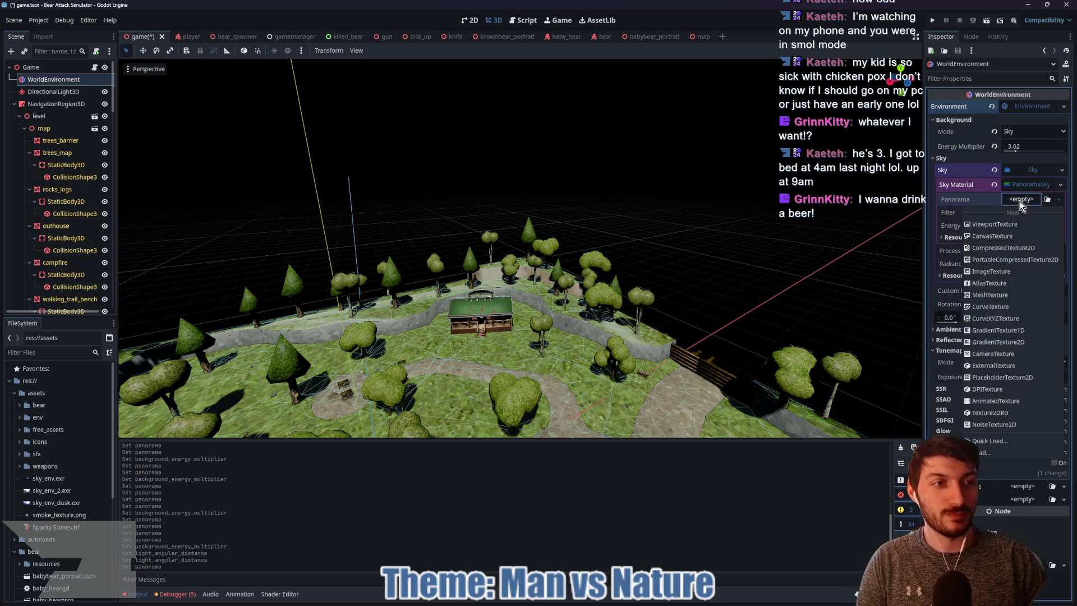
click(987, 393)
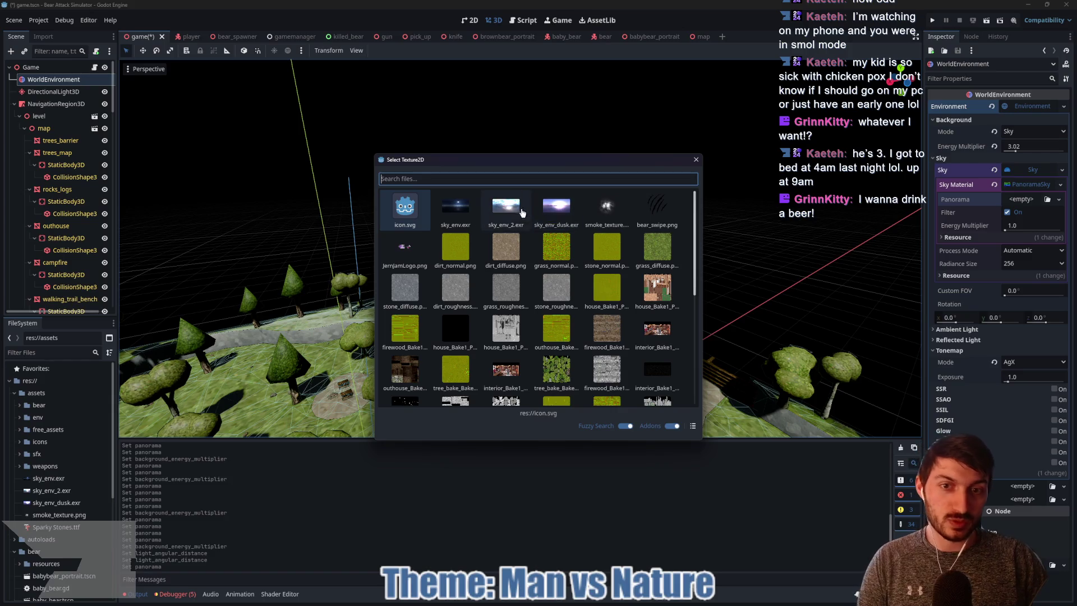
click(517, 212)
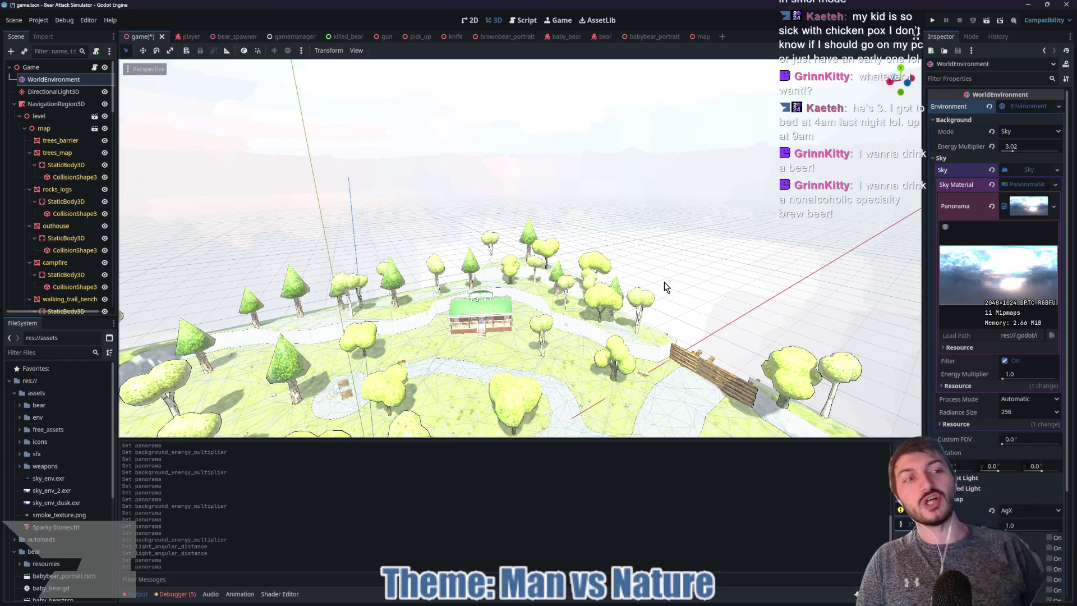
Revert the sky Energy Multiplier to 1.0 and orbit to a higher map view
click(992, 145)
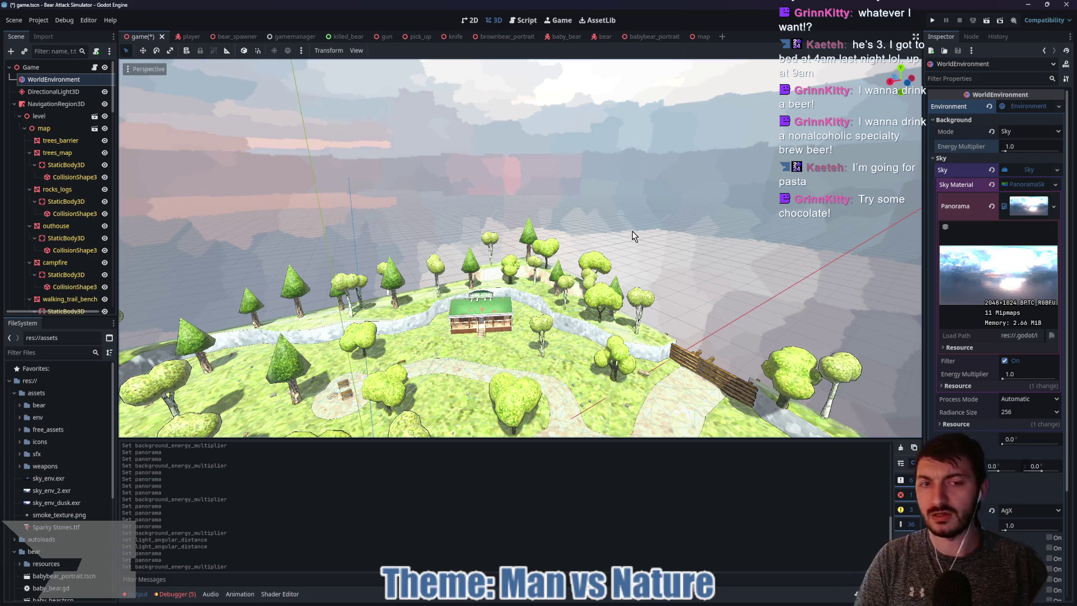
mouse_move(627, 234)
mouse_down()
mouse_move(560, 291)
mouse_move(455, 280)
mouse_move(504, 319)
mouse_move(571, 293)
mouse_move(588, 266)
mouse_move(548, 295)
mouse_up()
scroll(507, 325, up, 6)
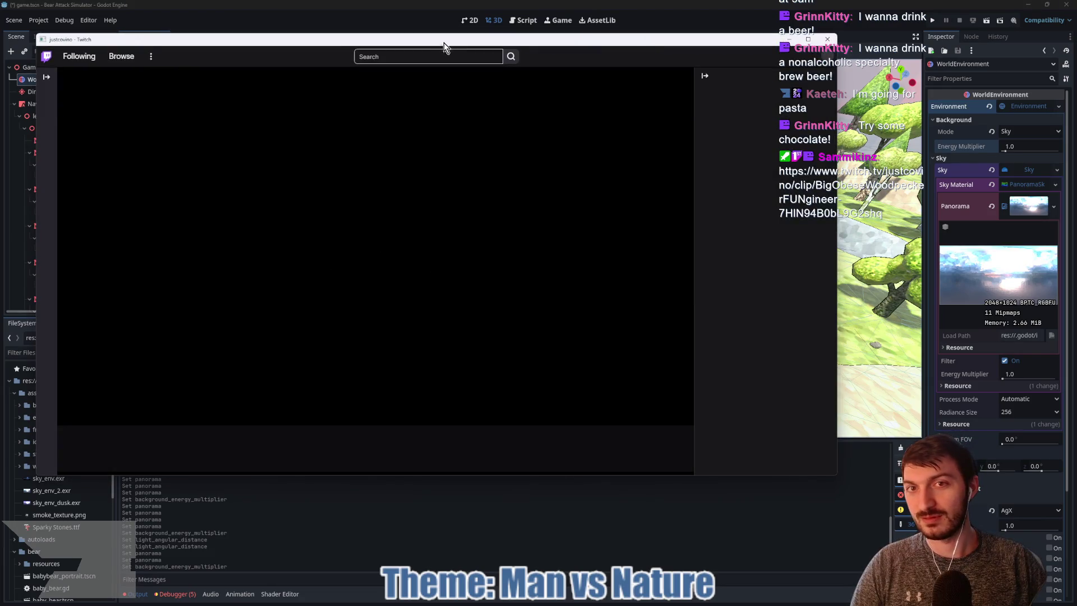
Move the Twitch clip window into view, watch the clip, and close the window
drag(443, 42, 519, 52)
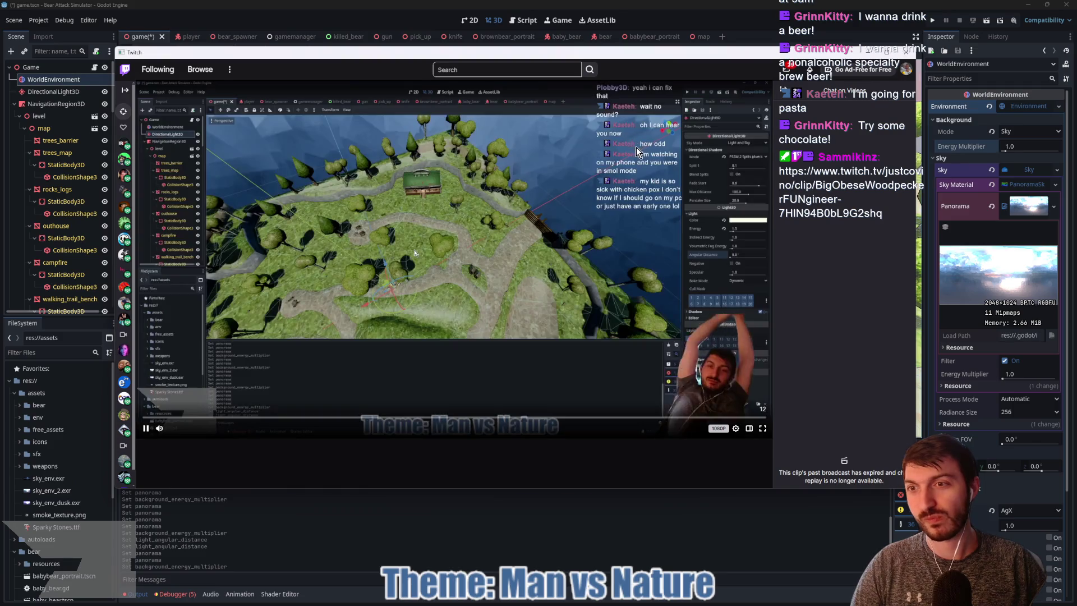
scroll(487, 257, down, 4)
scroll(571, 291, up, 4)
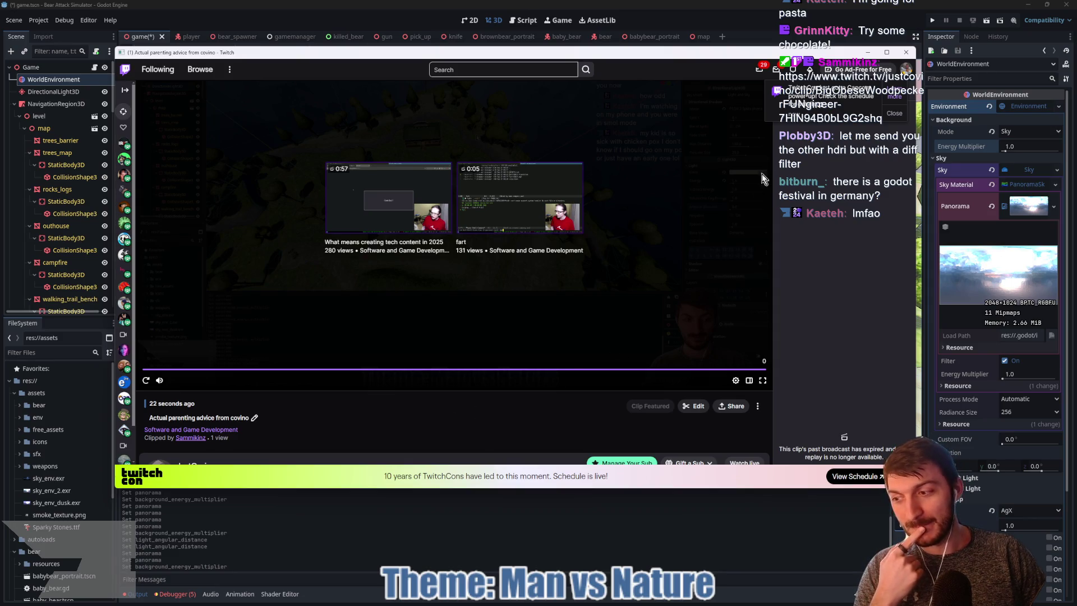
click(905, 52)
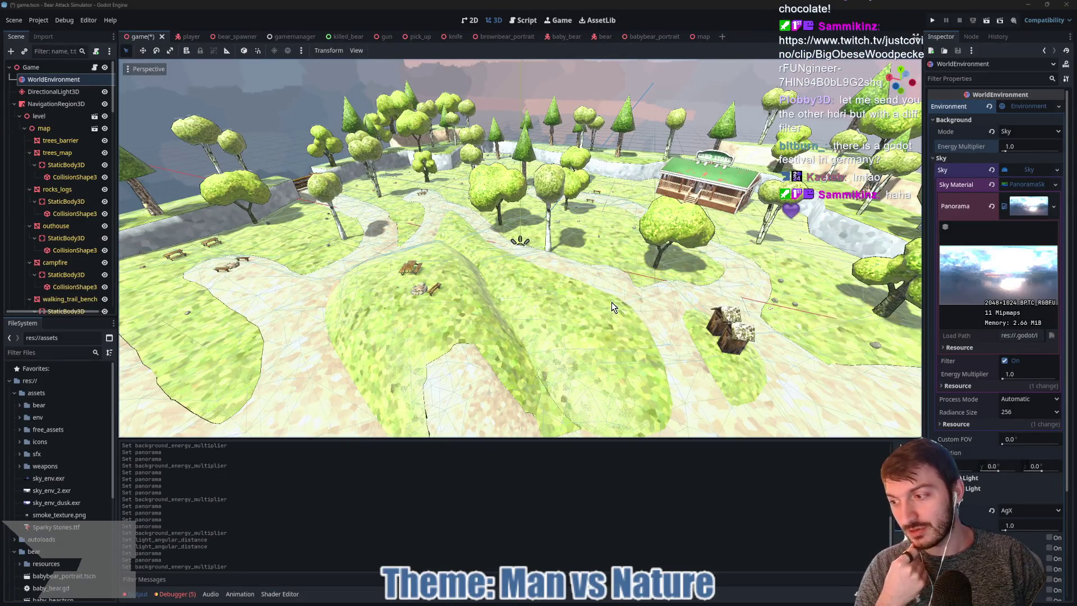
Tilt the viewport down to ground level facing the new cloudy sky
scroll(613, 298, up, 5)
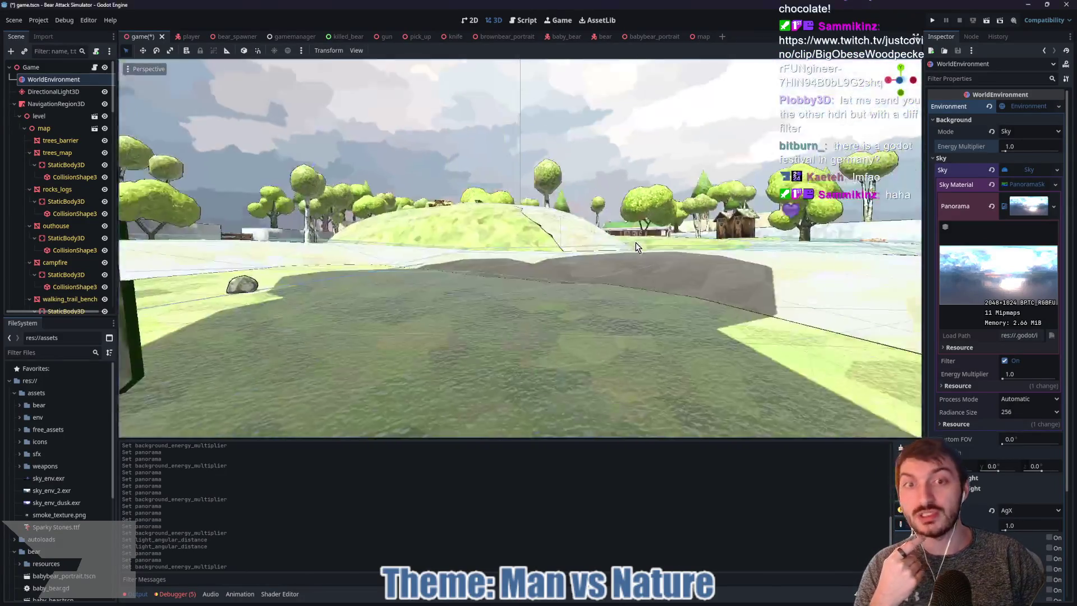
scroll(634, 260, down, 5)
mouse_move(633, 261)
mouse_down()
mouse_move(634, 190)
mouse_move(609, 162)
mouse_up()
Sketch over a stretch of sky, clear it, then bring up the browser's Godot Shaders sky listings
mouse_move(562, 77)
mouse_down()
mouse_move(484, 196)
mouse_move(493, 427)
mouse_move(594, 178)
mouse_move(544, 77)
mouse_up()
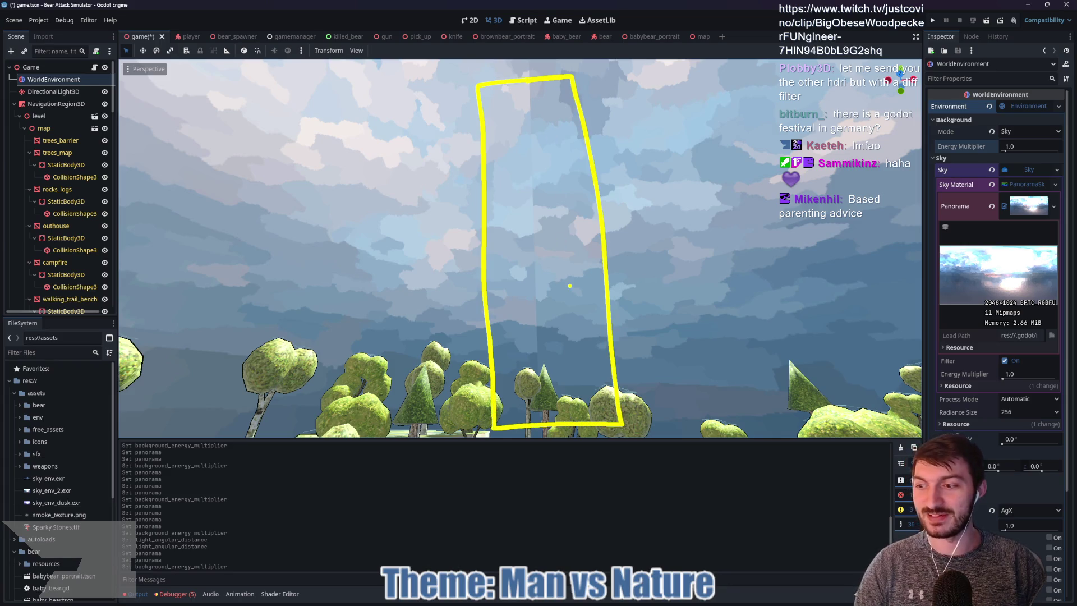
key(Escape)
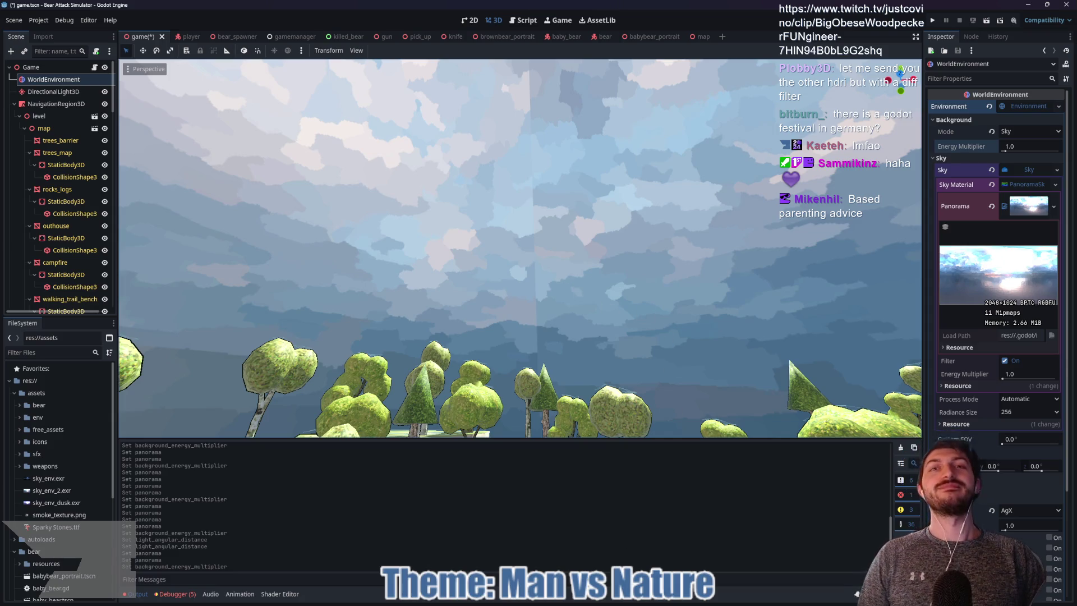
click(596, 599)
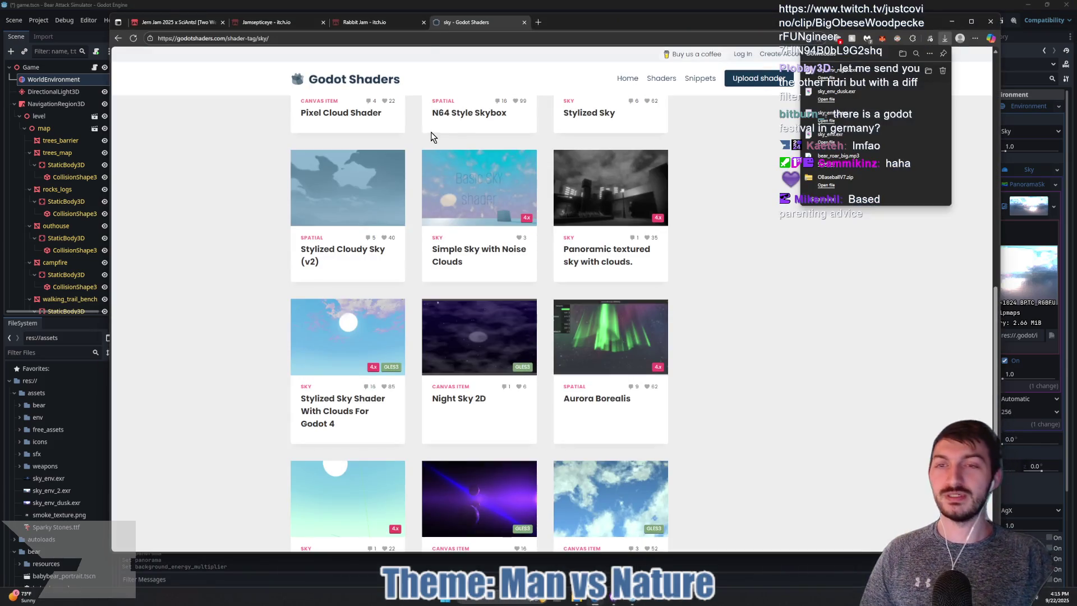
Go to godotfest.com and browse the 11 & 12 November 2025 Munich event homepage
click(471, 38)
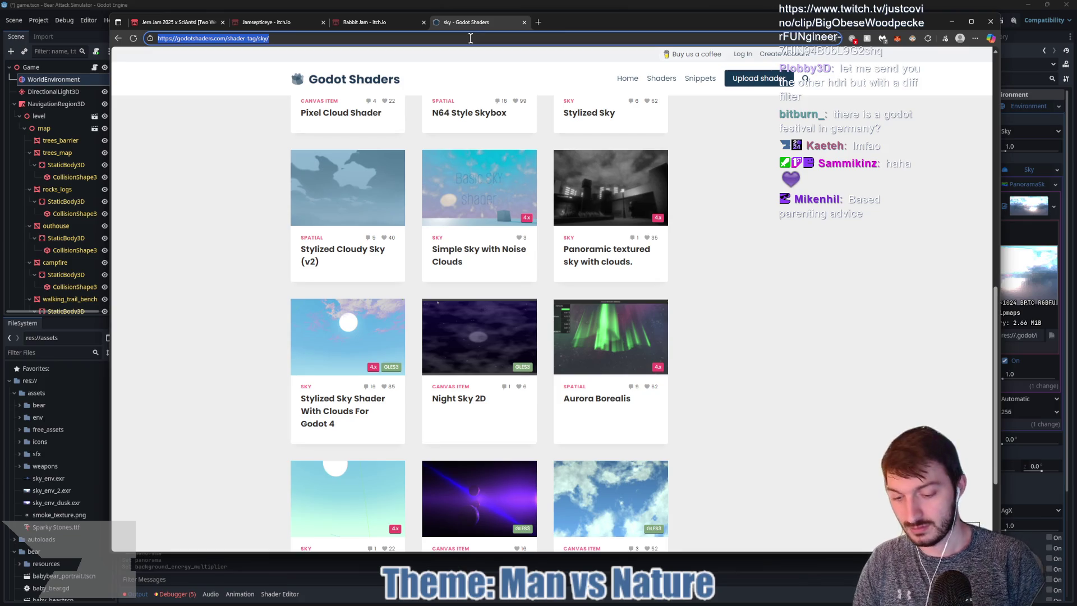
text(godotfest)
key(Return)
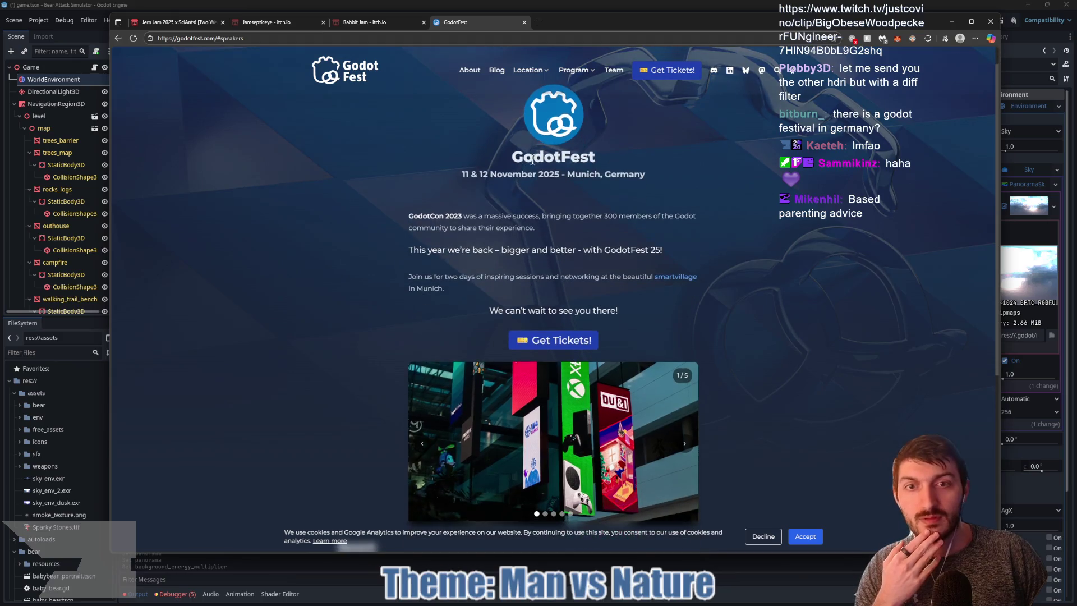
scroll(785, 157, down, 3)
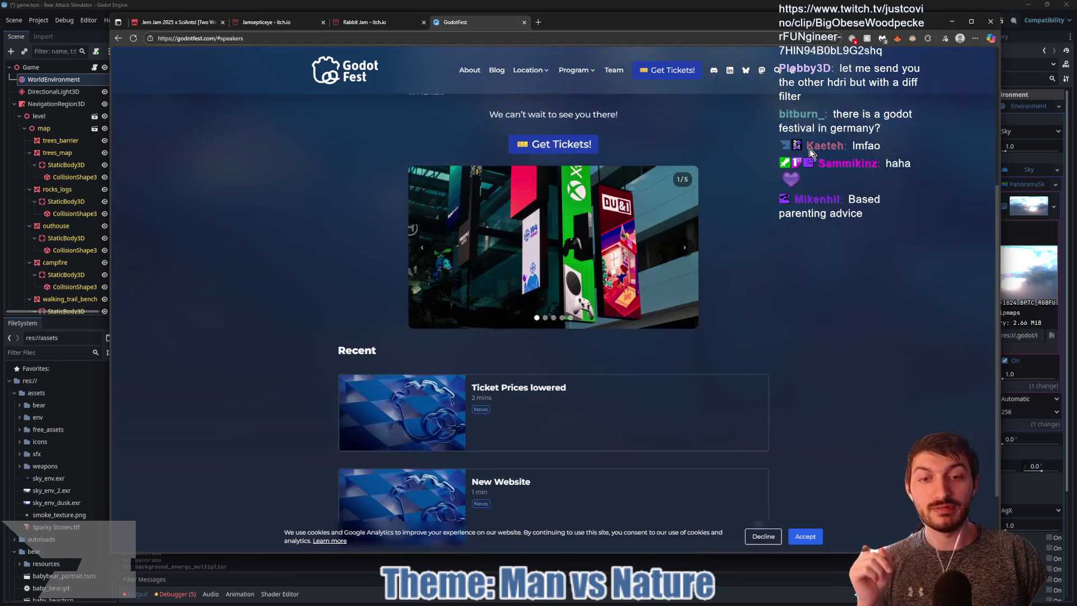
scroll(809, 150, down, 2)
scroll(643, 119, up, 6)
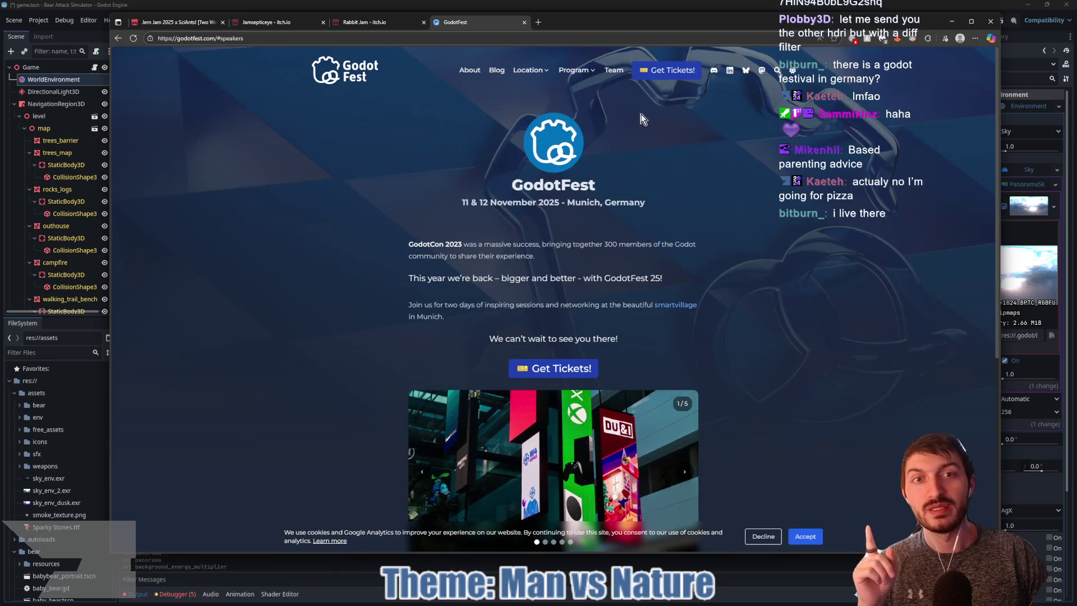
mouse_move(575, 74)
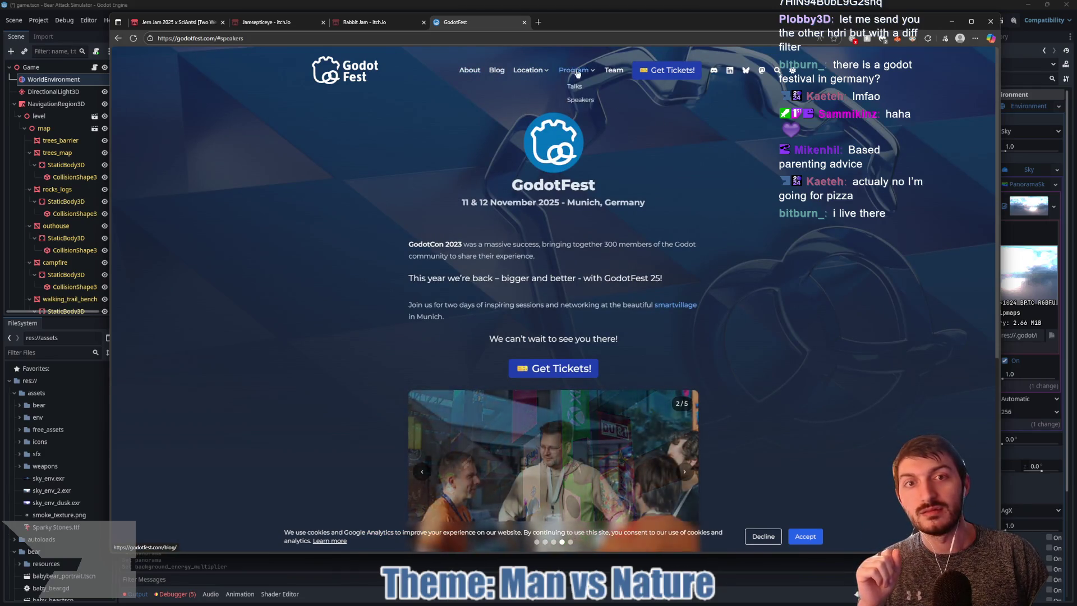
click(576, 100)
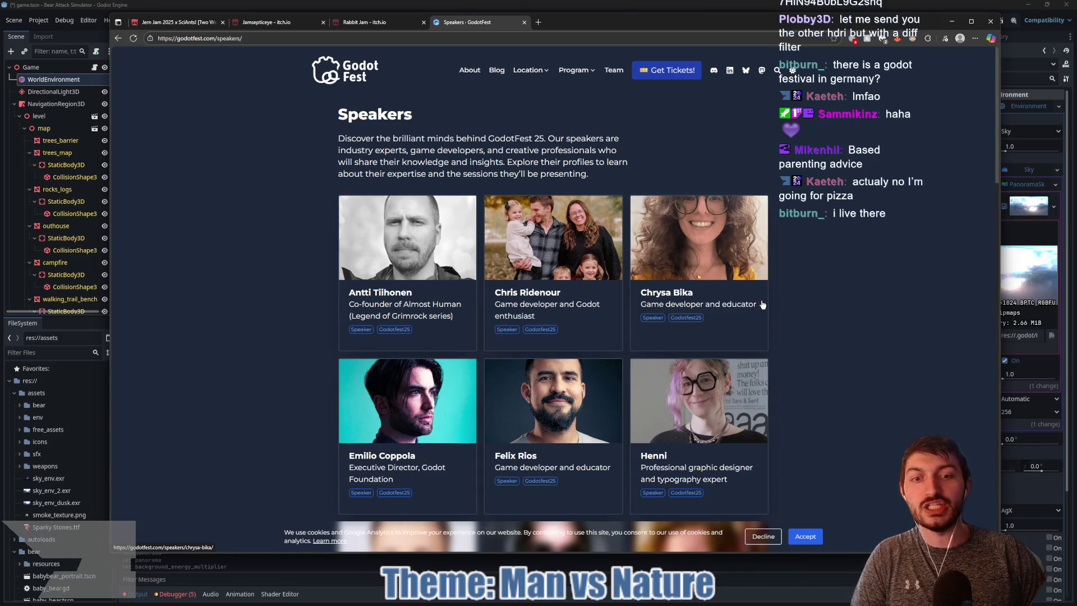
scroll(796, 289, down, 1)
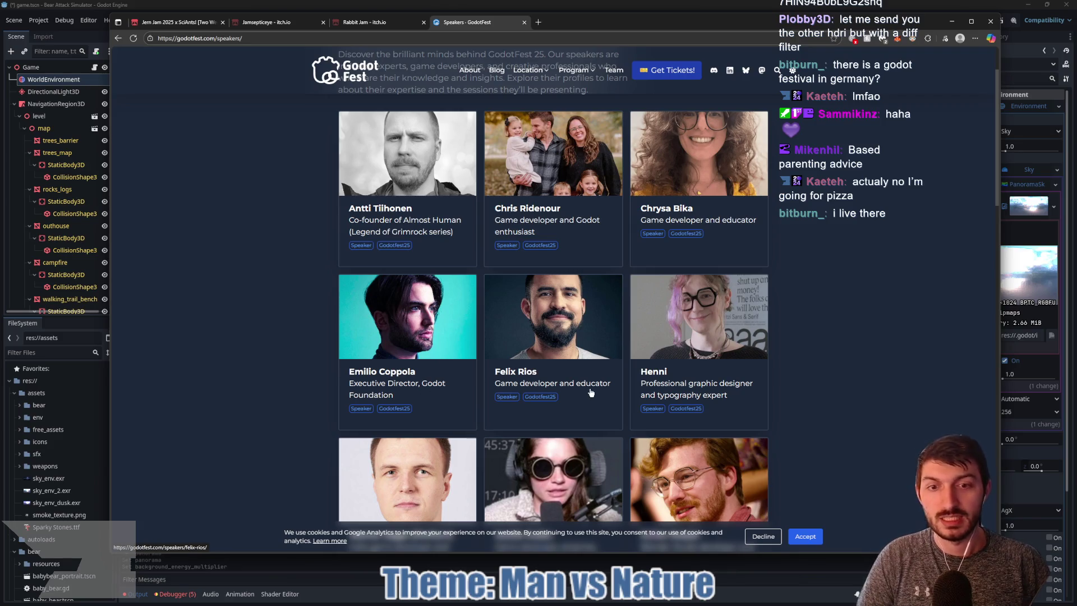
scroll(590, 392, down, 1)
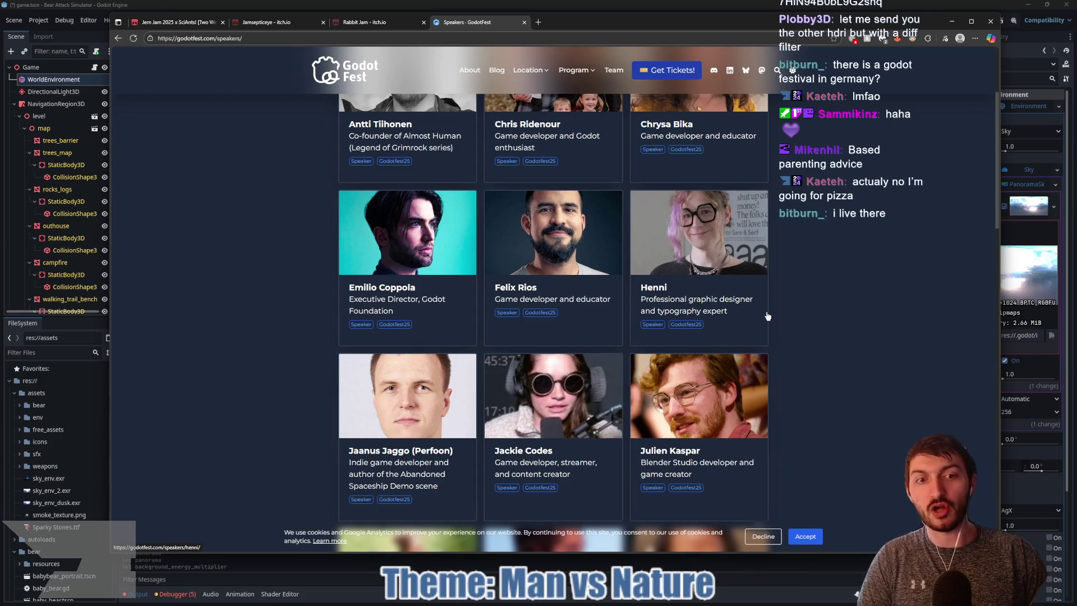
scroll(767, 316, down, 1)
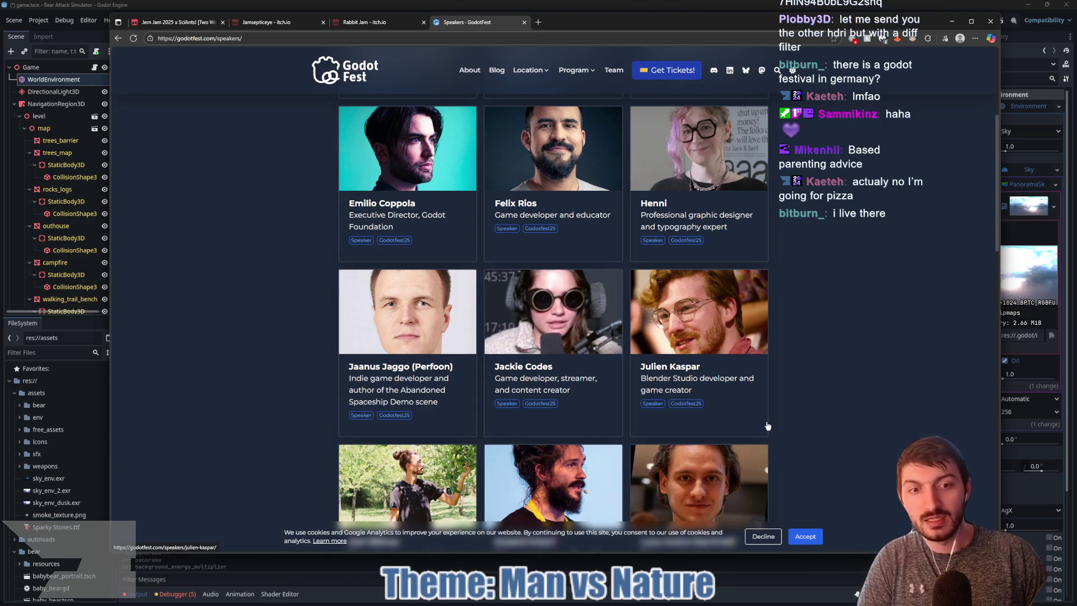
scroll(782, 395, down, 3)
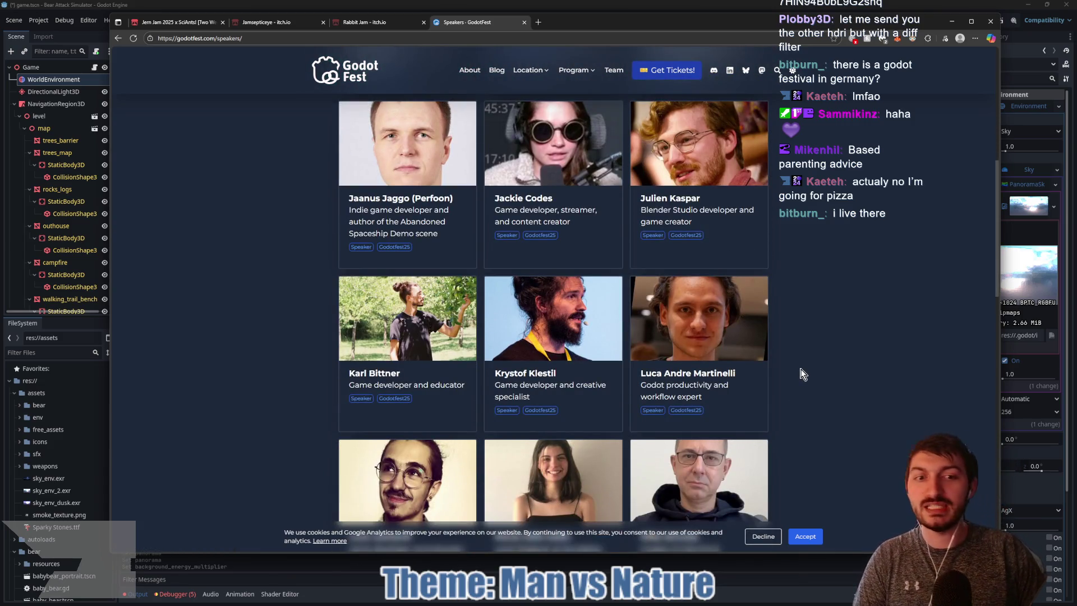
scroll(802, 367, down, 1)
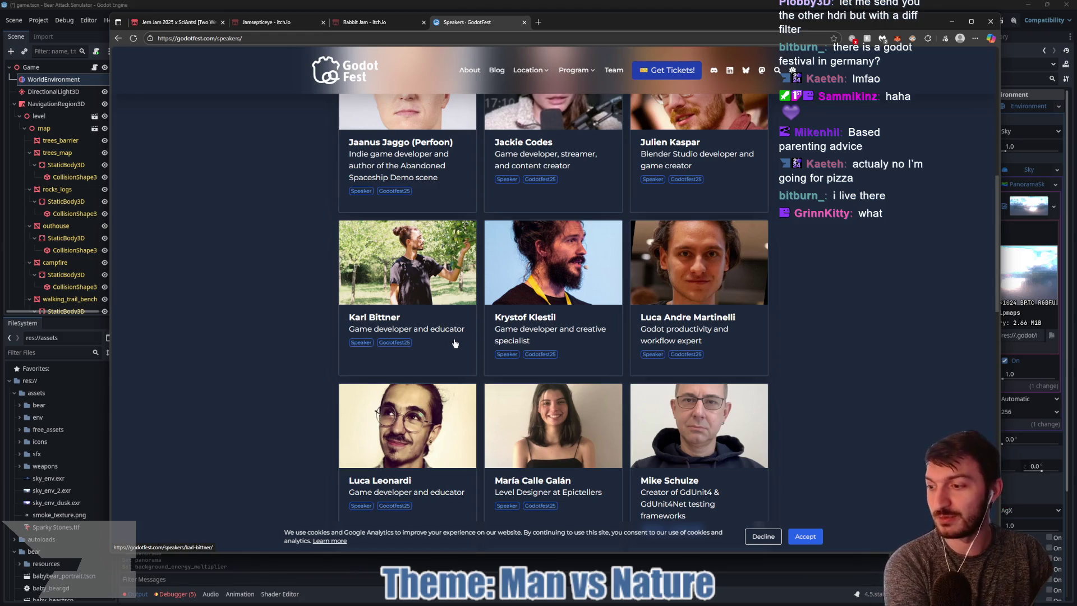
scroll(455, 344, down, 3)
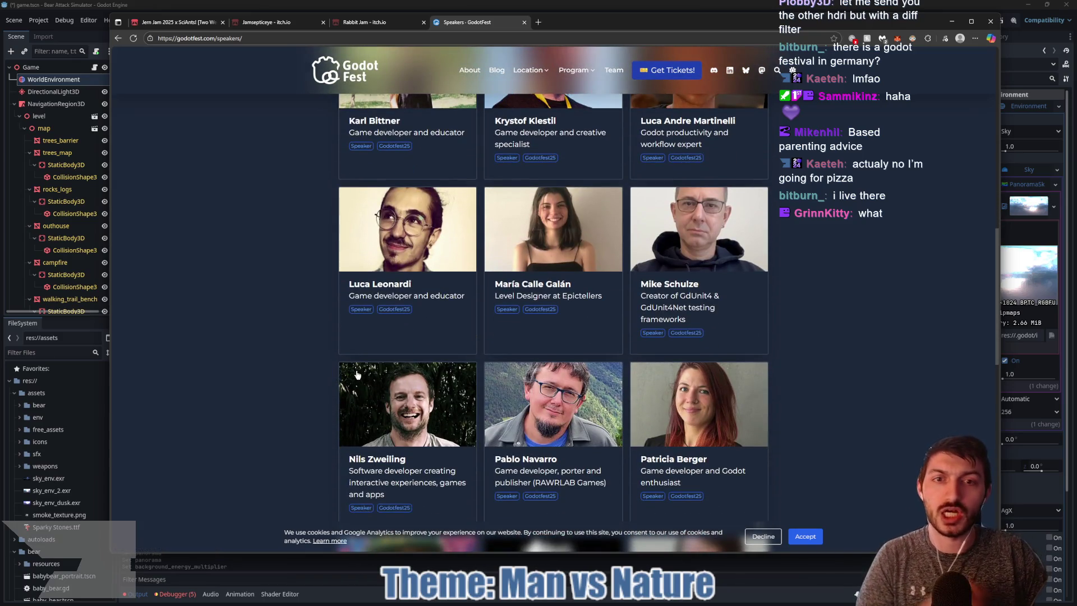
scroll(349, 359, down, 2)
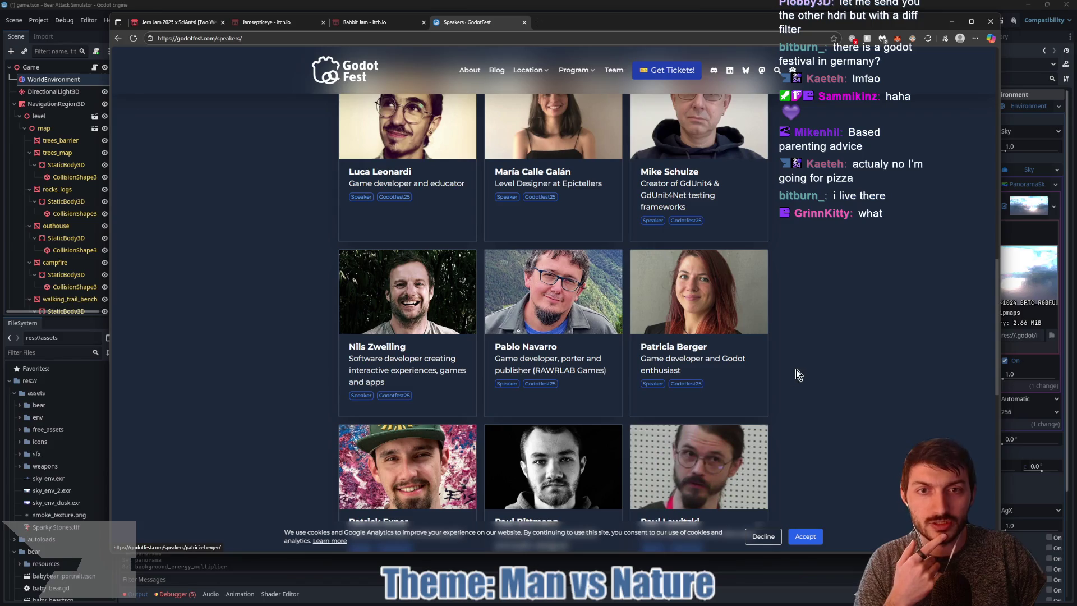
scroll(827, 358, down, 4)
scroll(828, 361, down, 5)
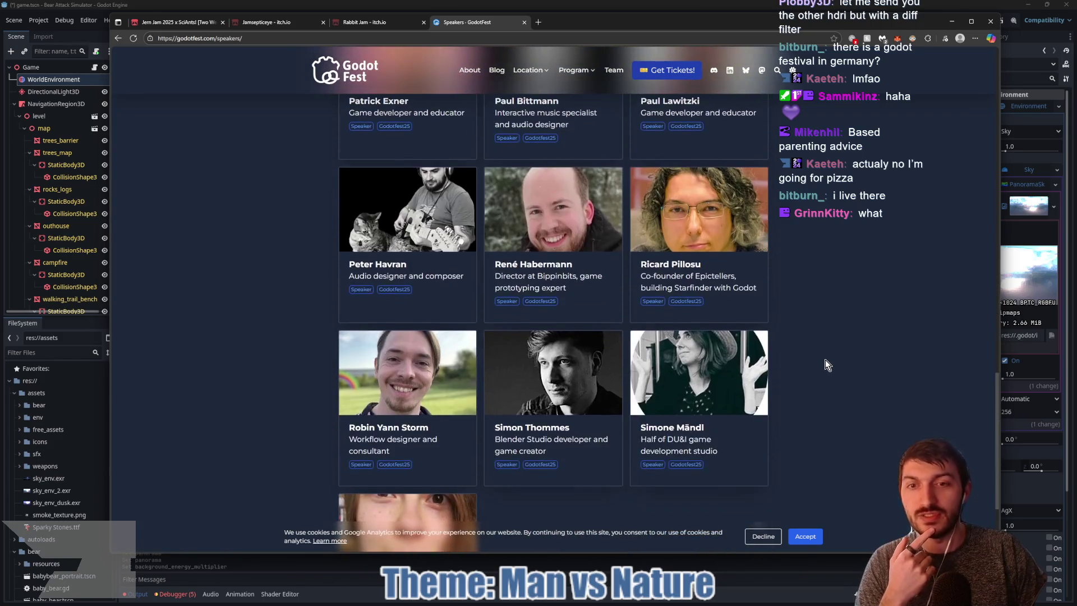
scroll(825, 360, down, 1)
scroll(825, 360, up, 3)
scroll(827, 363, up, 6)
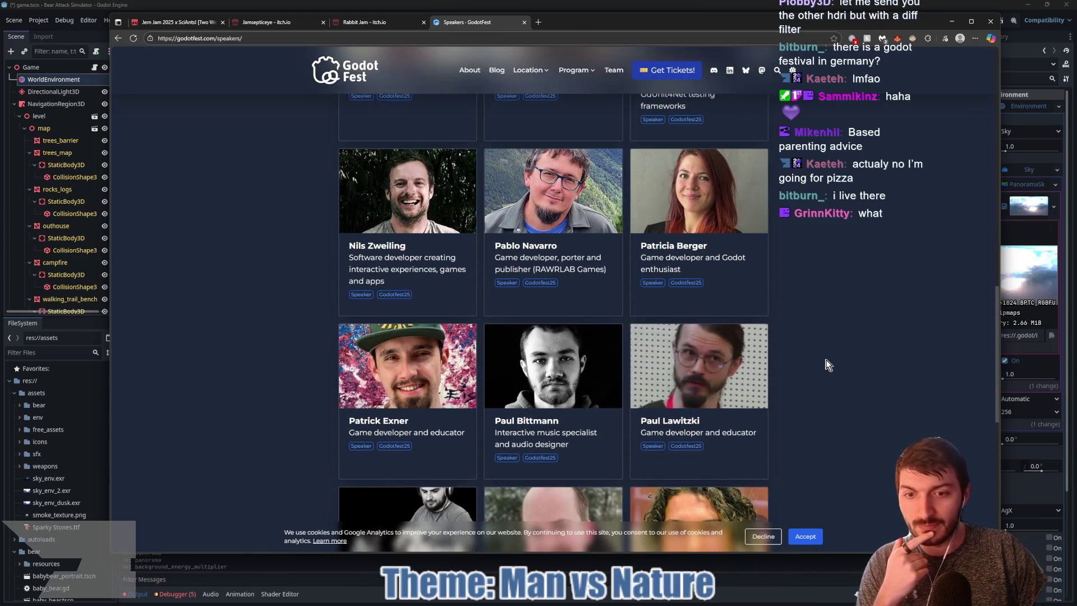
scroll(826, 367, down, 6)
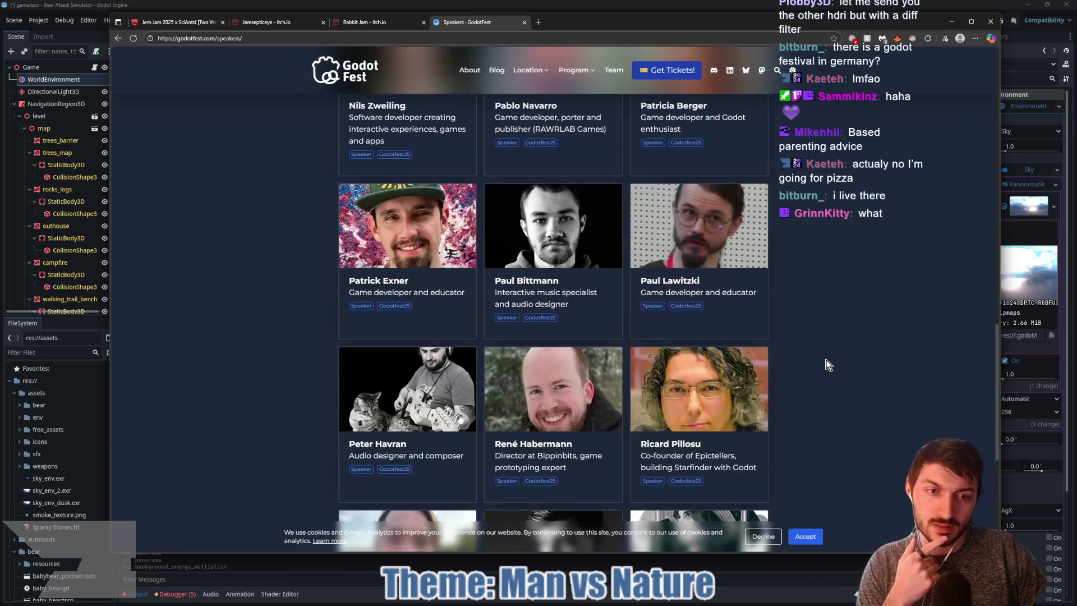
scroll(826, 387, down, 2)
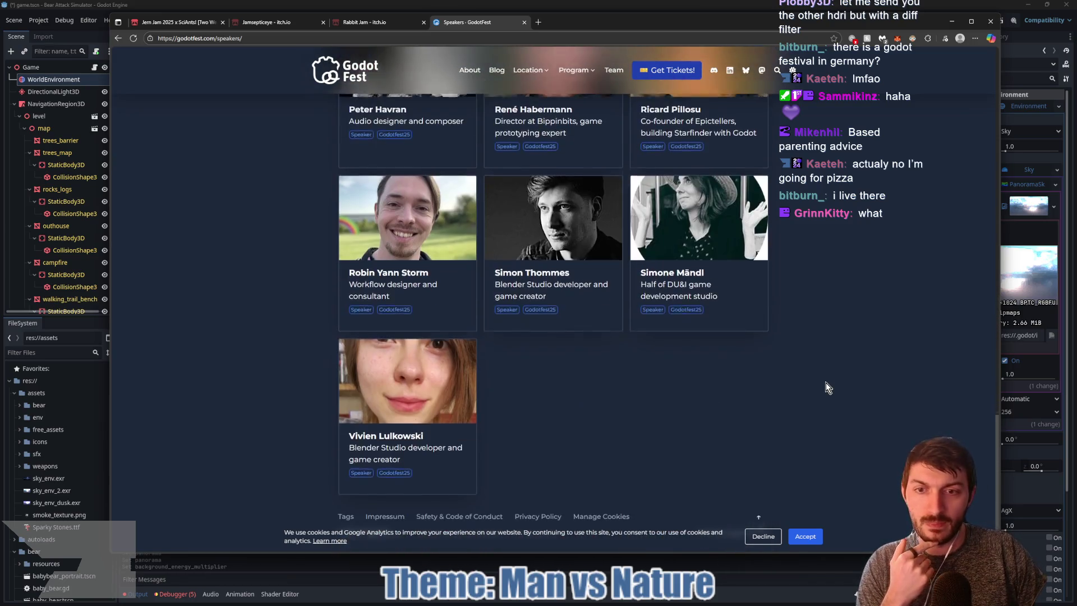
scroll(826, 387, up, 18)
scroll(825, 382, up, 7)
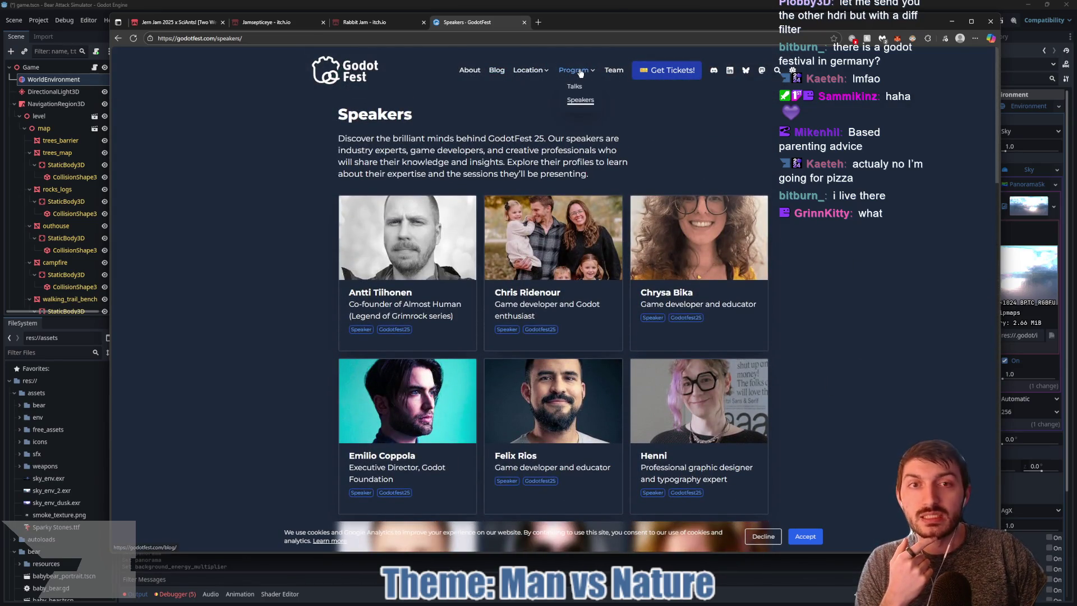
click(574, 87)
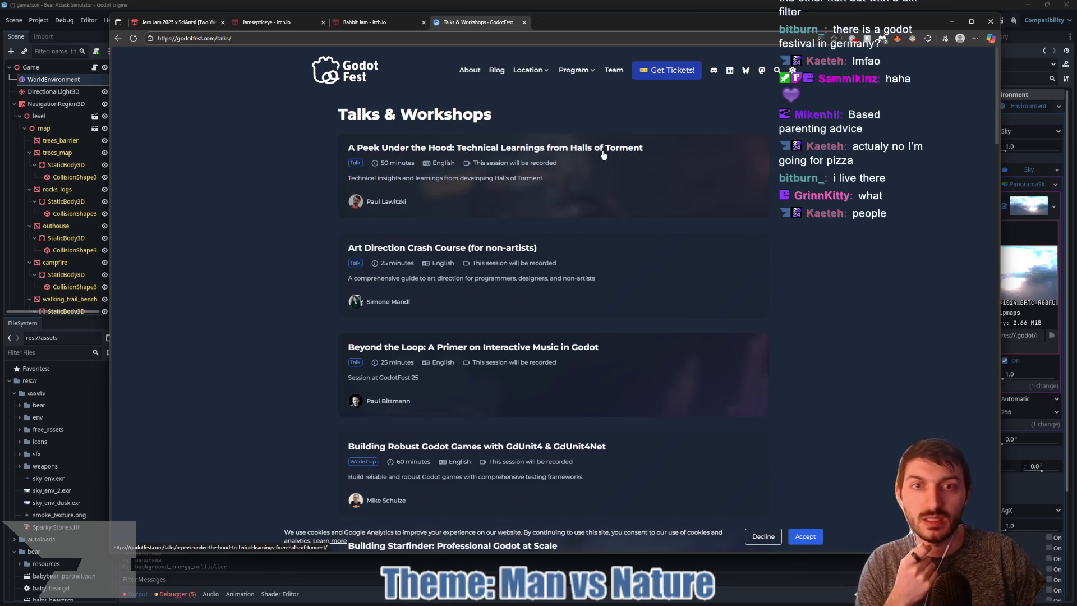
Scroll the Talks & Workshops cards past 'Don't ship the wrong game!' and 'Godot Foundation Q&A'
scroll(654, 203, down, 1)
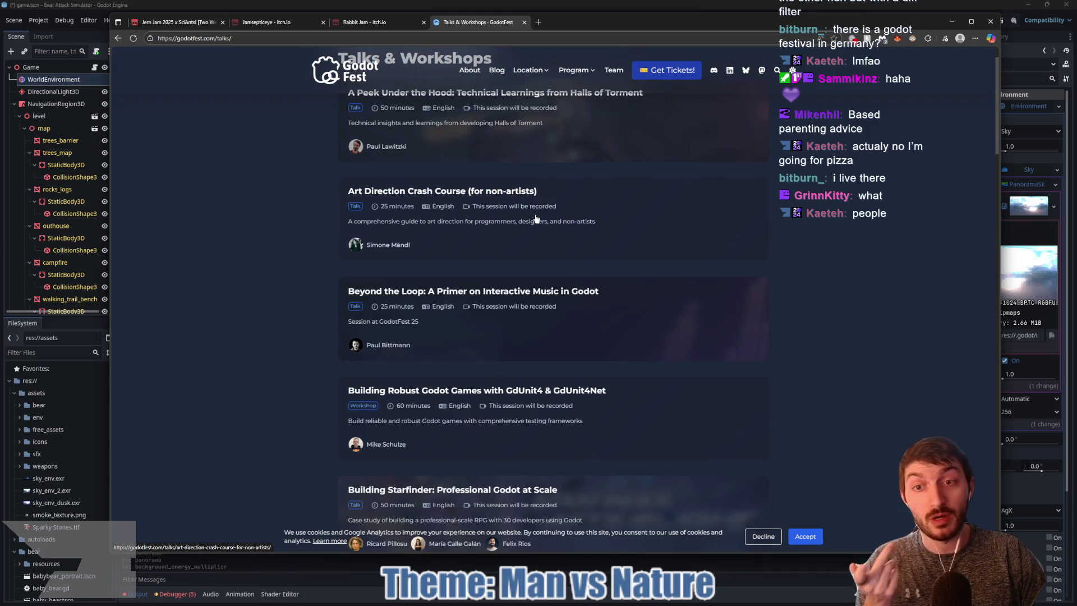
scroll(536, 220, down, 1)
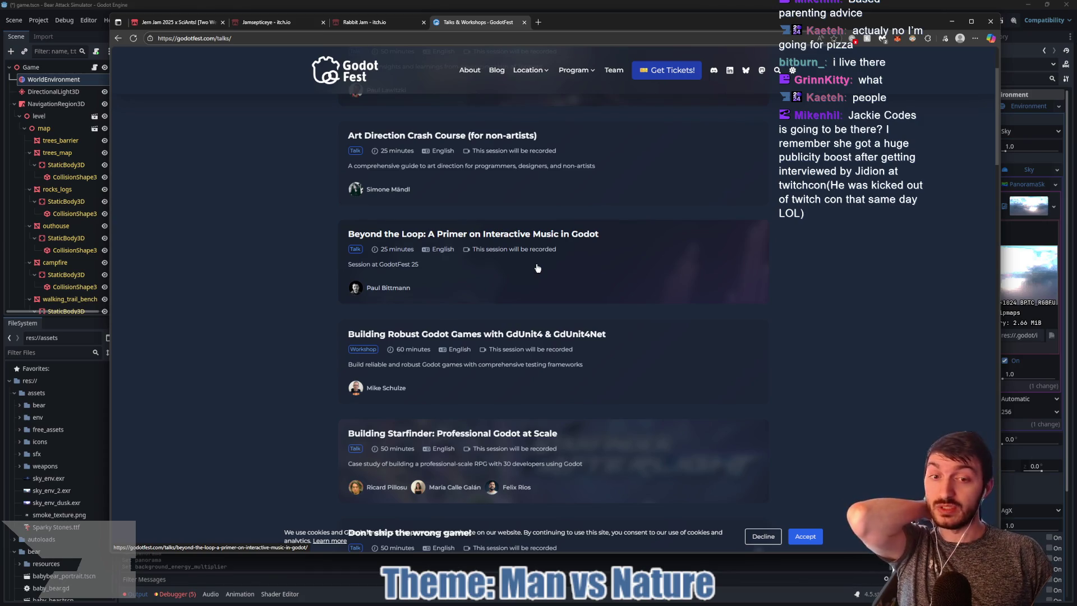
scroll(536, 268, down, 1)
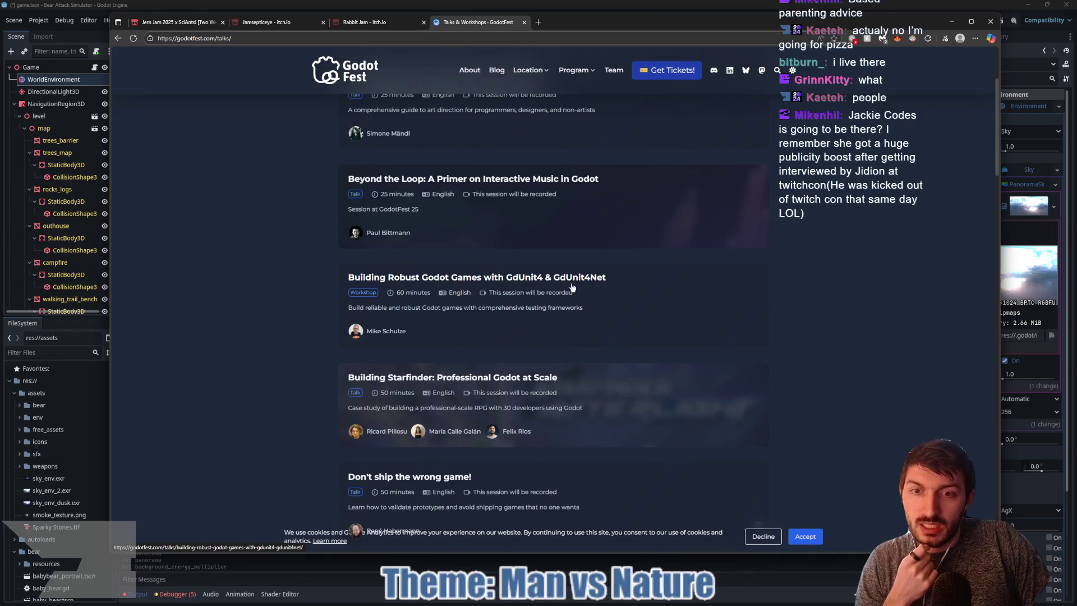
scroll(577, 297, down, 3)
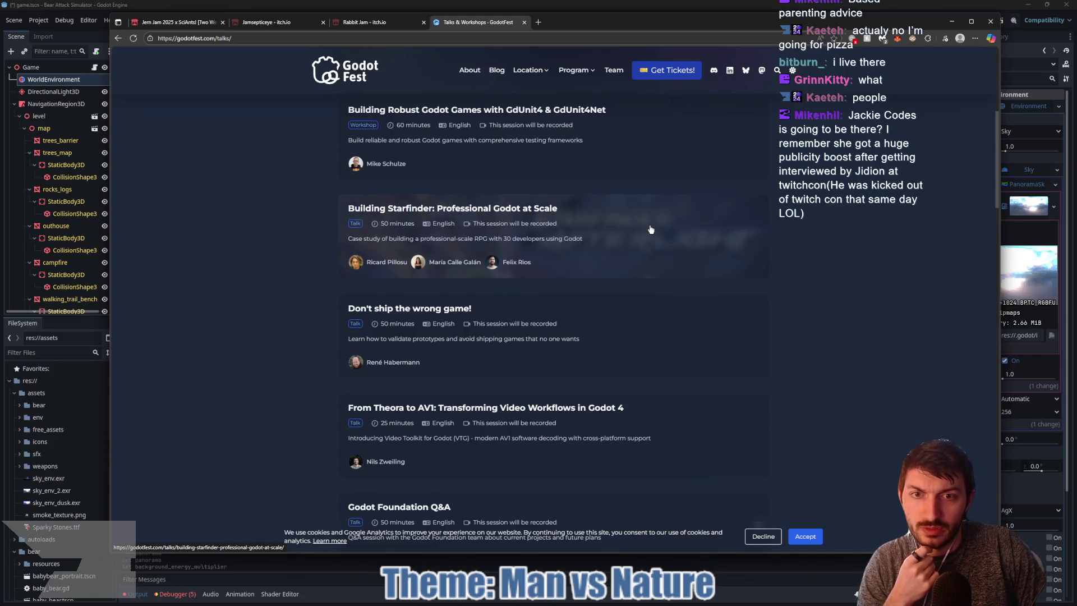
scroll(648, 230, down, 2)
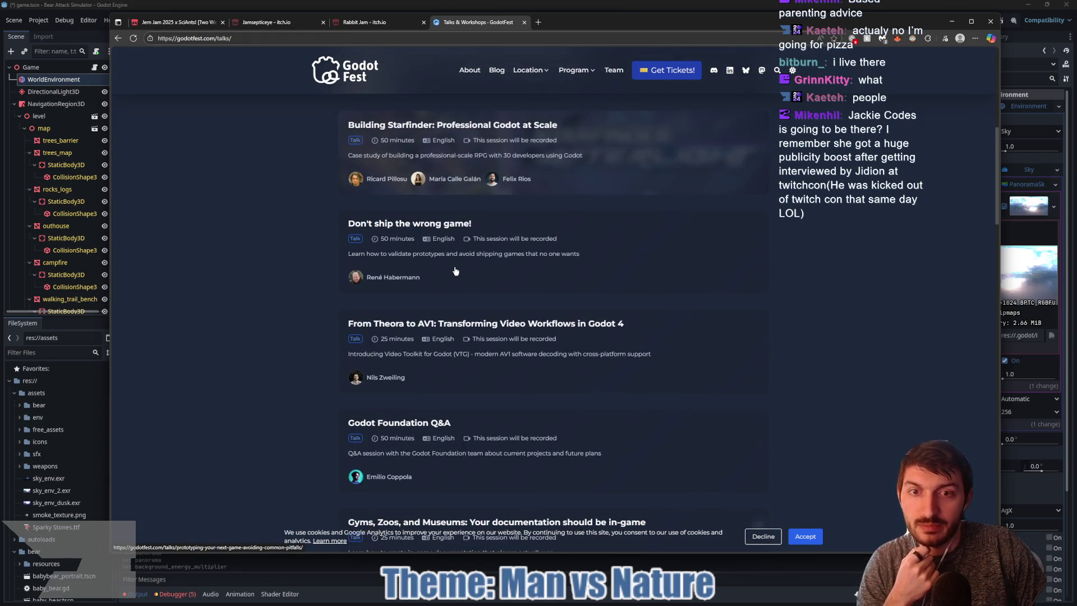
scroll(633, 241, down, 2)
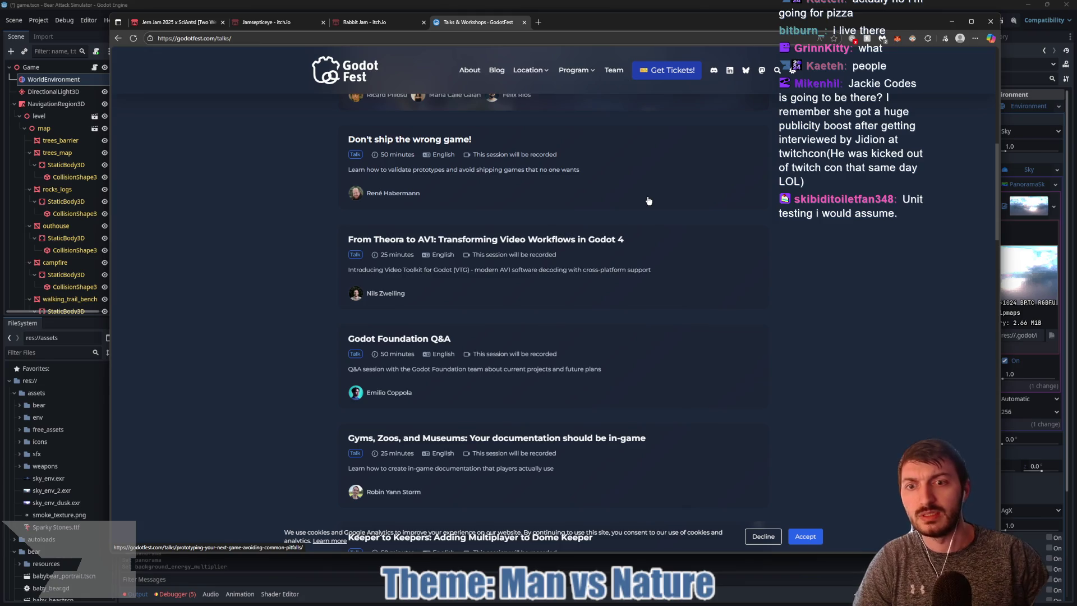
scroll(647, 200, down, 1)
scroll(707, 247, down, 2)
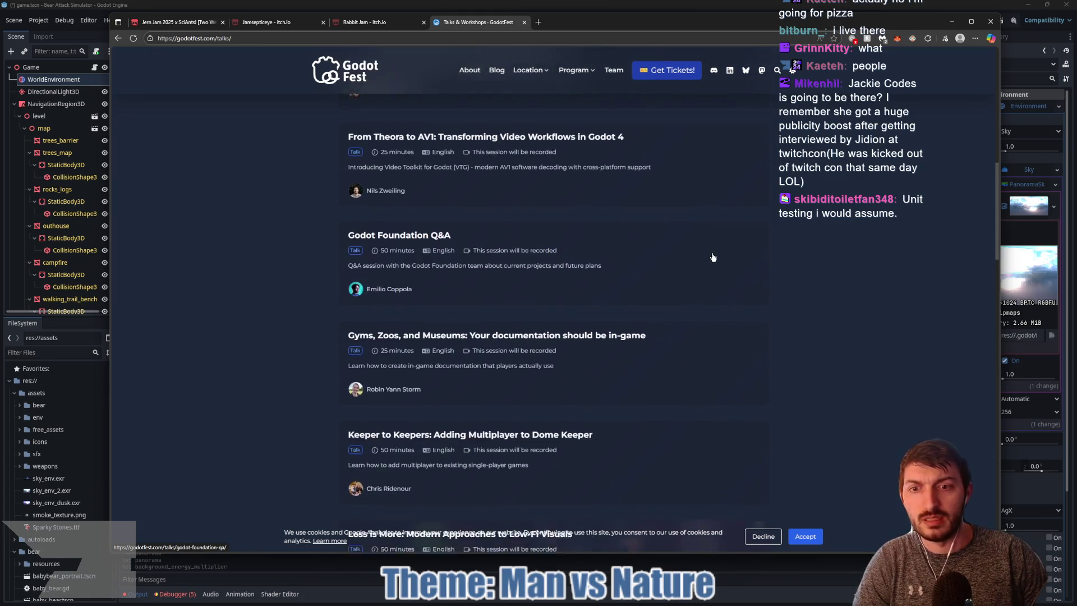
scroll(704, 252, down, 2)
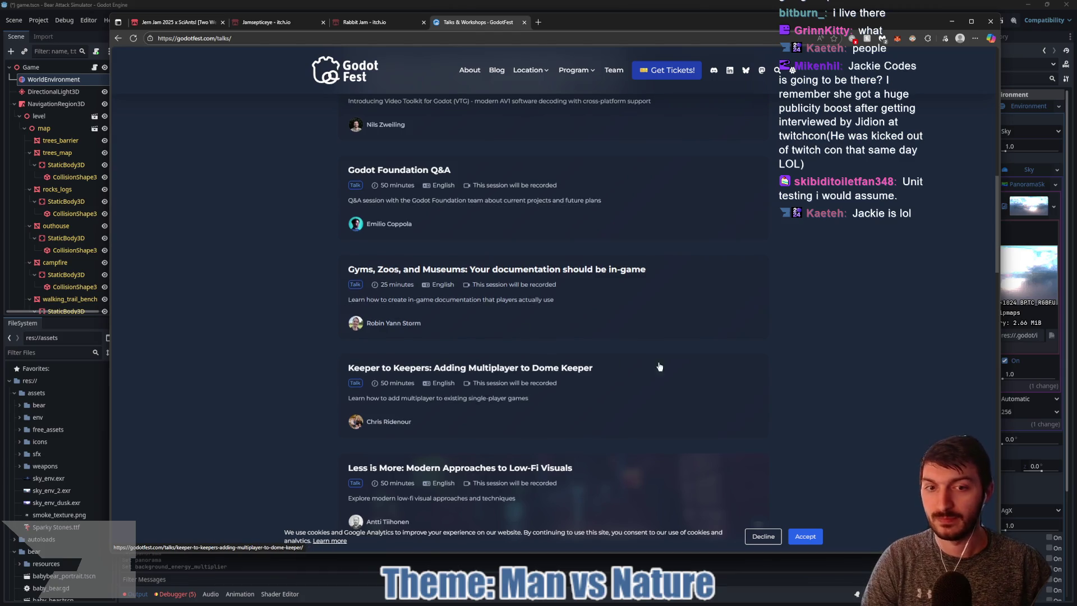
scroll(628, 372, down, 3)
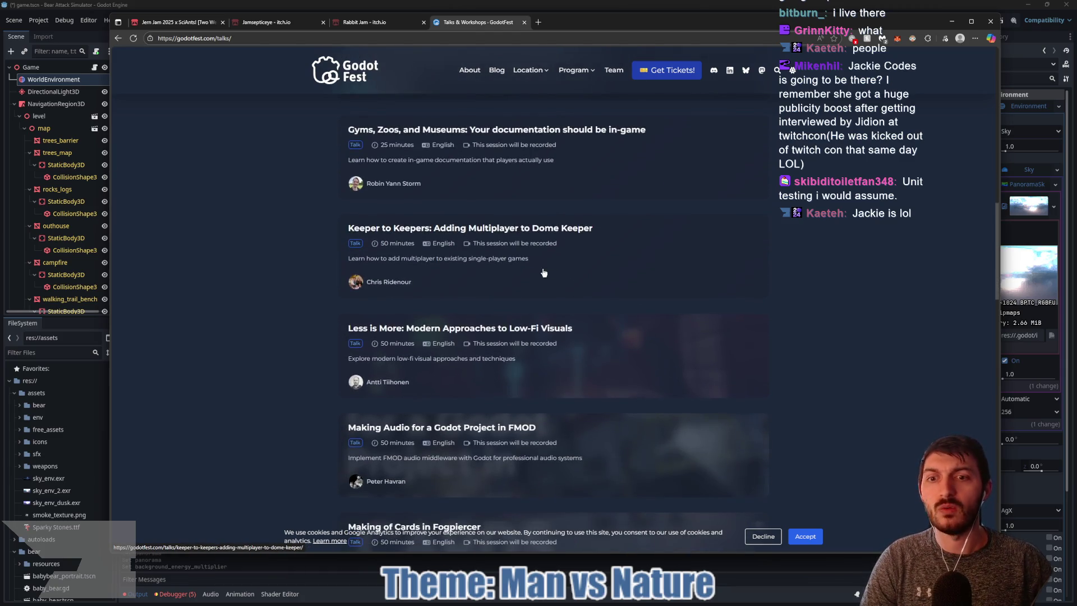
click(570, 235)
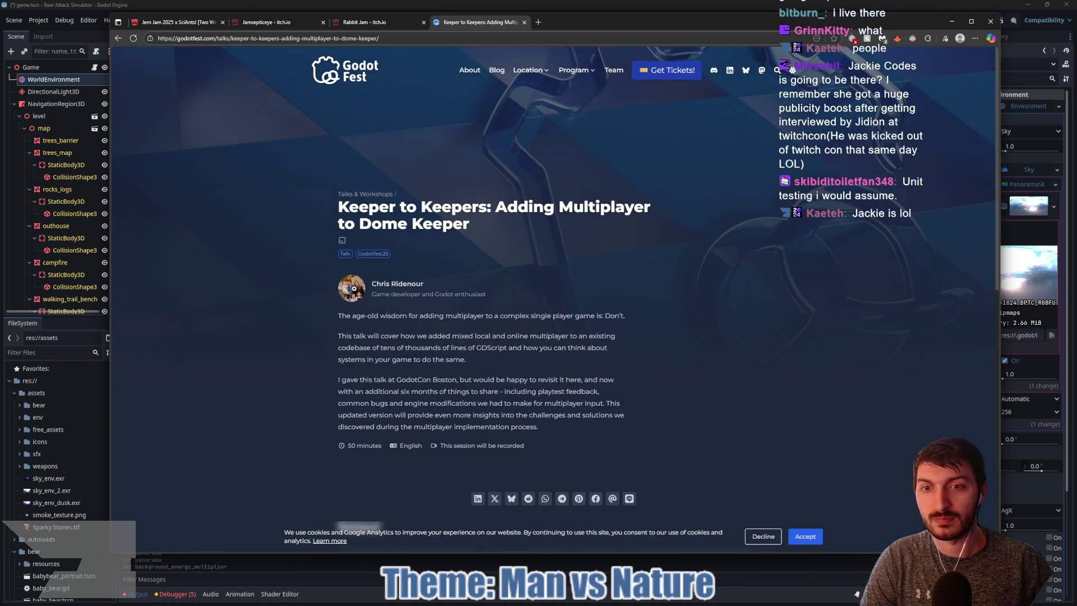
click(354, 288)
click(649, 305)
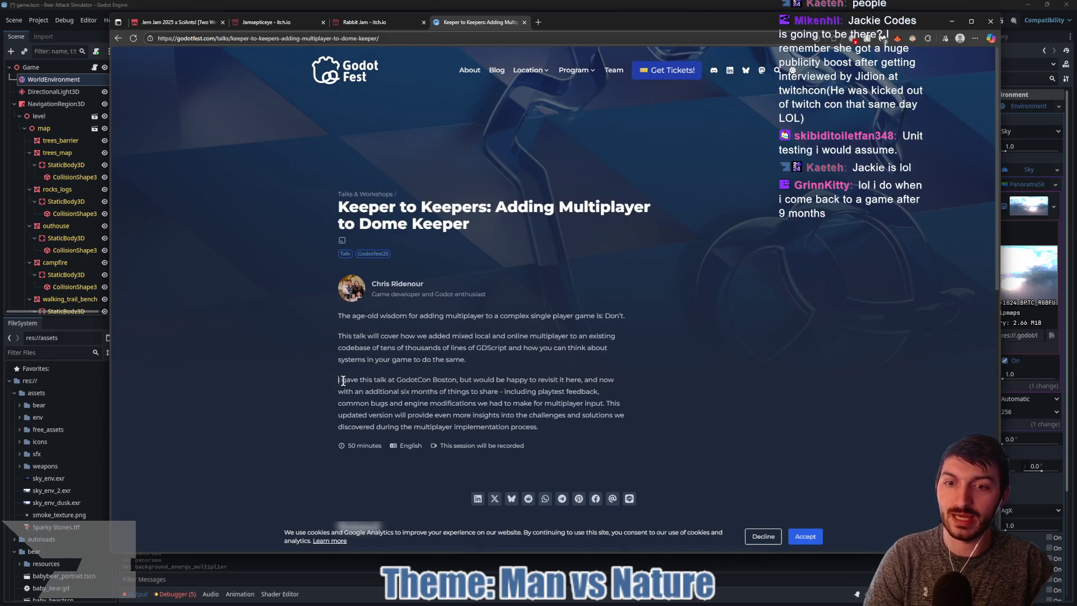
drag(337, 383, 612, 381)
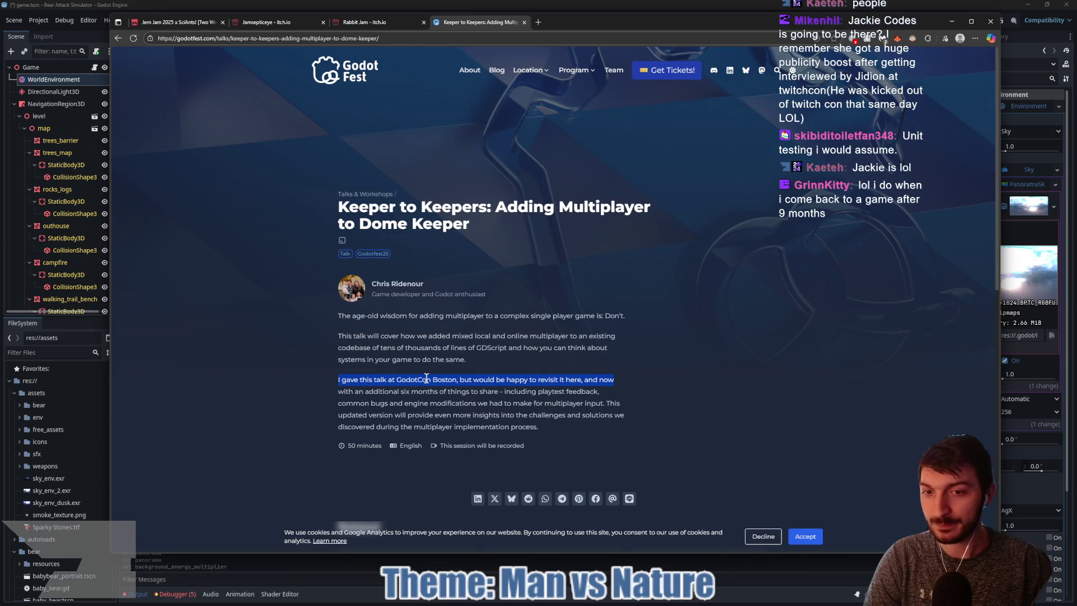
click(542, 385)
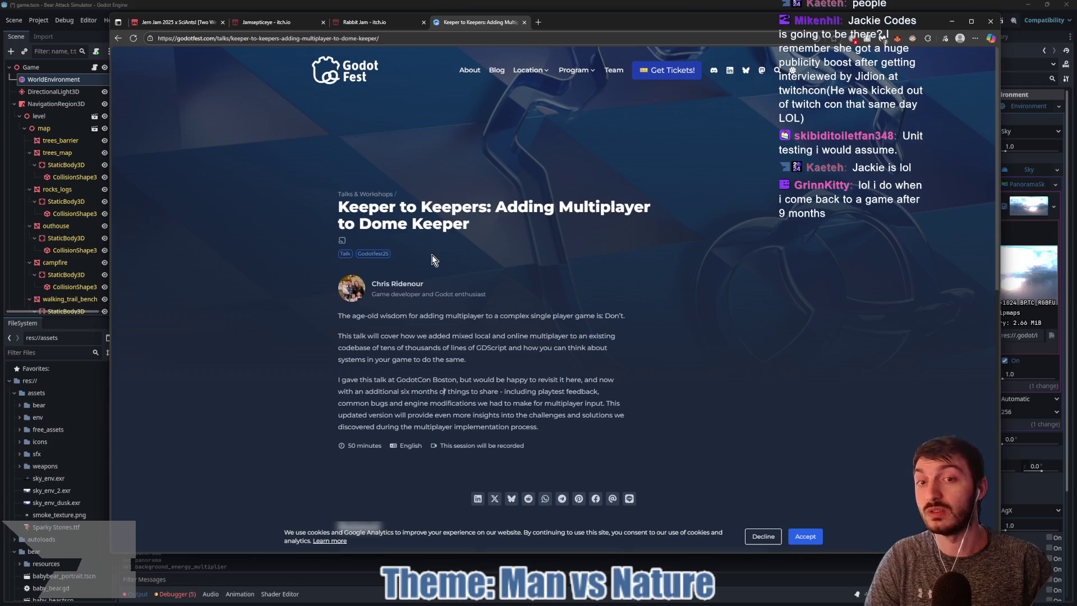
drag(494, 206, 592, 240)
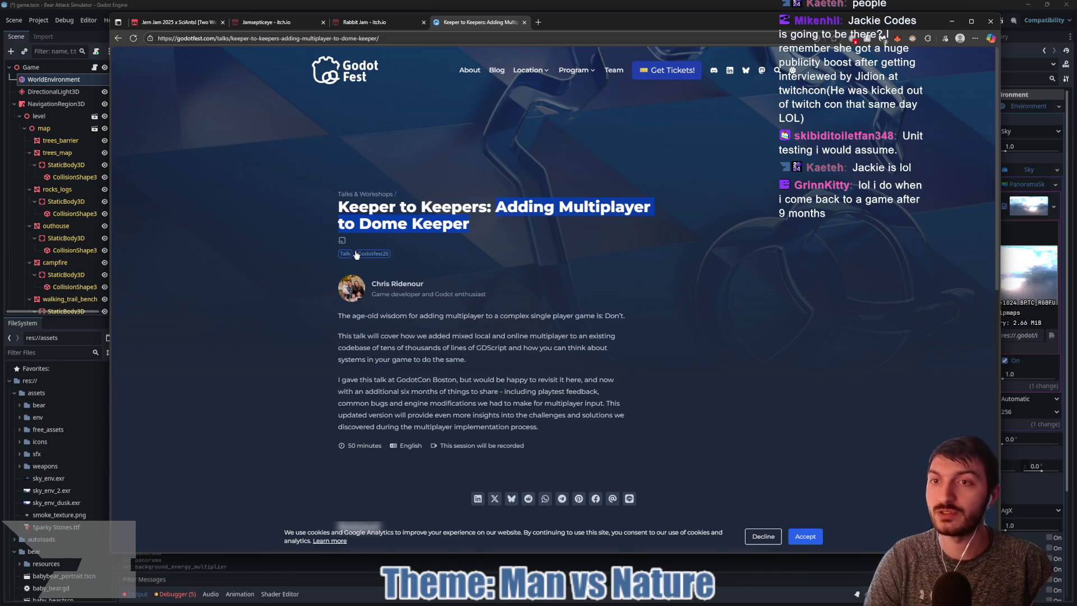
click(118, 38)
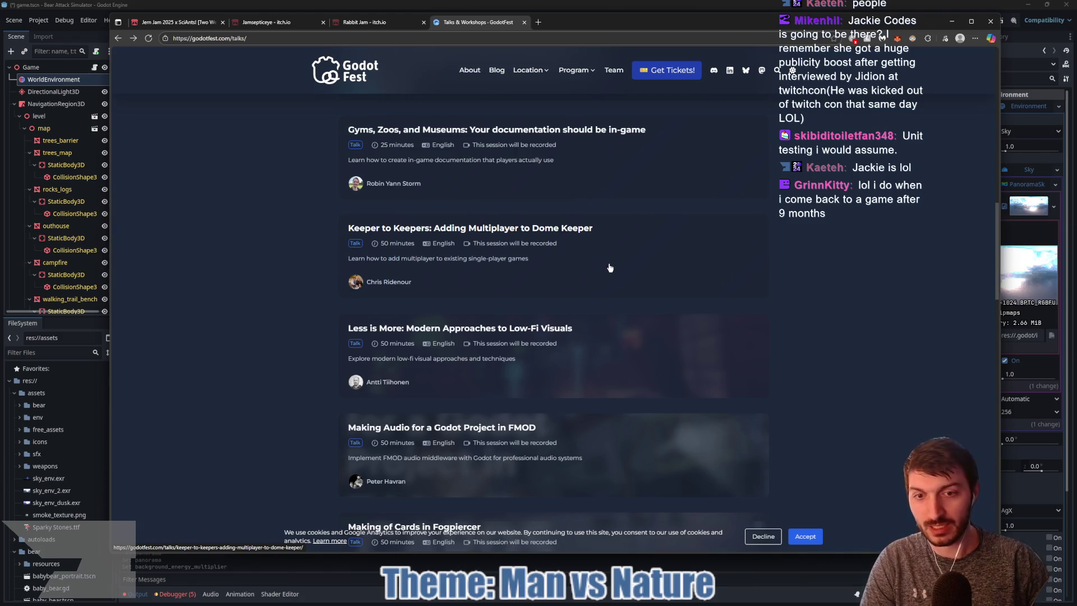
scroll(605, 258, down, 3)
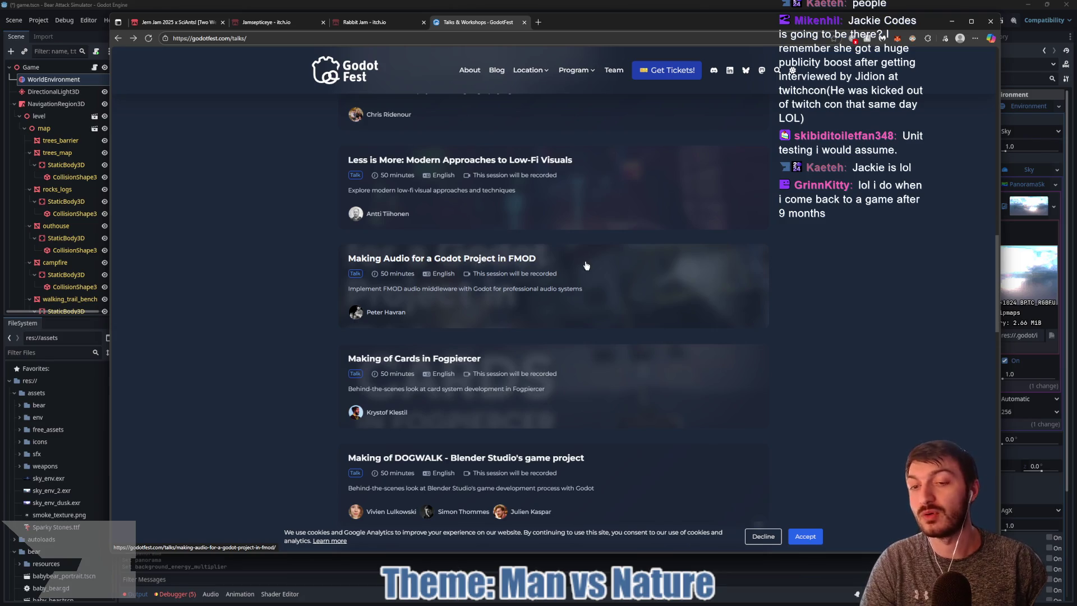
scroll(586, 266, down, 2)
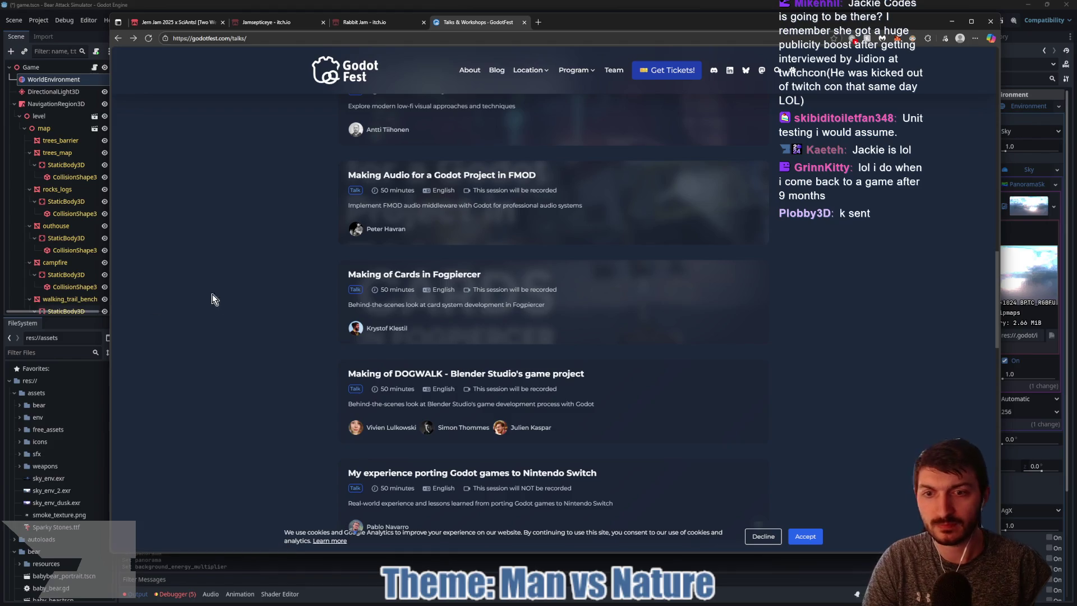
scroll(205, 297, down, 2)
scroll(247, 304, down, 1)
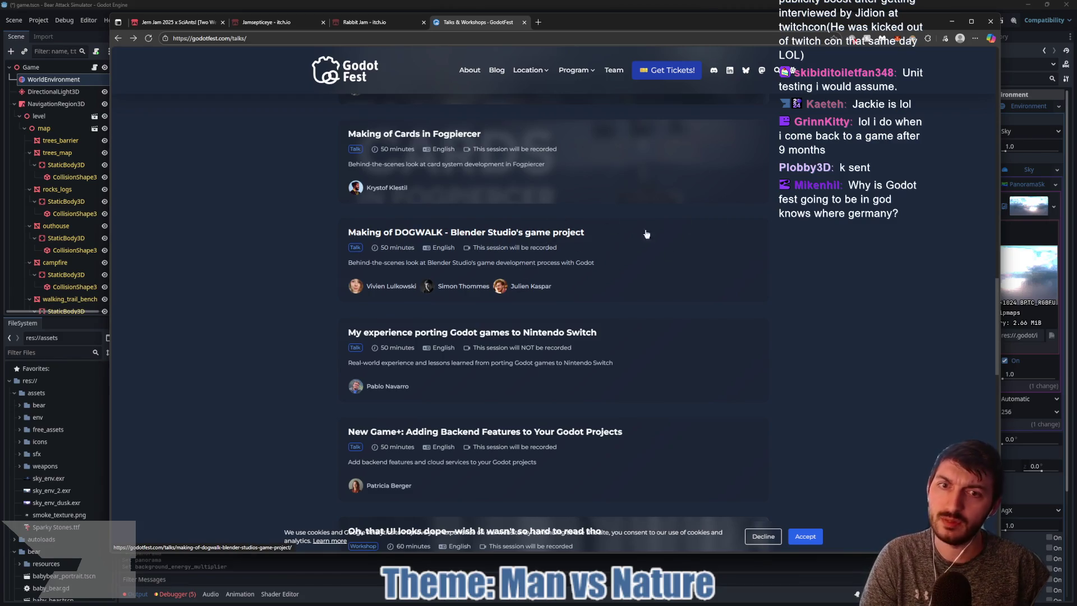
scroll(632, 247, down, 3)
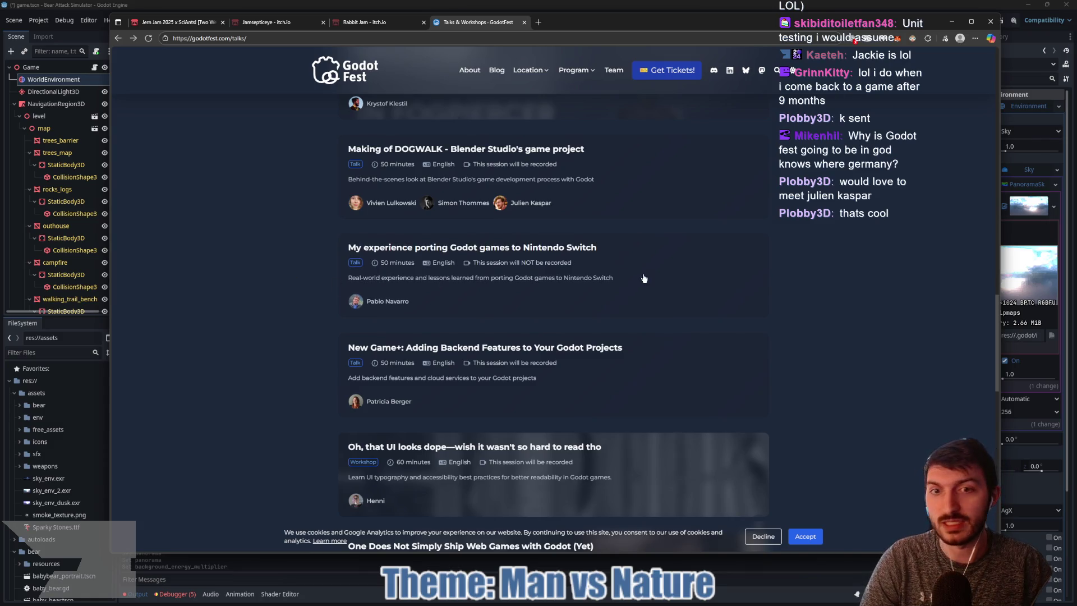
Open the 'Making of DOGWALK' talk details, read the speaker text, then go back to the talks
click(593, 198)
scroll(588, 224, down, 1)
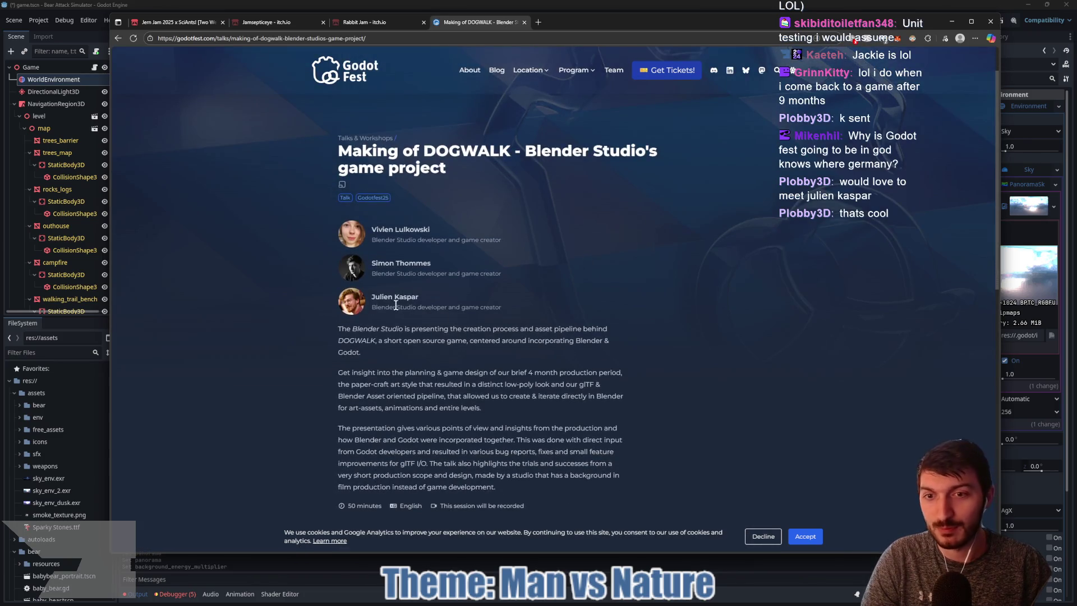
mouse_move(371, 307)
mouse_down()
mouse_move(527, 307)
mouse_move(397, 301)
mouse_move(440, 307)
mouse_up()
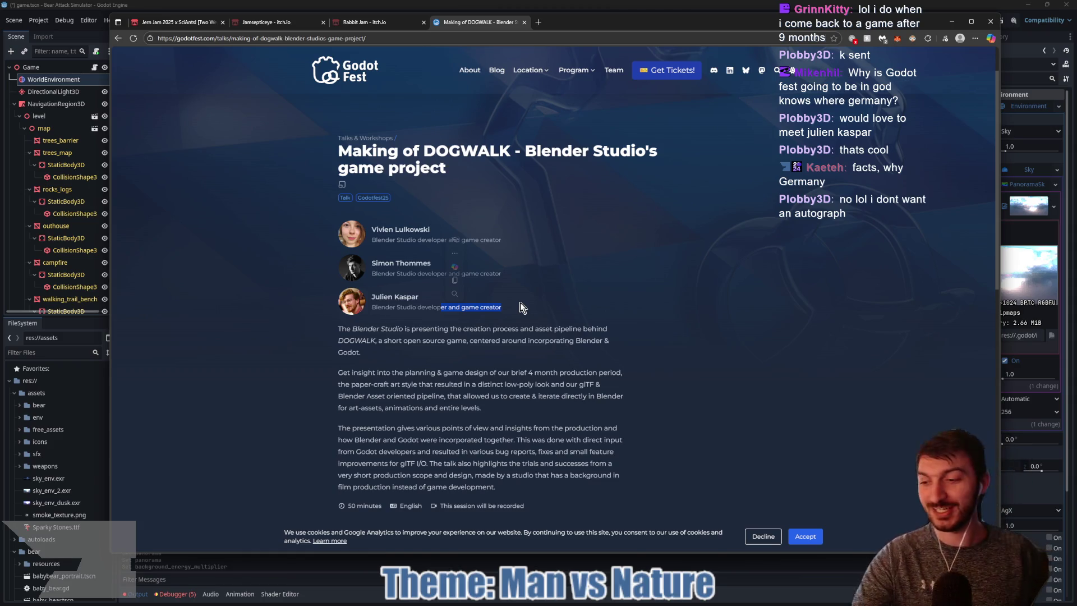
click(527, 305)
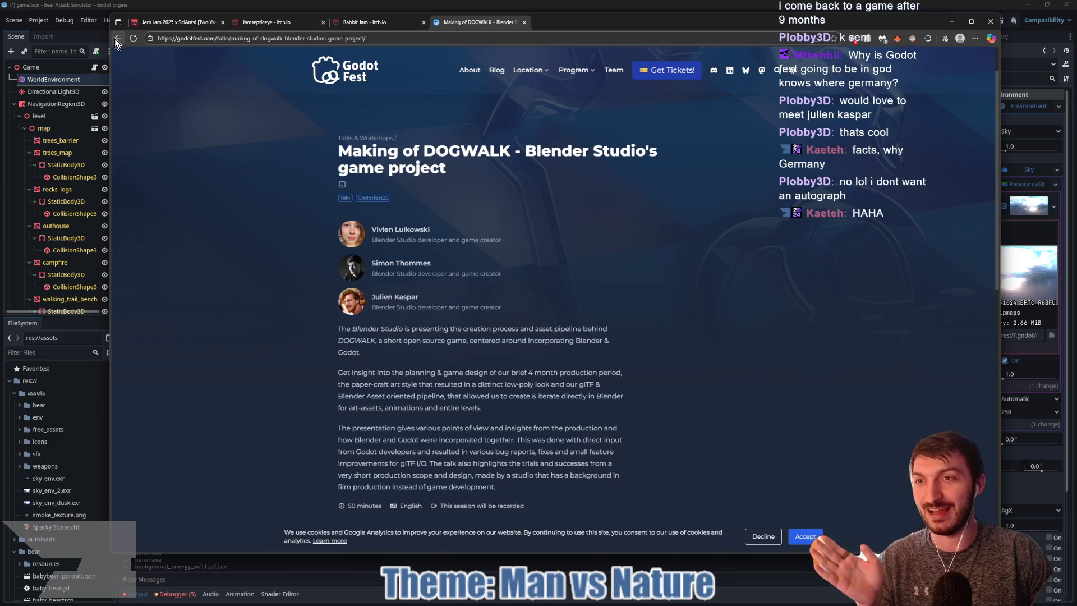
key(alt+Left)
Save the downloaded sky.exr into the BearAttackSimulator assets folder under the name new_sky
scroll(573, 234, down, 2)
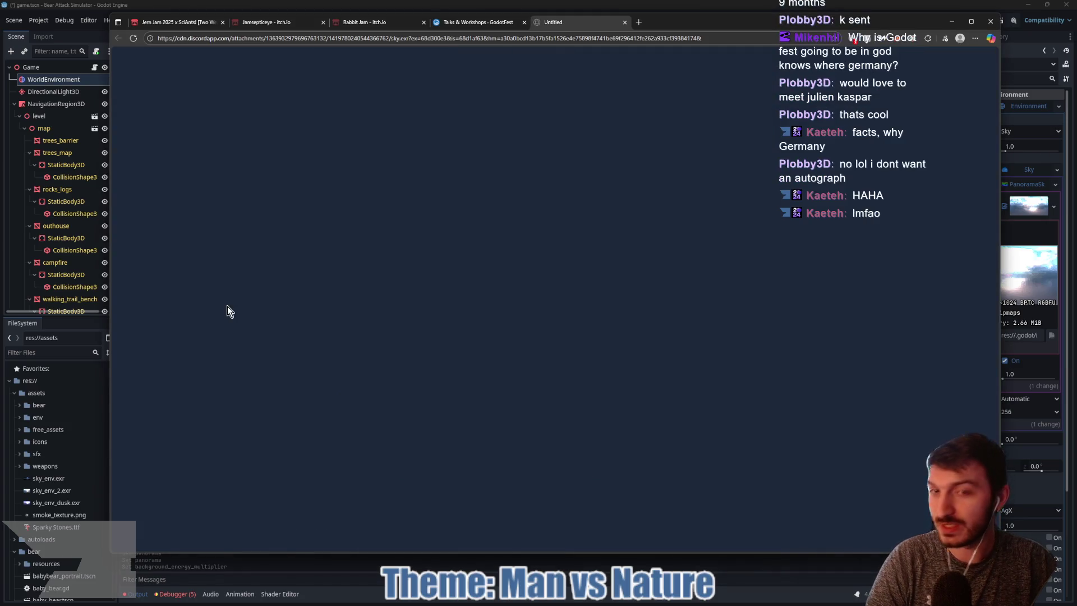
click(863, 81)
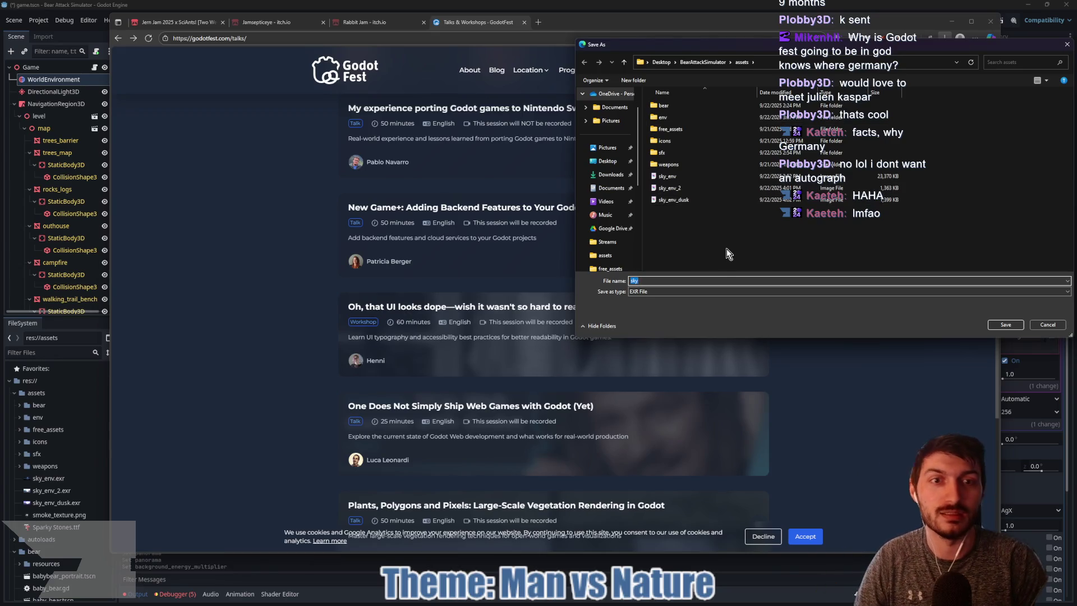
text(new)
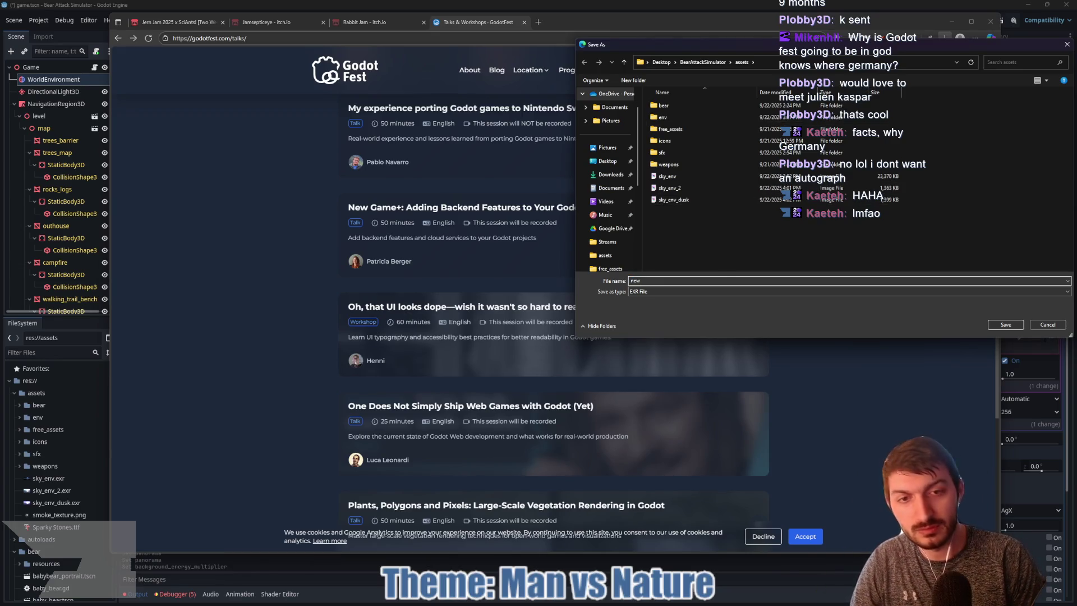
text(_sky)
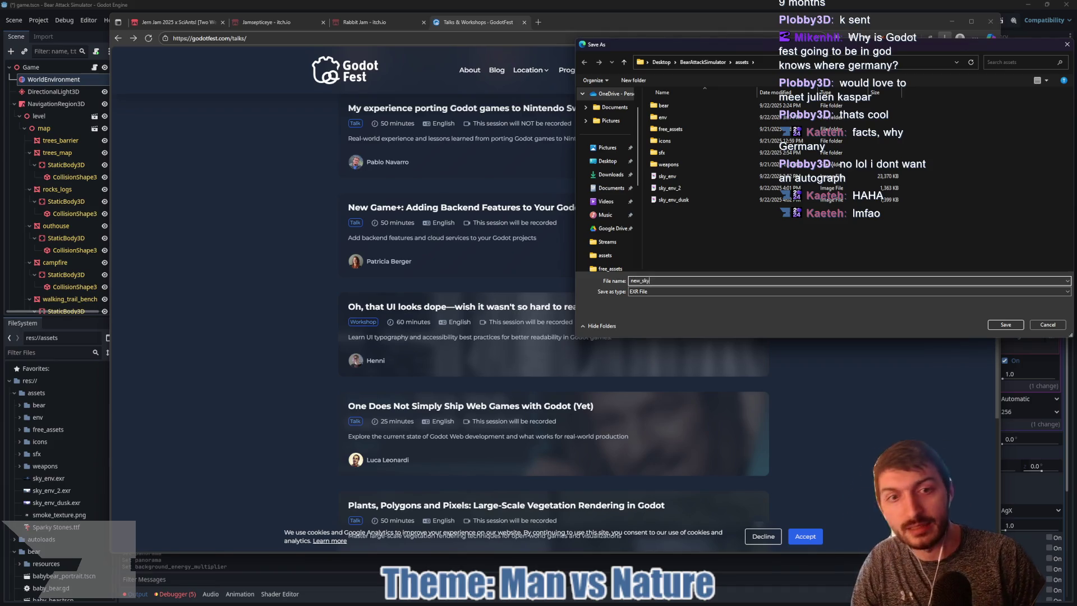
key(Return)
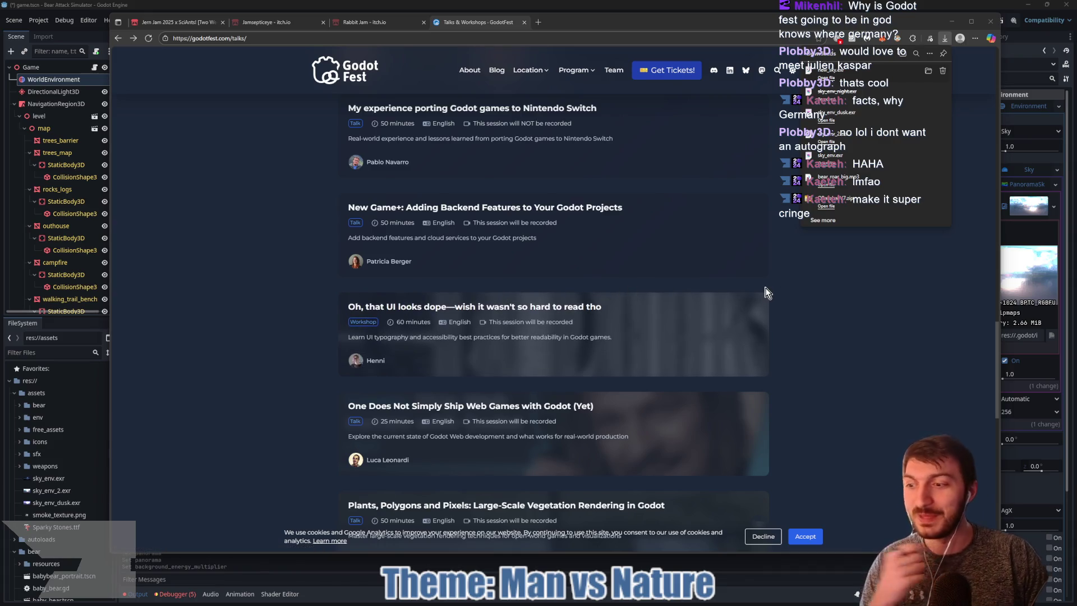
Dismiss the downloads flyout and scroll the Talks & Workshops list
click(820, 316)
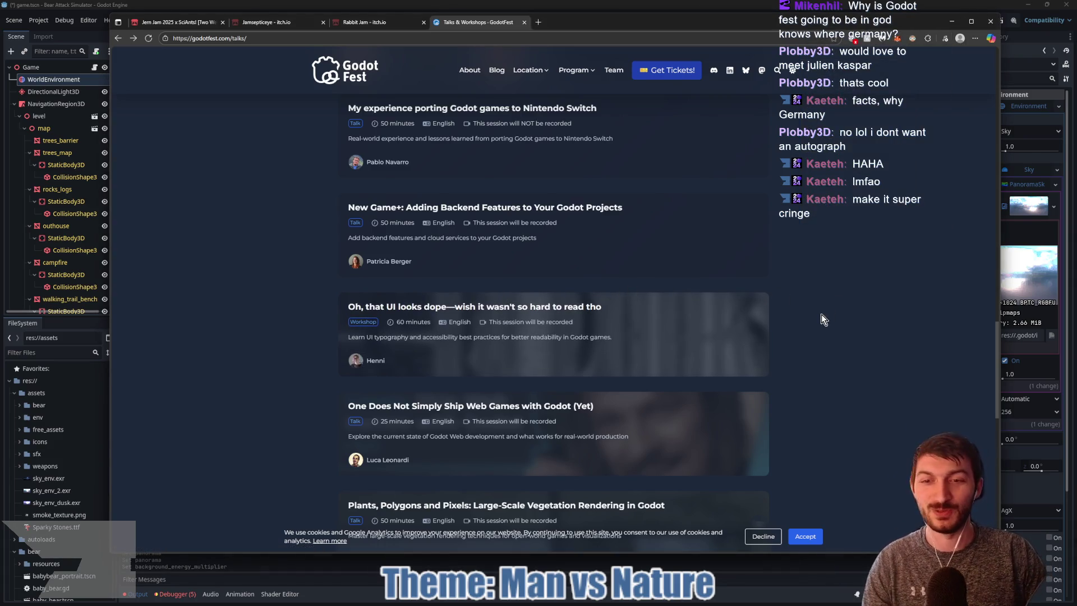
scroll(821, 319, down, 1)
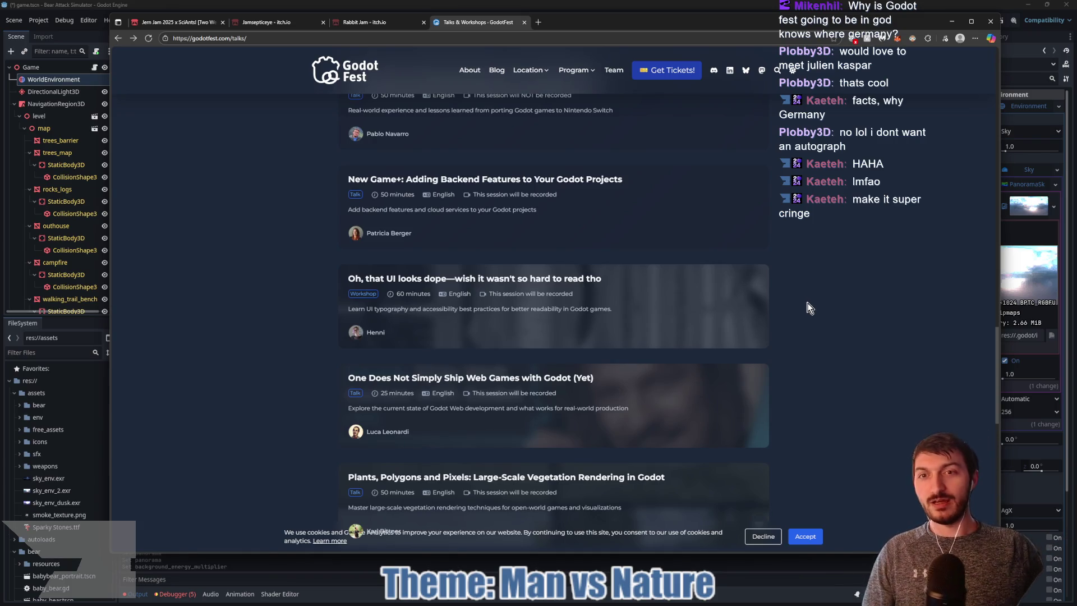
scroll(808, 307, up, 2)
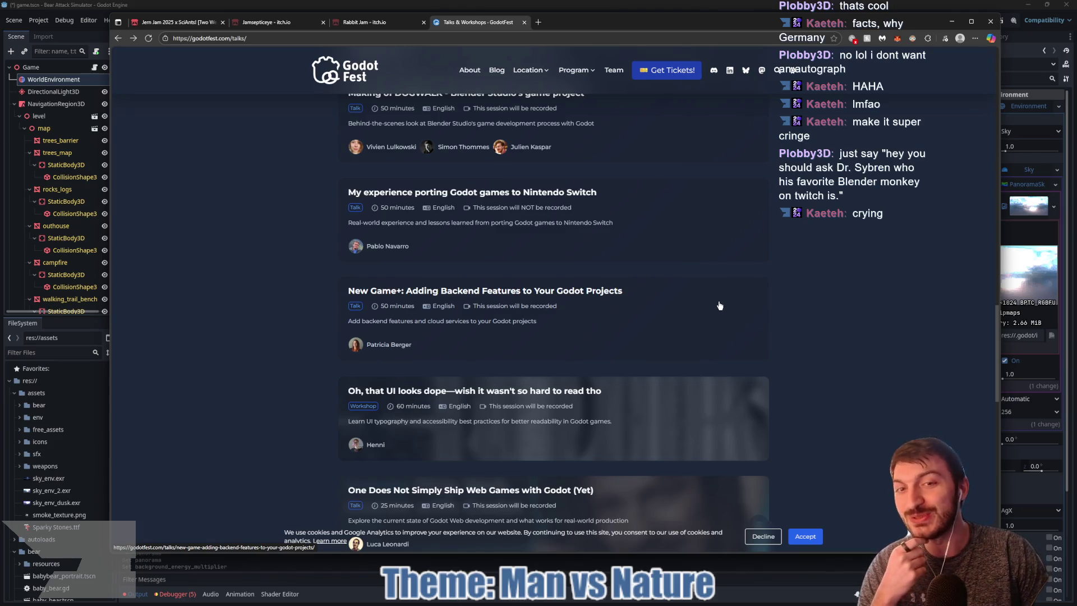
Scroll the talks list down to its last session, 'Unlocking Godot's Superpower: Productivity'
scroll(763, 324, up, 1)
scroll(764, 325, up, 2)
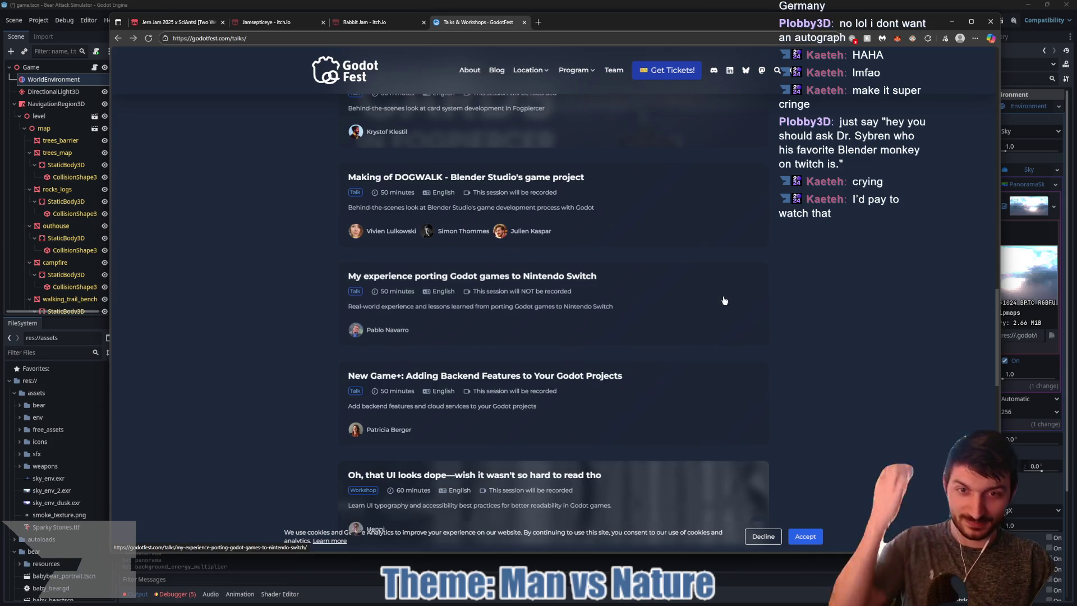
scroll(722, 297, down, 2)
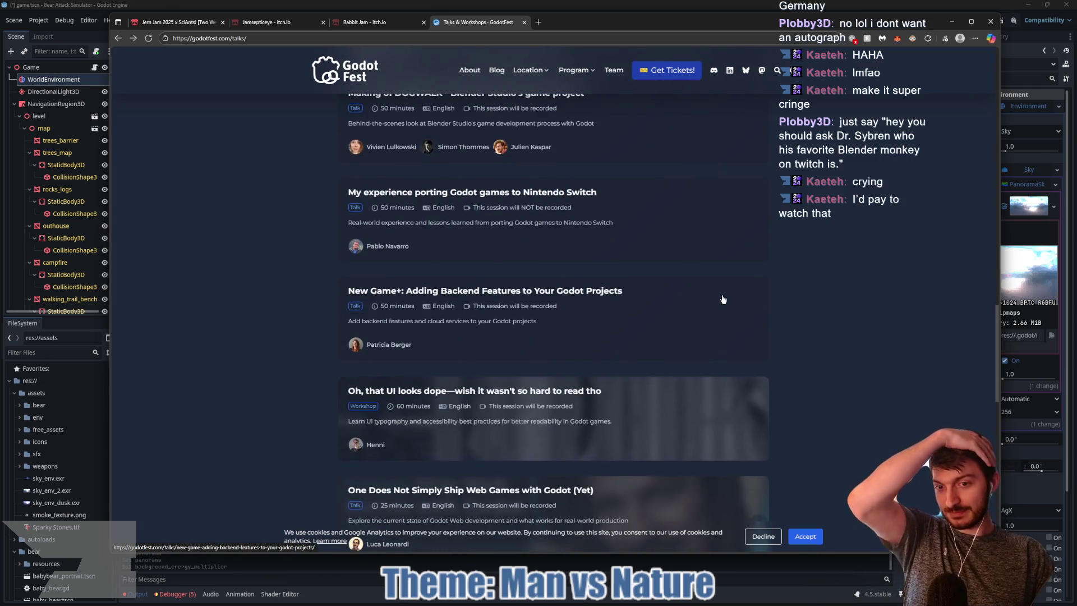
scroll(722, 297, down, 1)
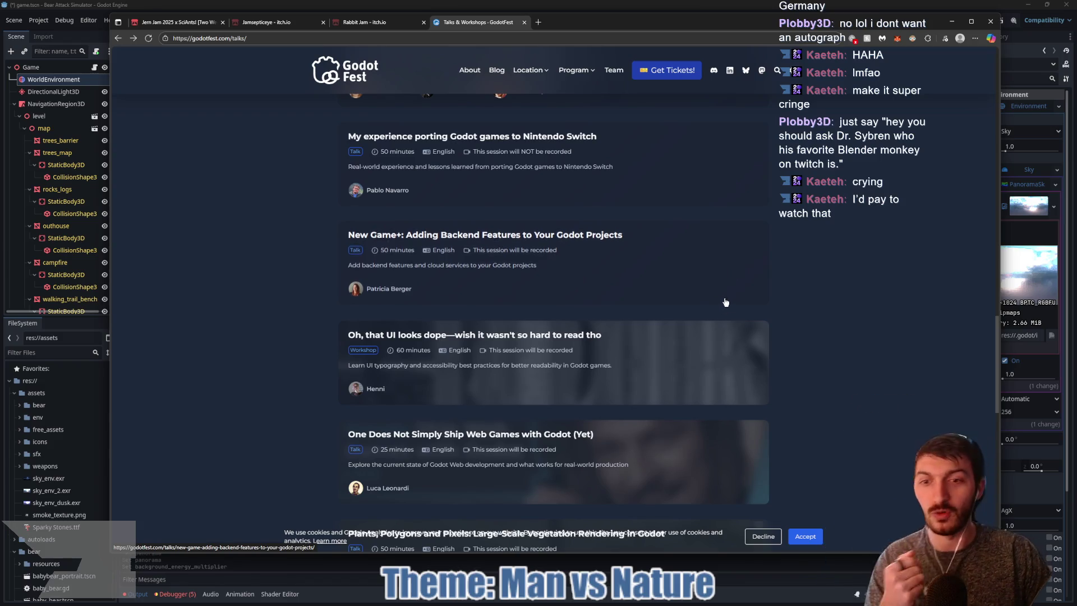
scroll(721, 300, up, 4)
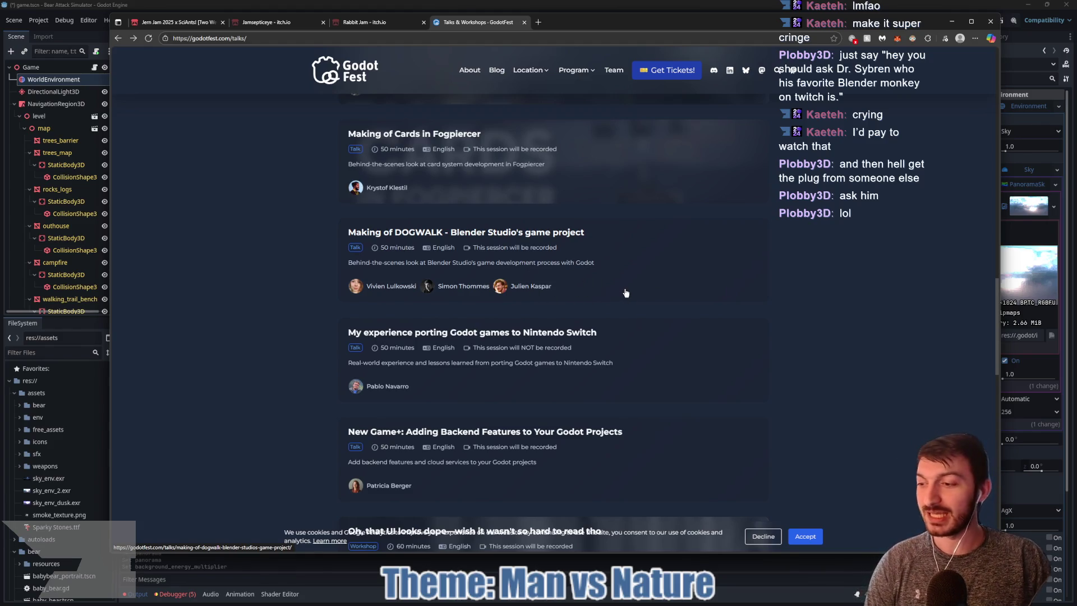
scroll(624, 289, down, 2)
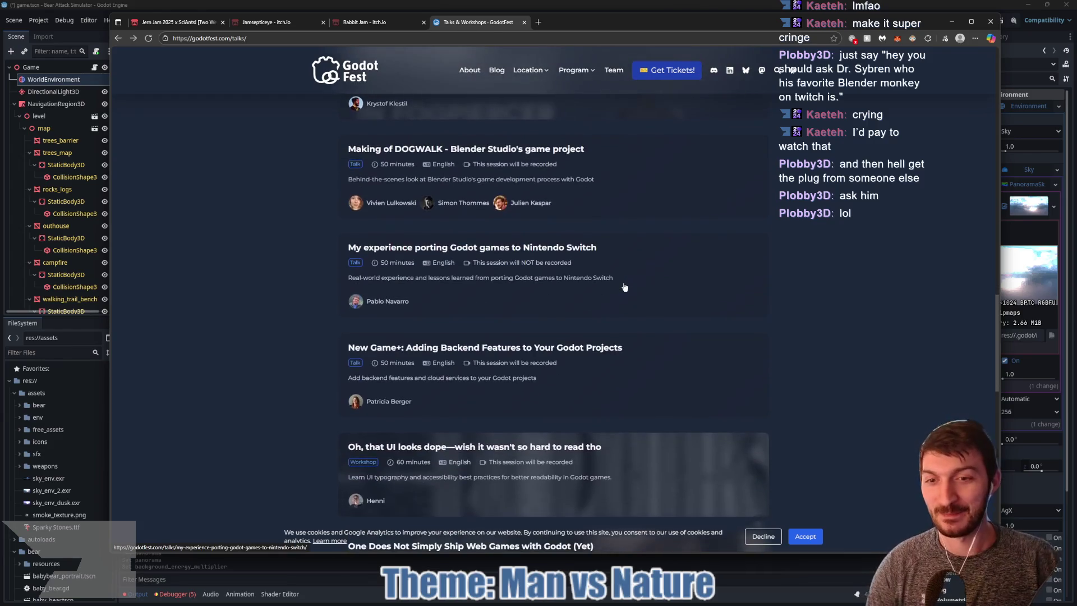
scroll(624, 286, down, 2)
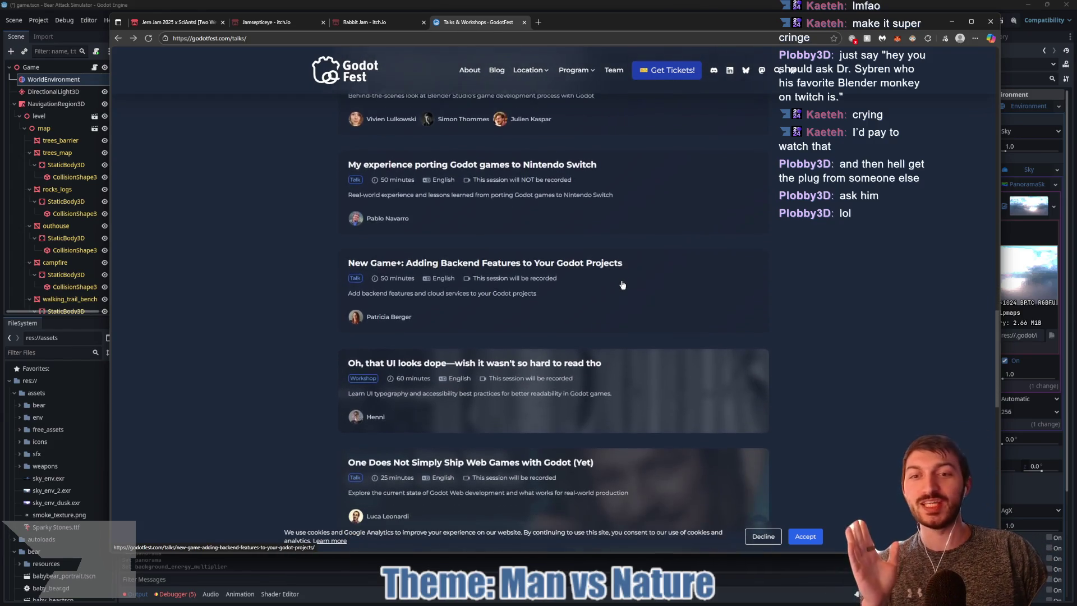
scroll(627, 287, down, 1)
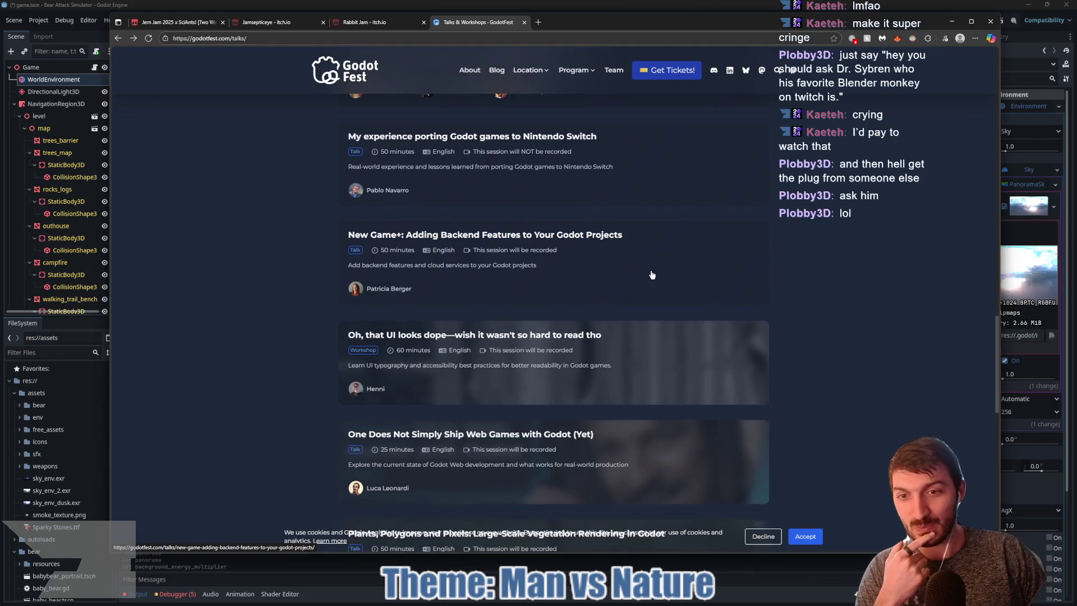
scroll(676, 262, down, 2)
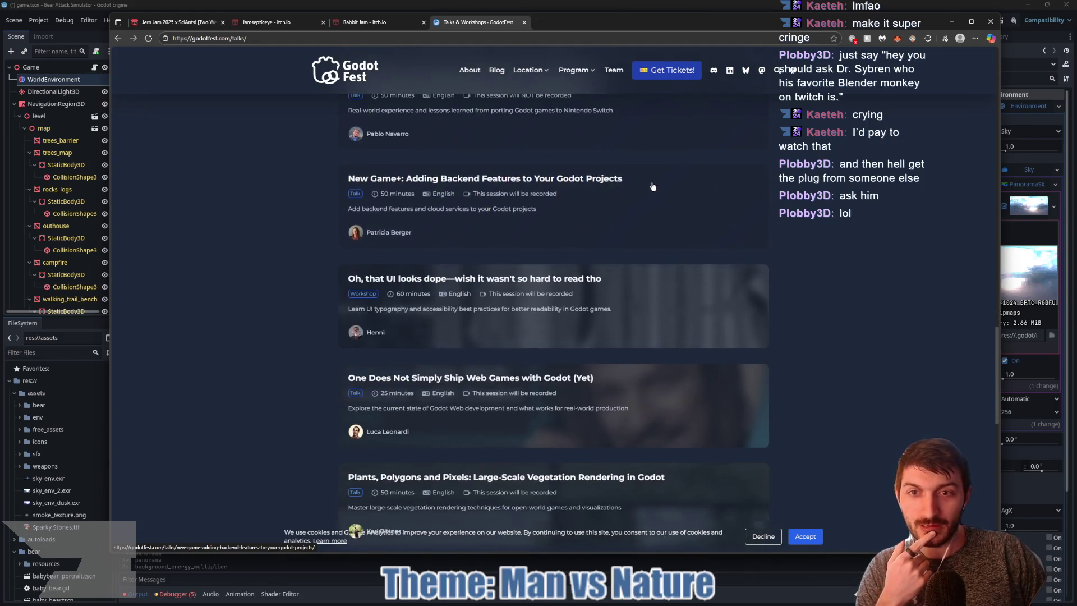
scroll(651, 185, up, 2)
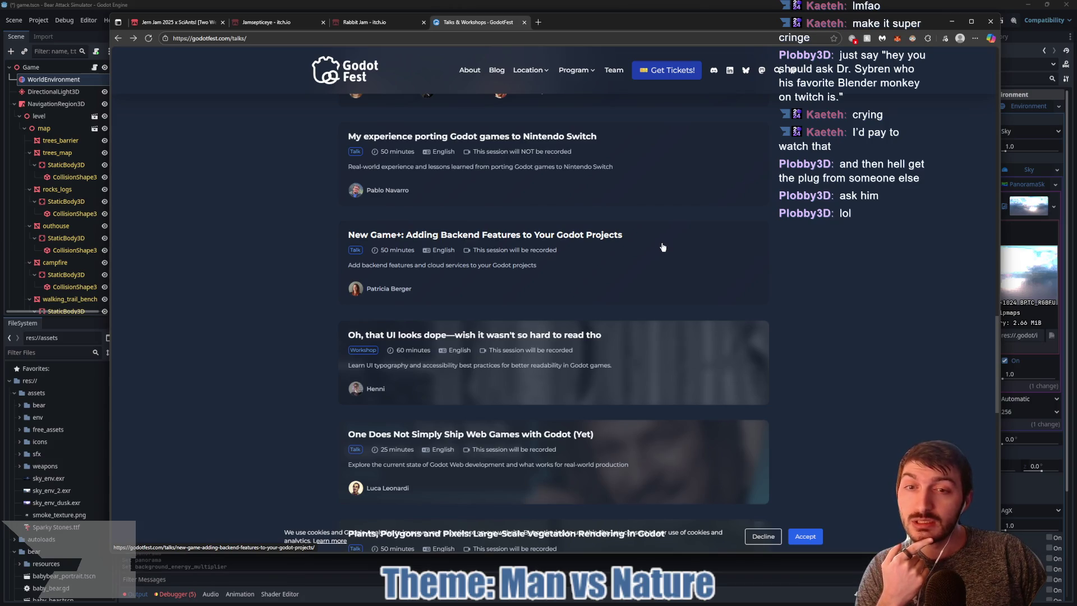
scroll(627, 249, down, 4)
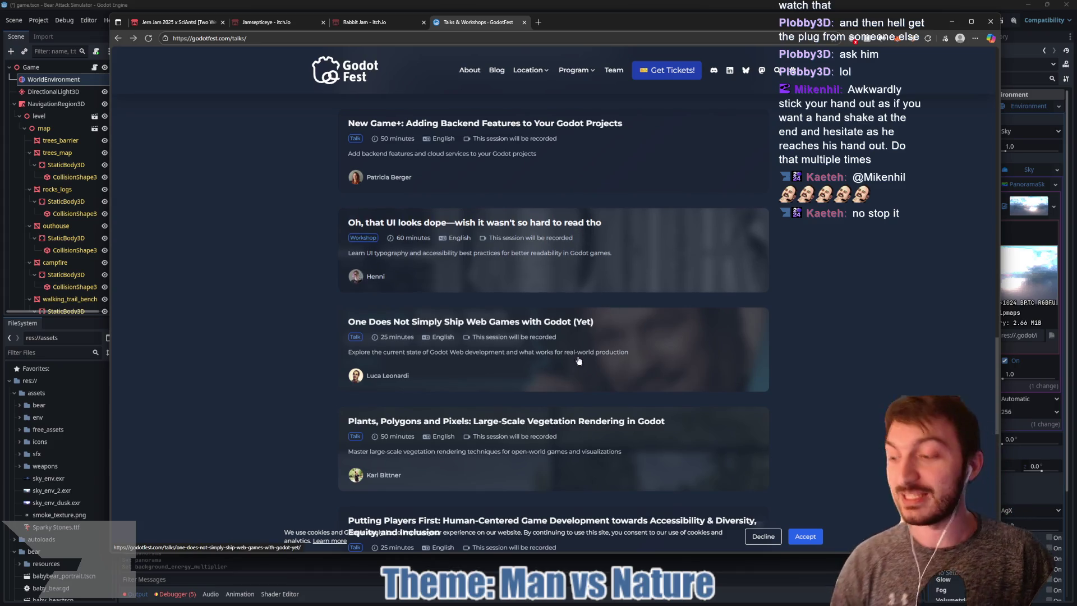
scroll(513, 174, down, 1)
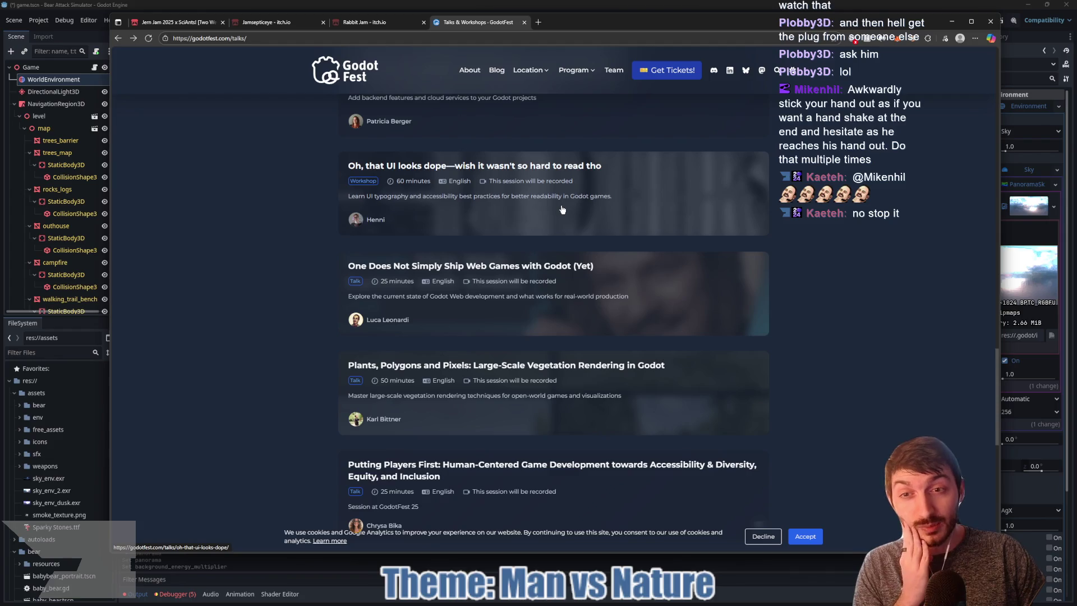
scroll(562, 209, down, 1)
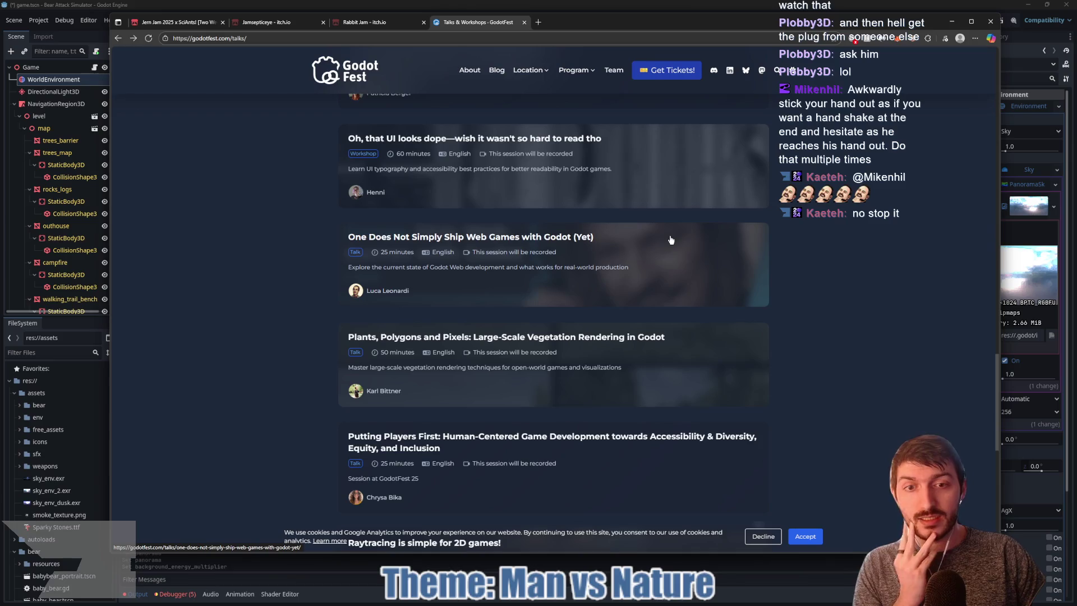
scroll(669, 238, down, 1)
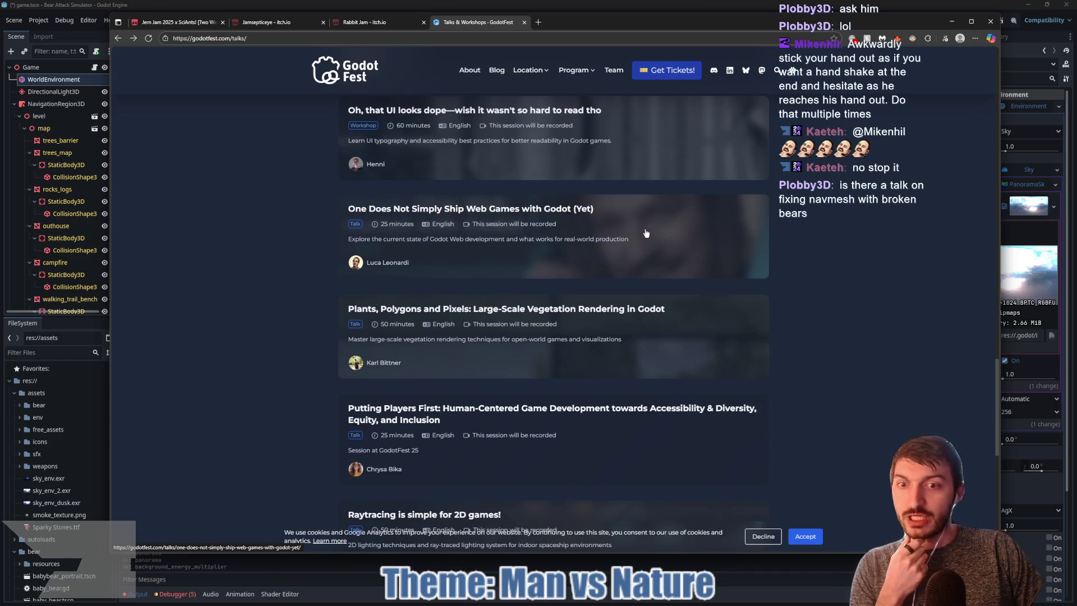
scroll(646, 233, down, 2)
scroll(656, 231, down, 1)
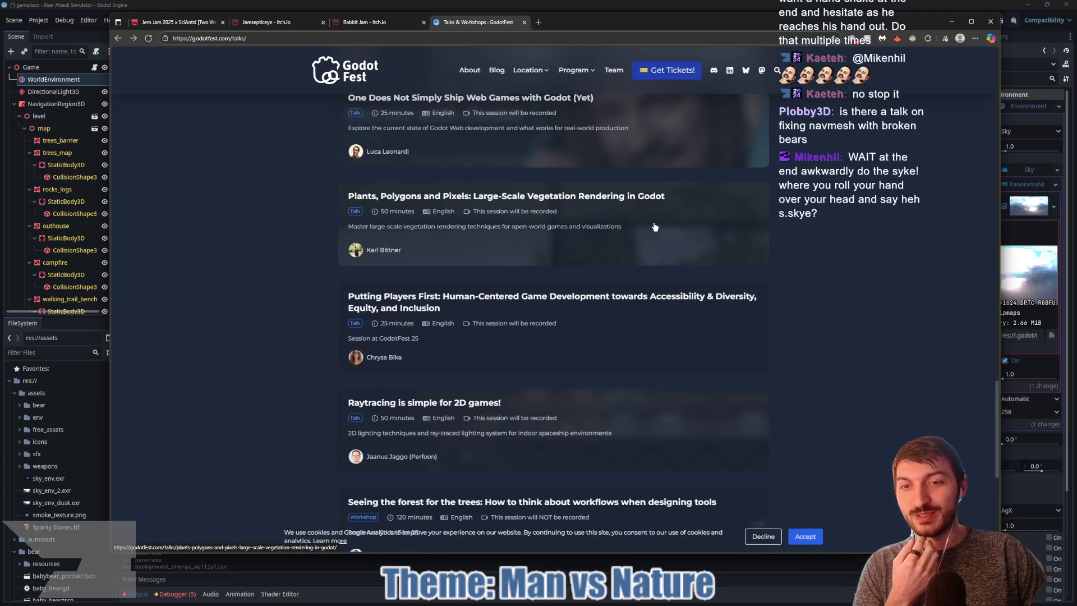
scroll(654, 226, down, 1)
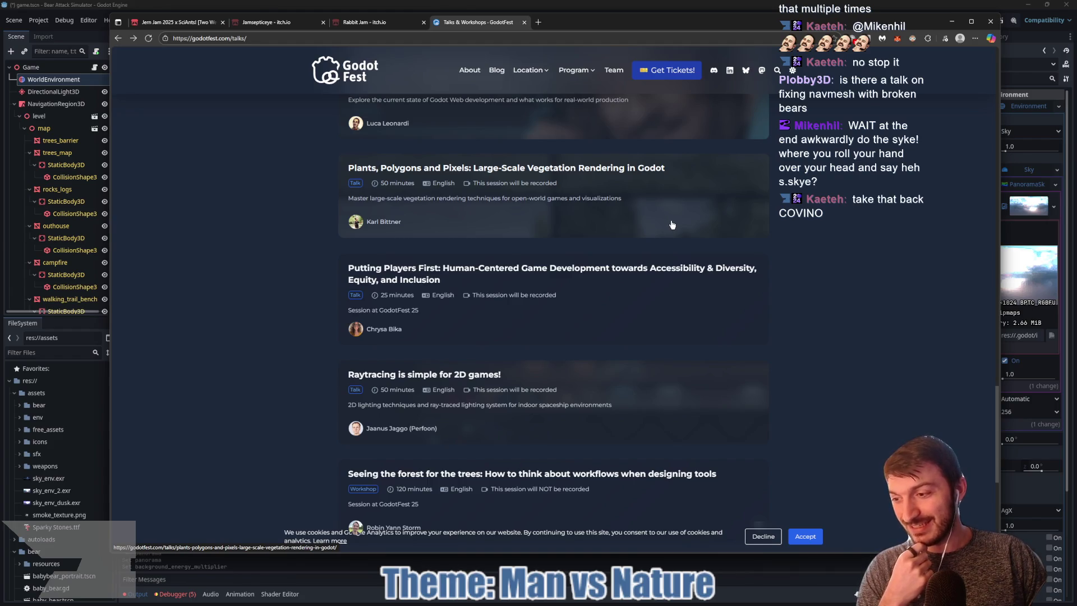
scroll(673, 224, down, 1)
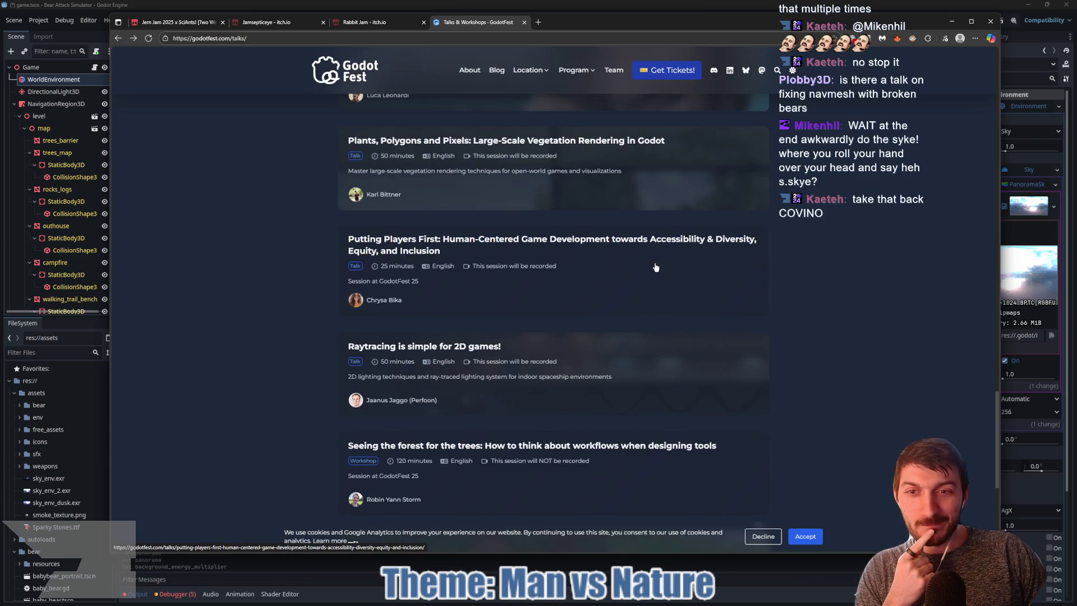
scroll(650, 269, up, 2)
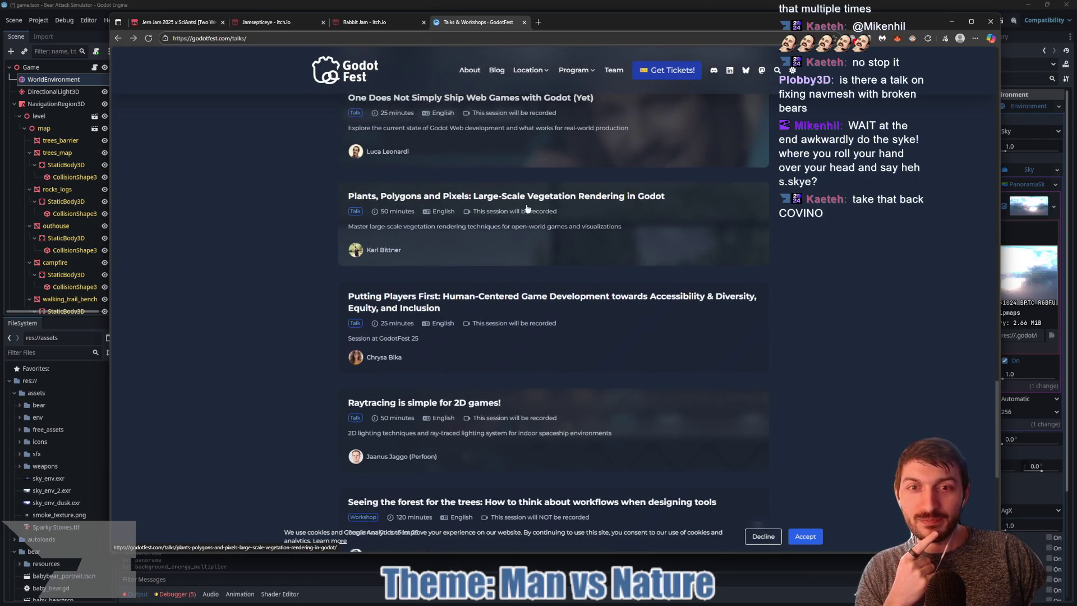
scroll(577, 255, down, 4)
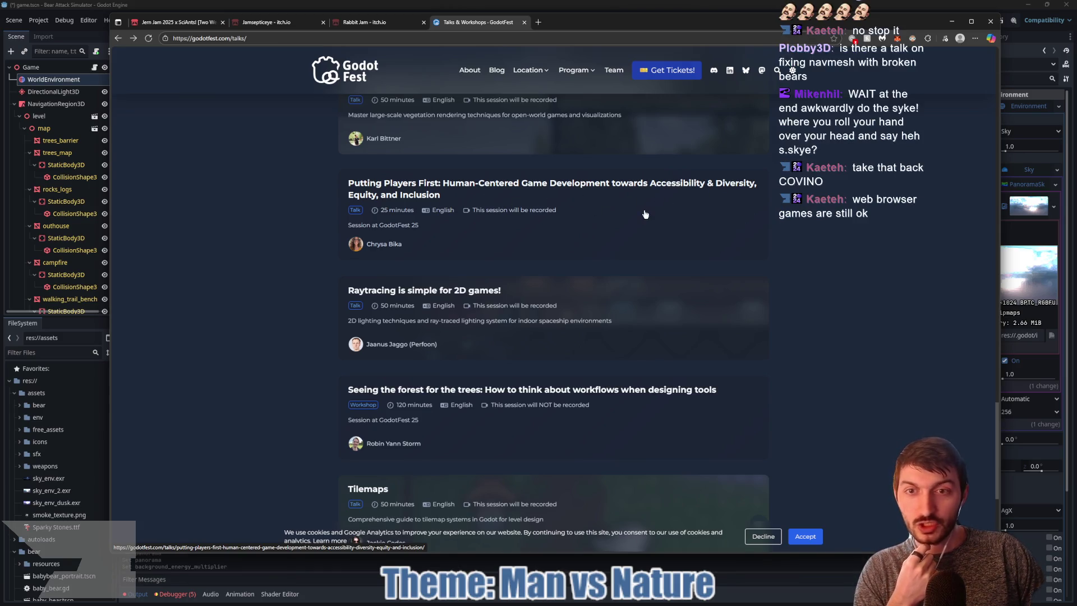
scroll(645, 214, down, 1)
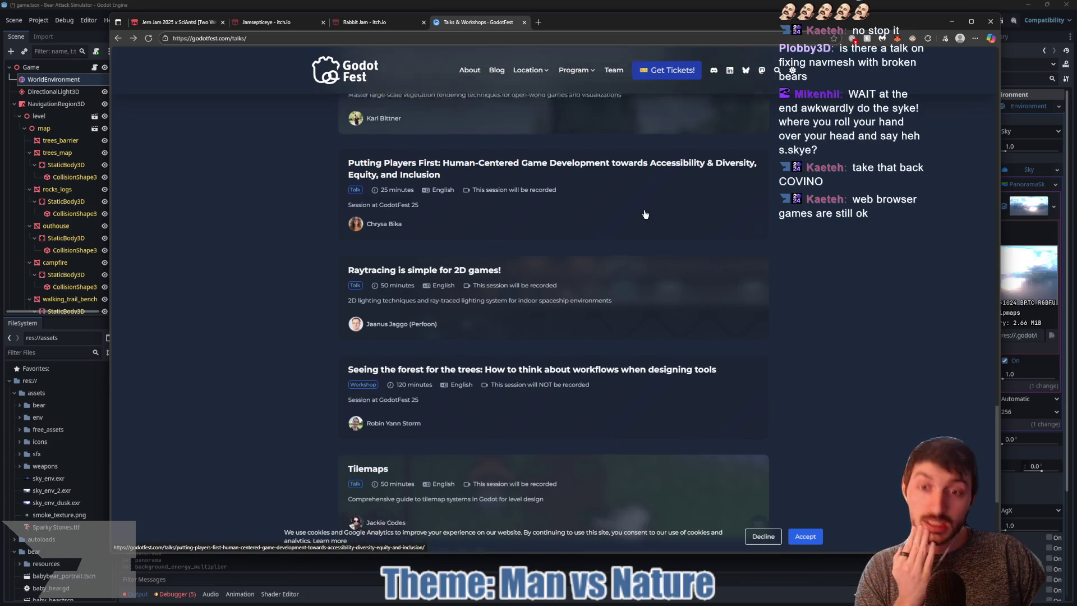
scroll(644, 213, down, 1)
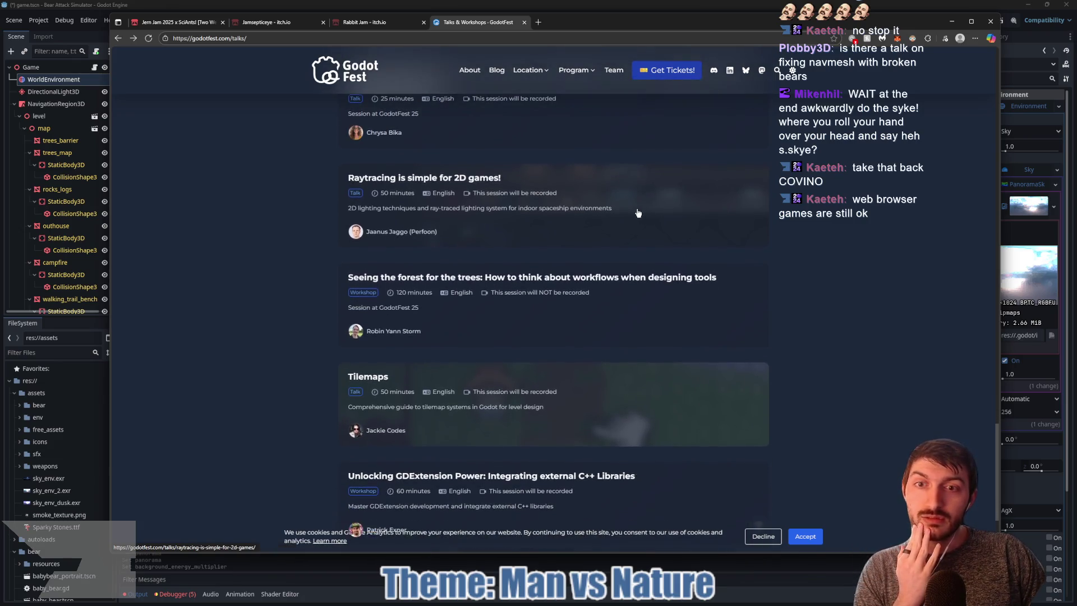
scroll(622, 221, down, 1)
scroll(621, 222, down, 1)
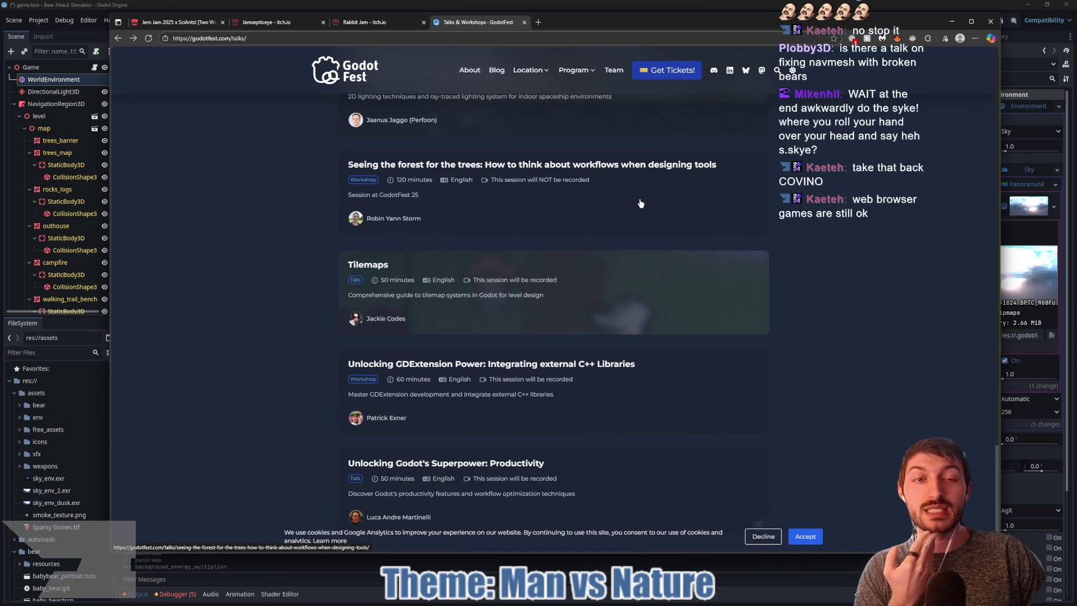
scroll(627, 198, down, 1)
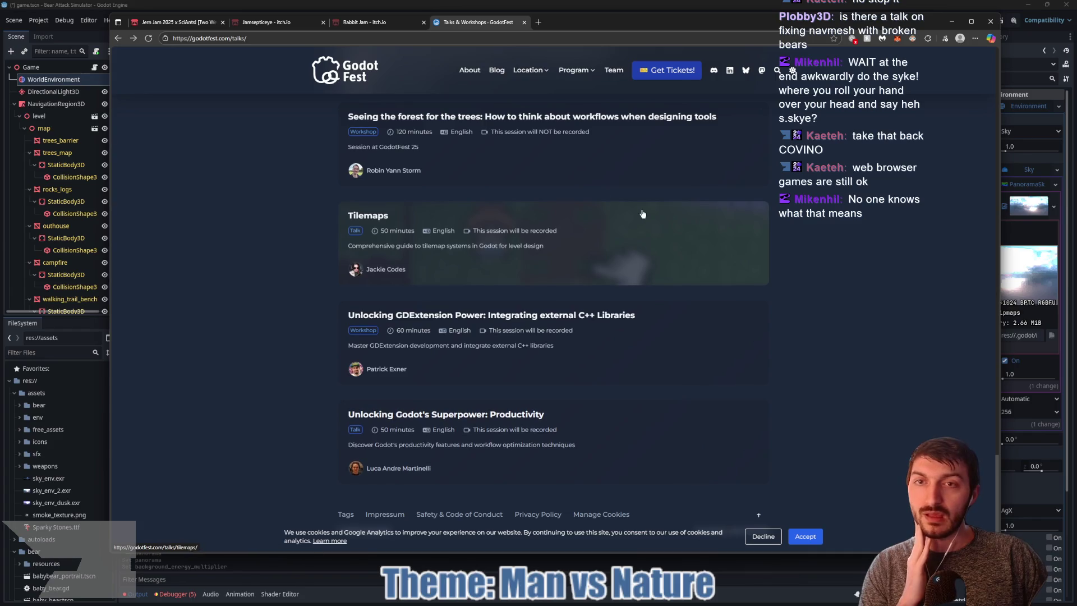
click(655, 7)
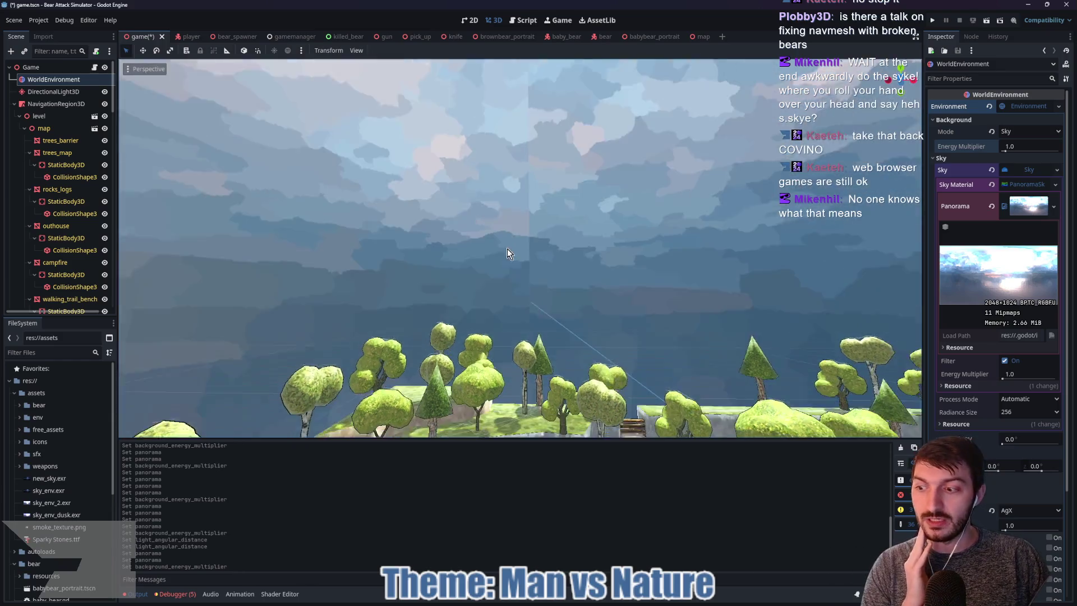
mouse_move(507, 249)
mouse_down()
mouse_move(512, 294)
mouse_move(649, 302)
mouse_move(572, 269)
mouse_up()
scroll(450, 223, up, 3)
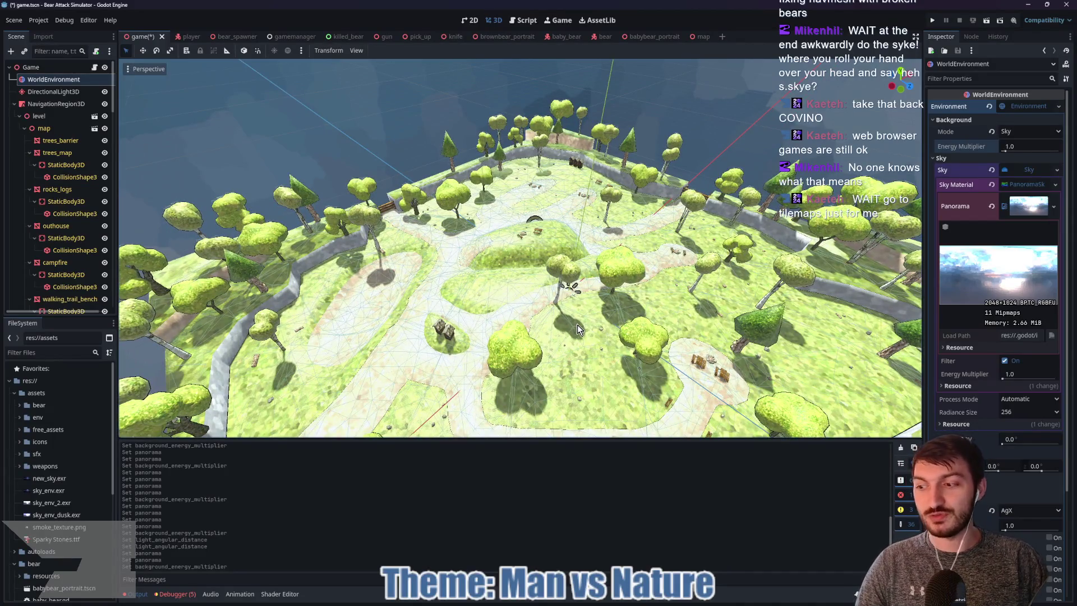
click(604, 600)
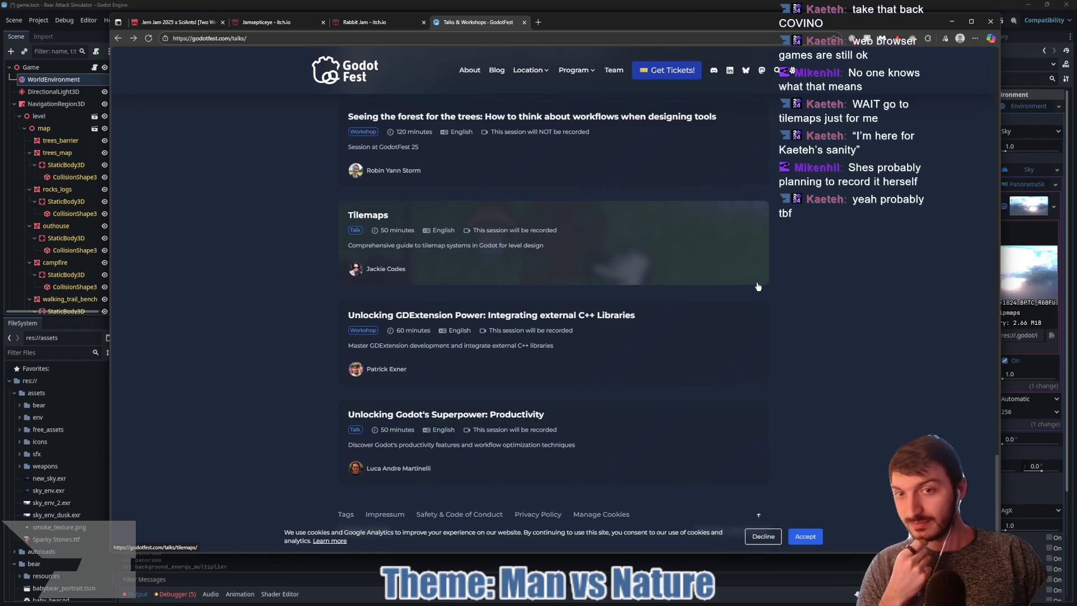
scroll(835, 315, up, 3)
scroll(832, 311, down, 3)
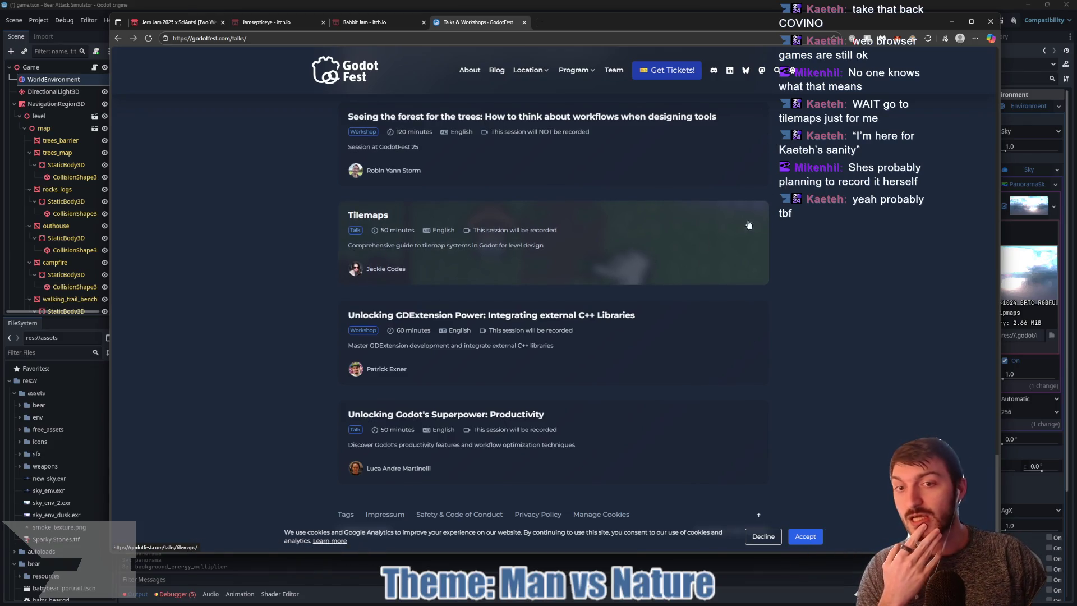
scroll(772, 230, up, 2)
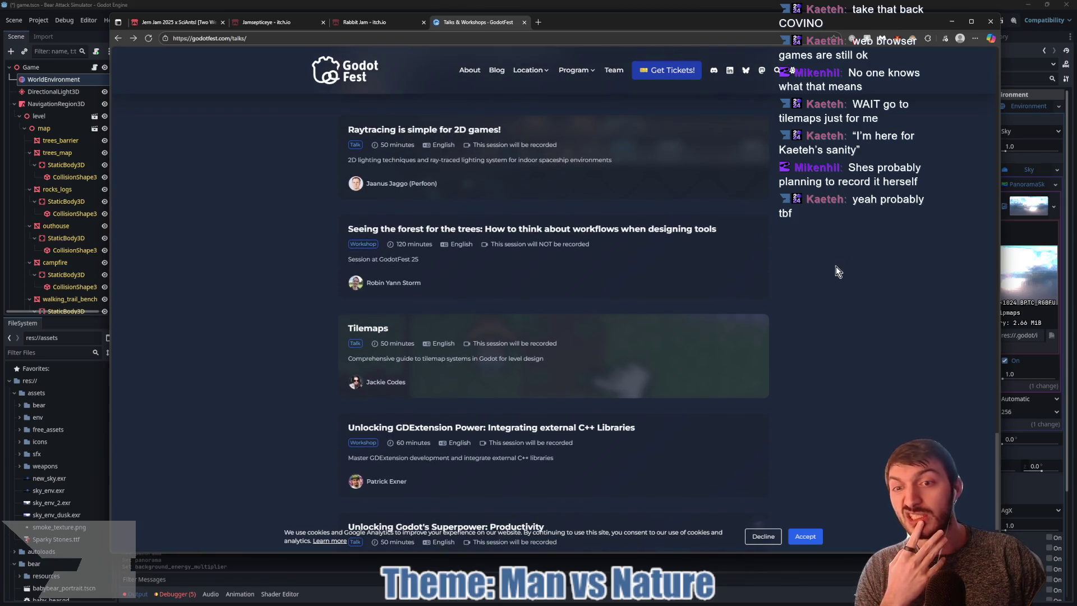
scroll(852, 267, down, 2)
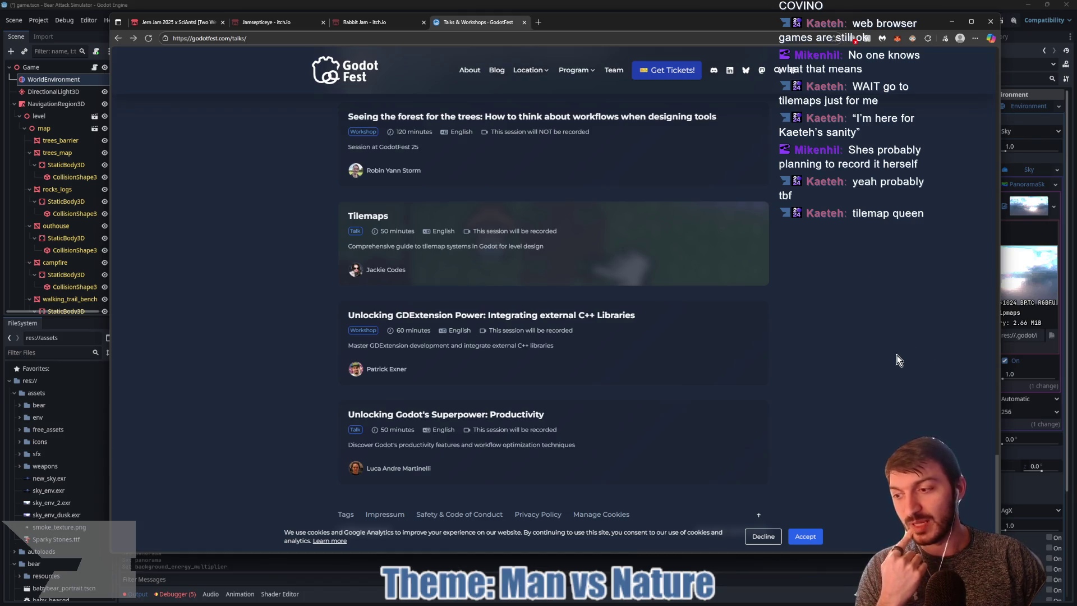
click(715, 10)
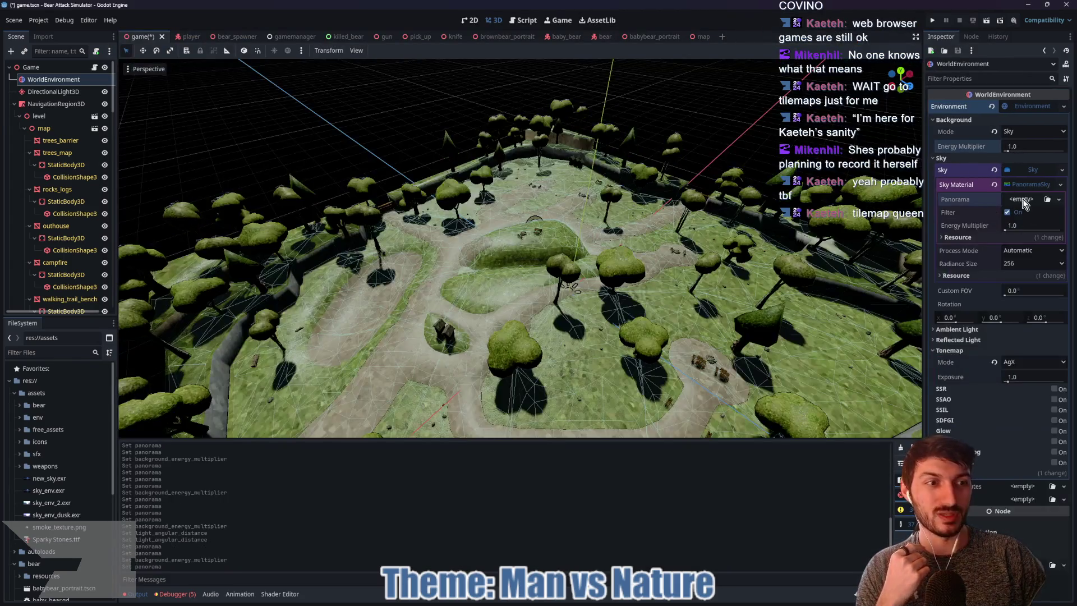
Load new_sky.exr as the WorldEnvironment sky panorama and view it from ground level
click(1021, 199)
click(1008, 428)
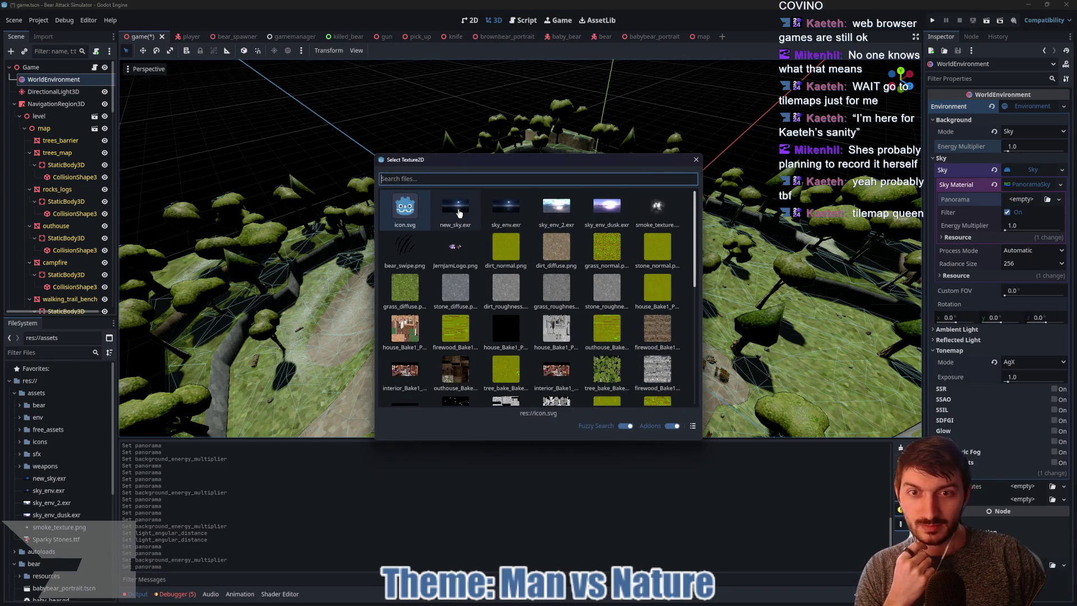
mouse_move(698, 320)
mouse_down()
mouse_move(628, 287)
mouse_move(577, 219)
mouse_move(409, 201)
mouse_move(332, 208)
mouse_move(311, 187)
mouse_move(656, 201)
mouse_move(651, 215)
mouse_move(450, 231)
mouse_move(516, 244)
mouse_up()
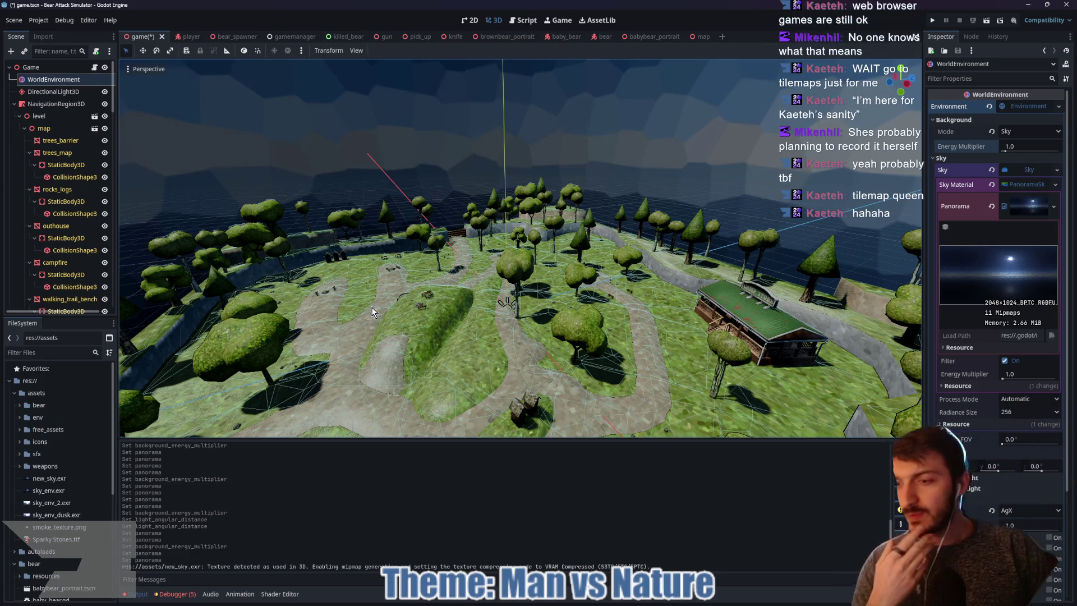
Delete the three old sky_env texture files and fly down past the trees to check the sky
mouse_move(93, 482)
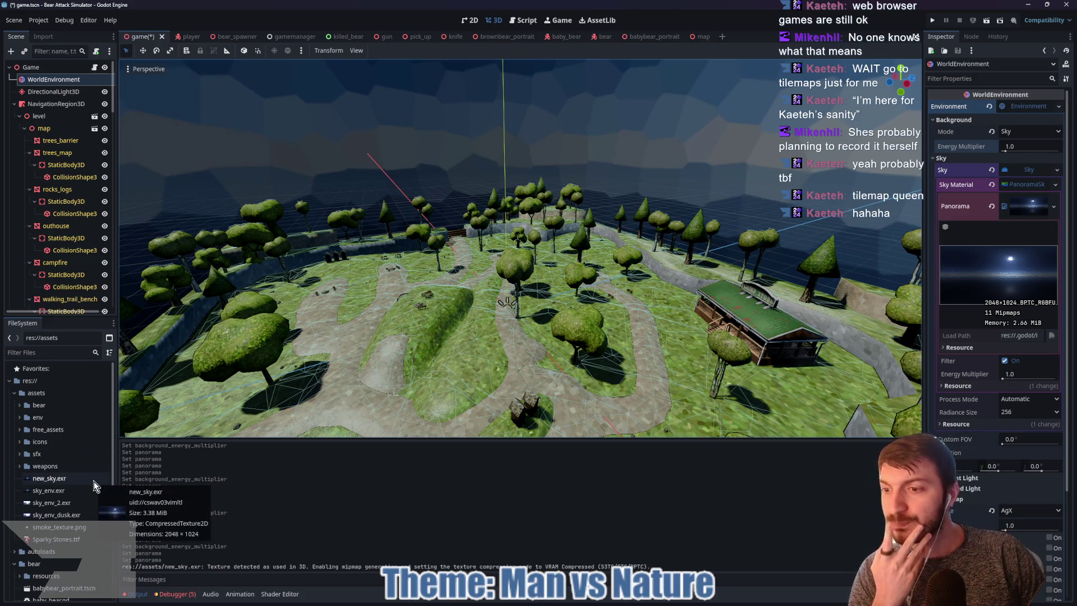
click(50, 491)
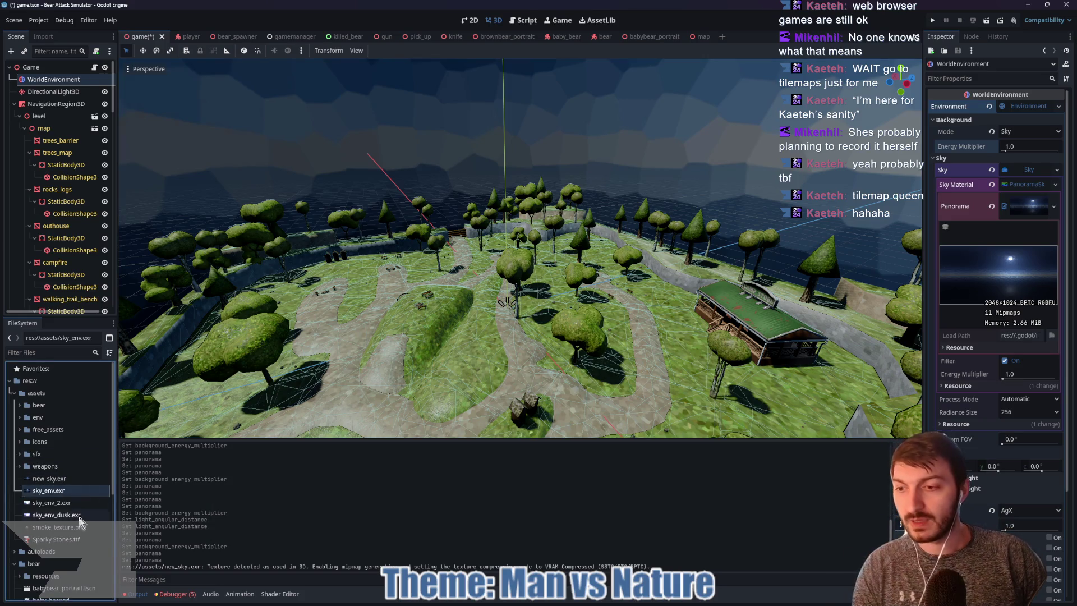
shift+click(71, 514)
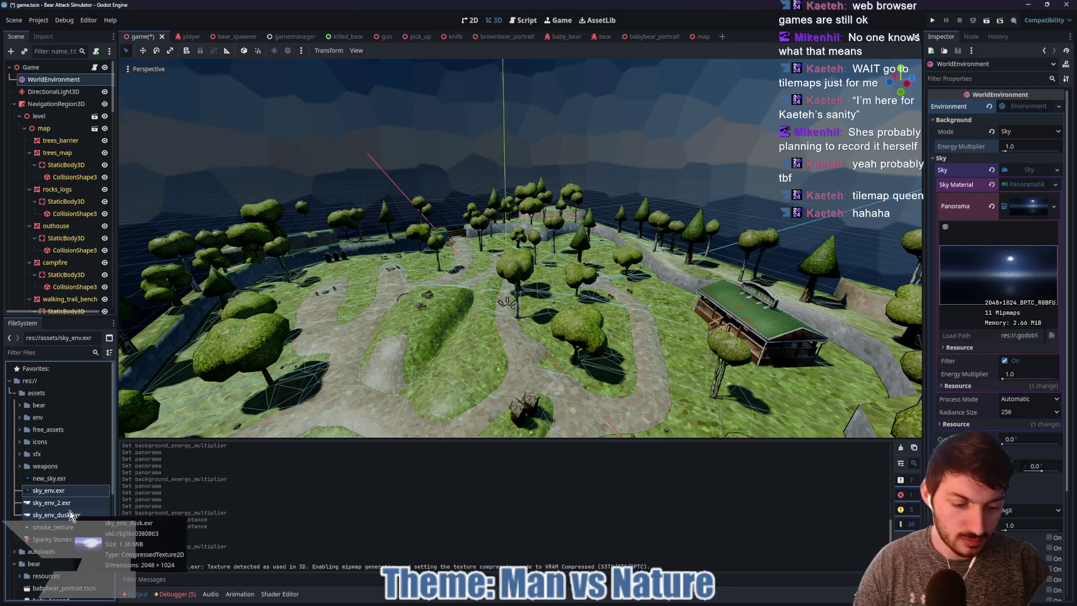
key(Delete)
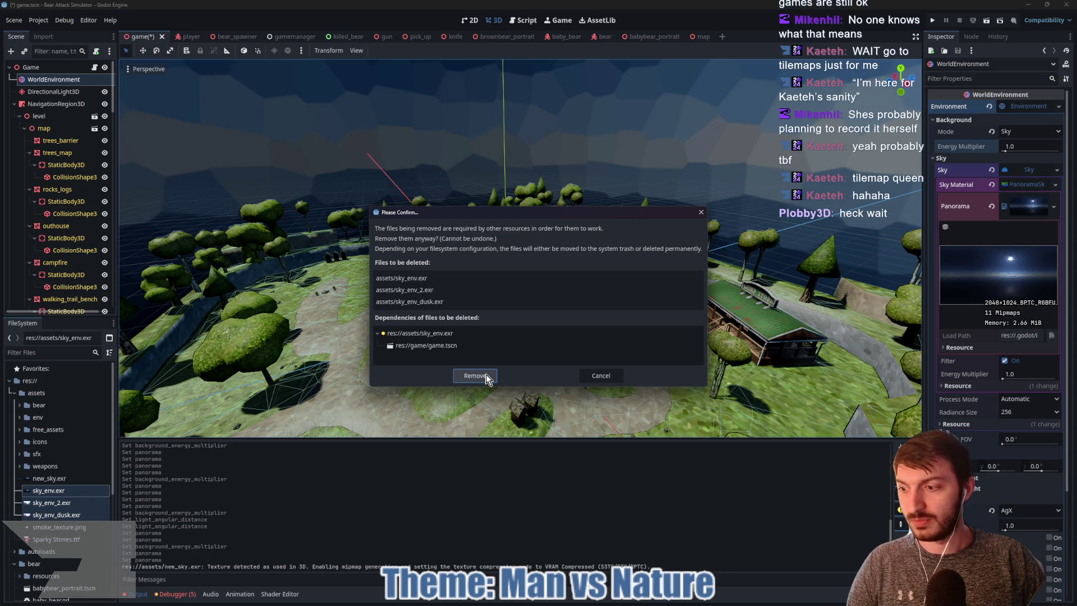
click(593, 375)
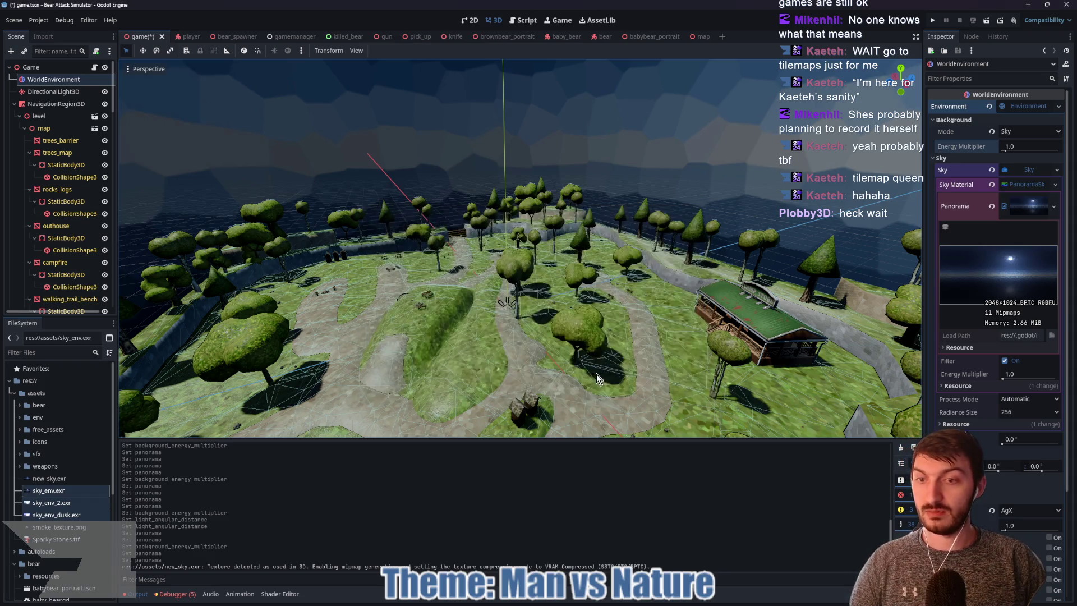
scroll(698, 341, down, 5)
mouse_move(698, 341)
mouse_down()
mouse_move(782, 308)
mouse_move(732, 313)
mouse_move(658, 272)
mouse_move(578, 328)
mouse_move(571, 345)
mouse_move(628, 355)
mouse_move(710, 345)
mouse_move(684, 351)
mouse_up()
scroll(616, 312, up, 2)
scroll(615, 312, up, 5)
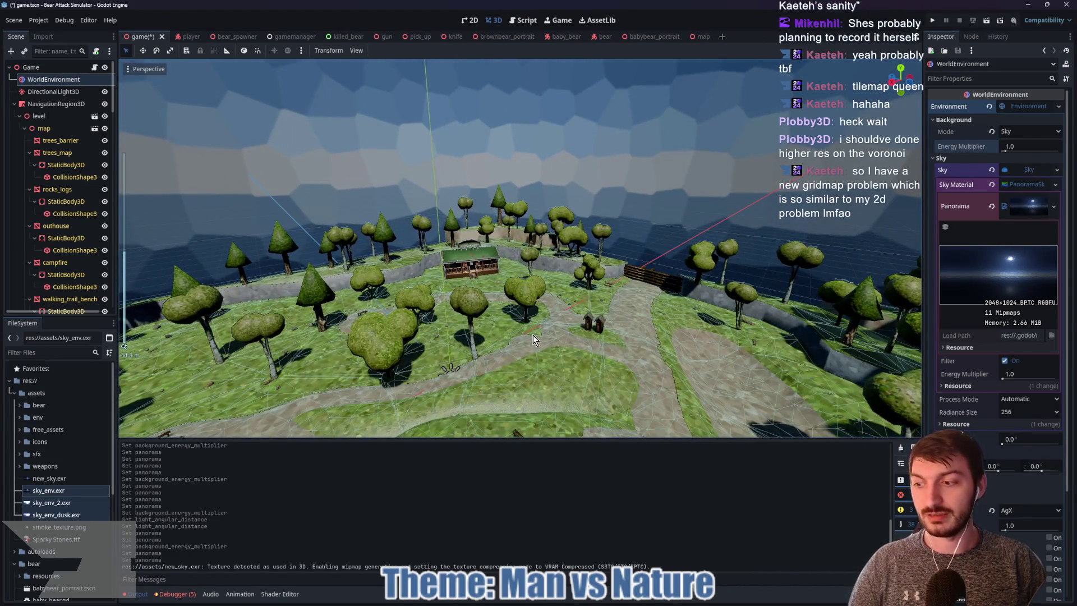
drag(533, 339, 545, 327)
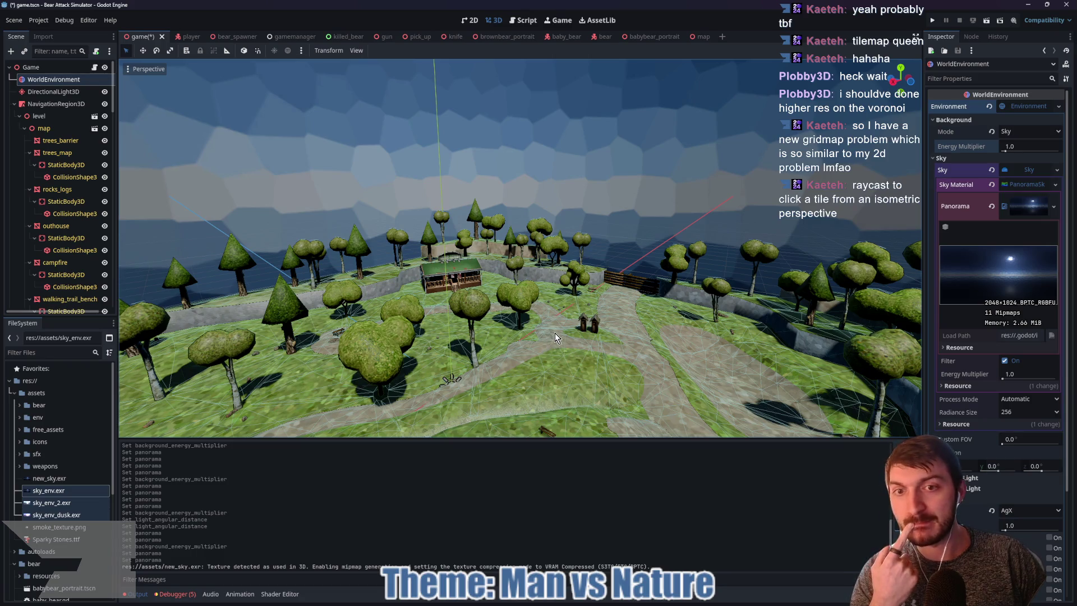
drag(554, 307, 593, 330)
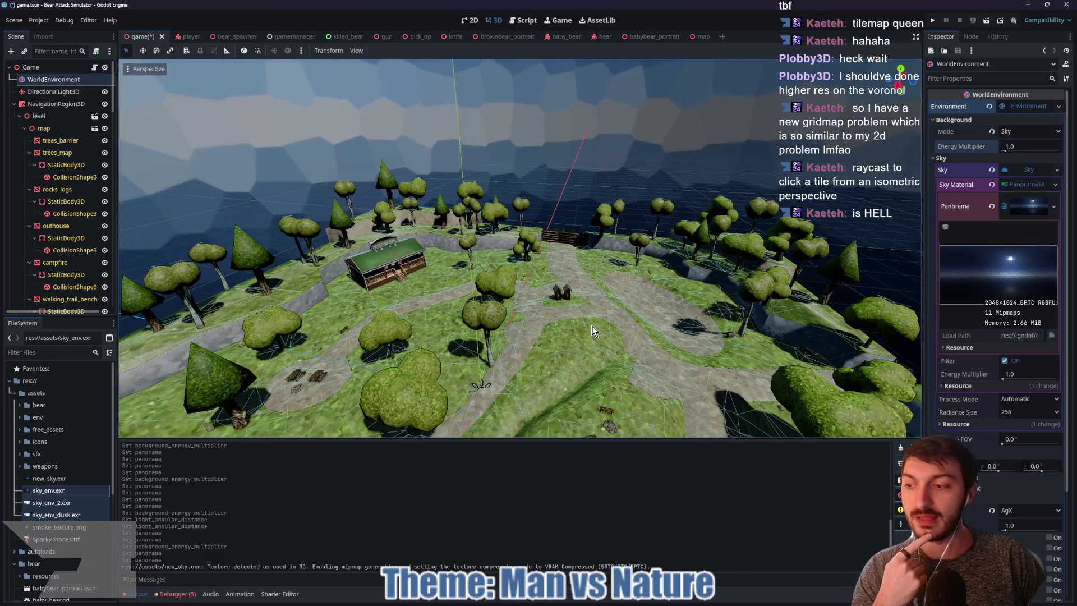
scroll(587, 330, up, 2)
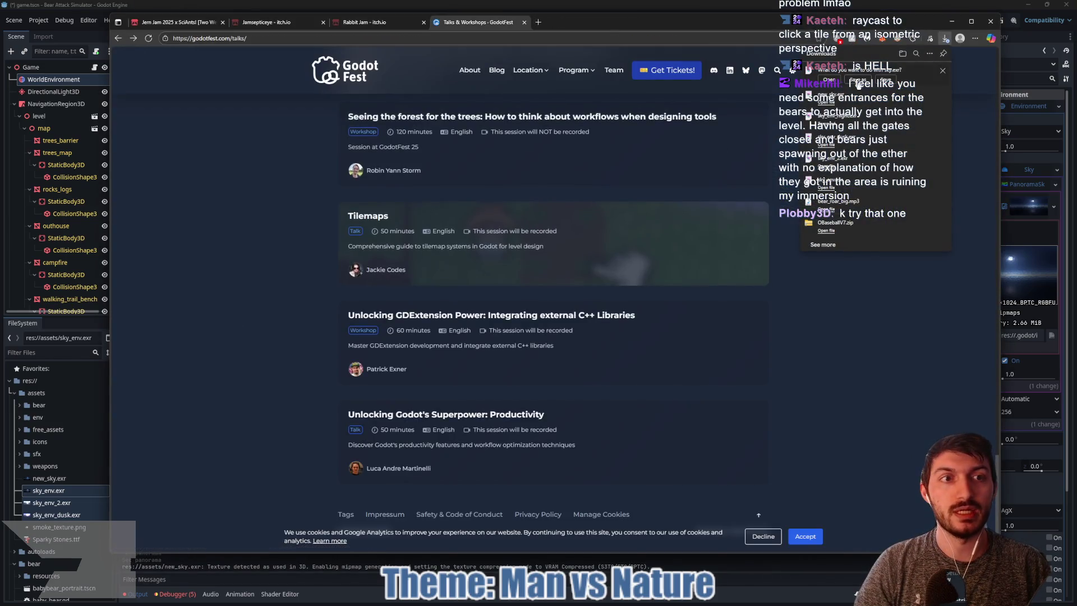
Save the downloaded file as sky.exr in the project's assets folder
click(857, 81)
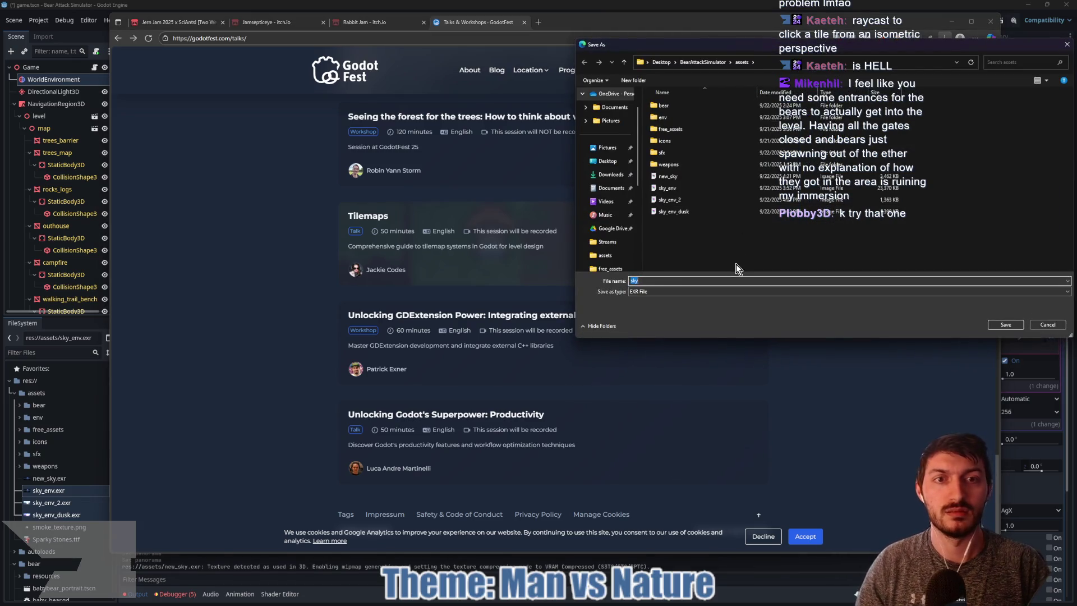
text(sky)
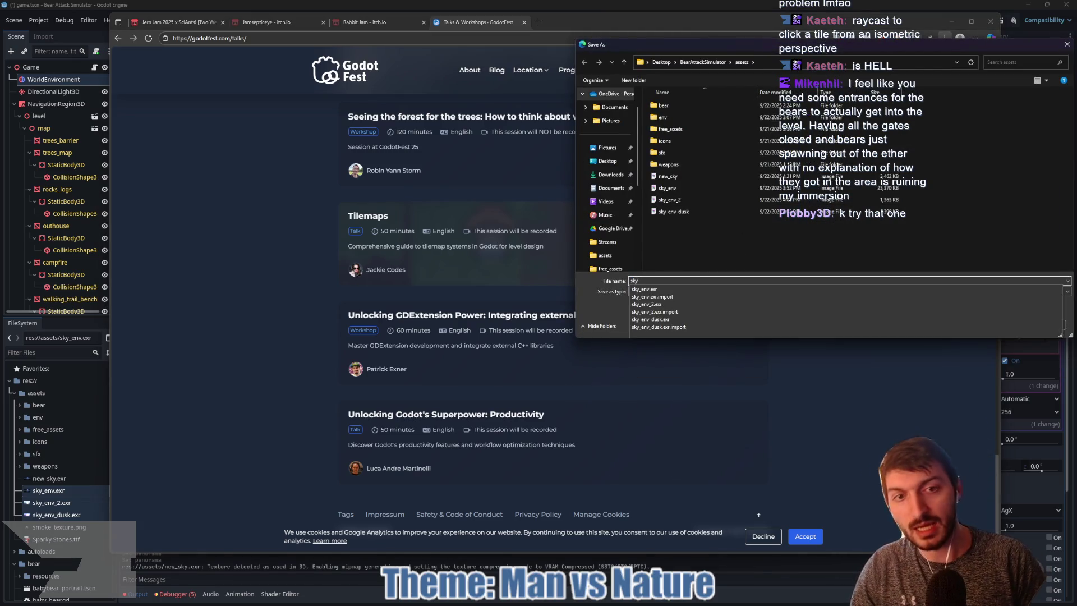
click(1007, 326)
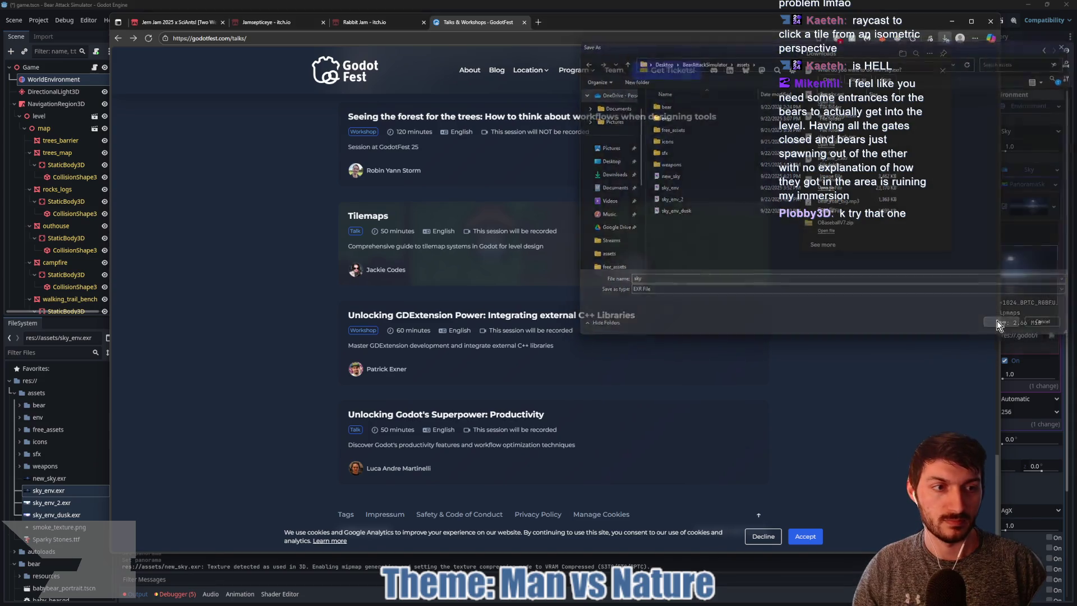
Back in Godot, clear the current sky panorama texture
click(1048, 165)
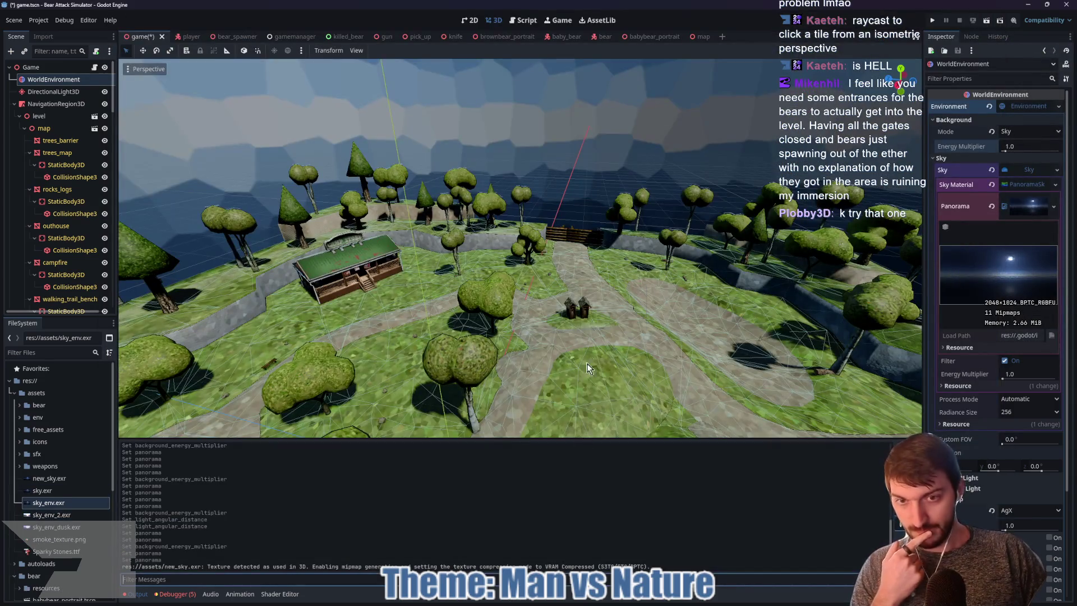
click(1053, 207)
click(1021, 264)
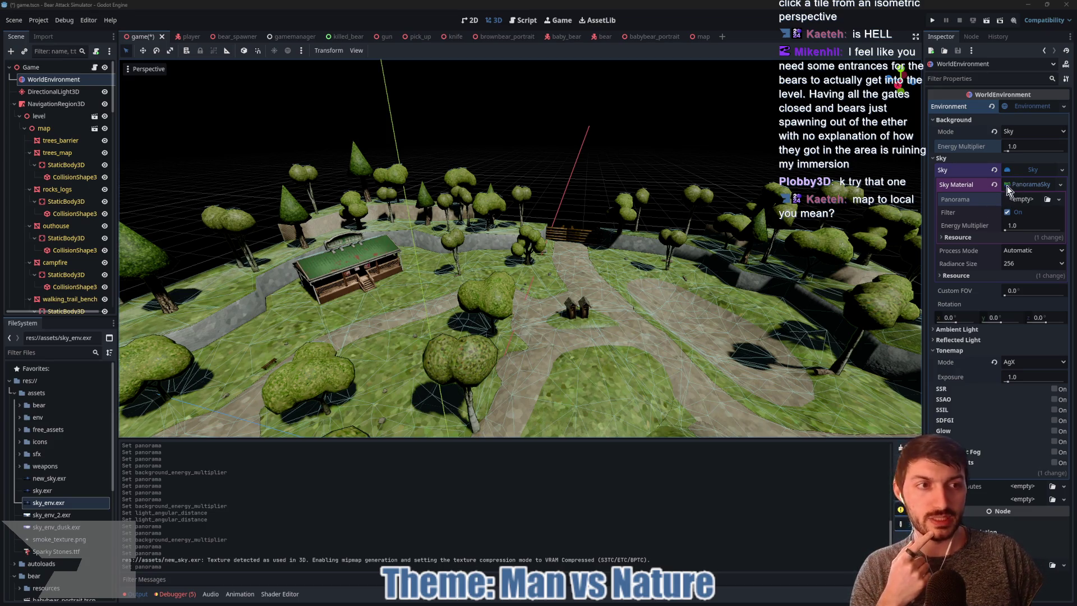
Load sky.exr as the panorama texture and orbit to view the lodge under it
click(1047, 201)
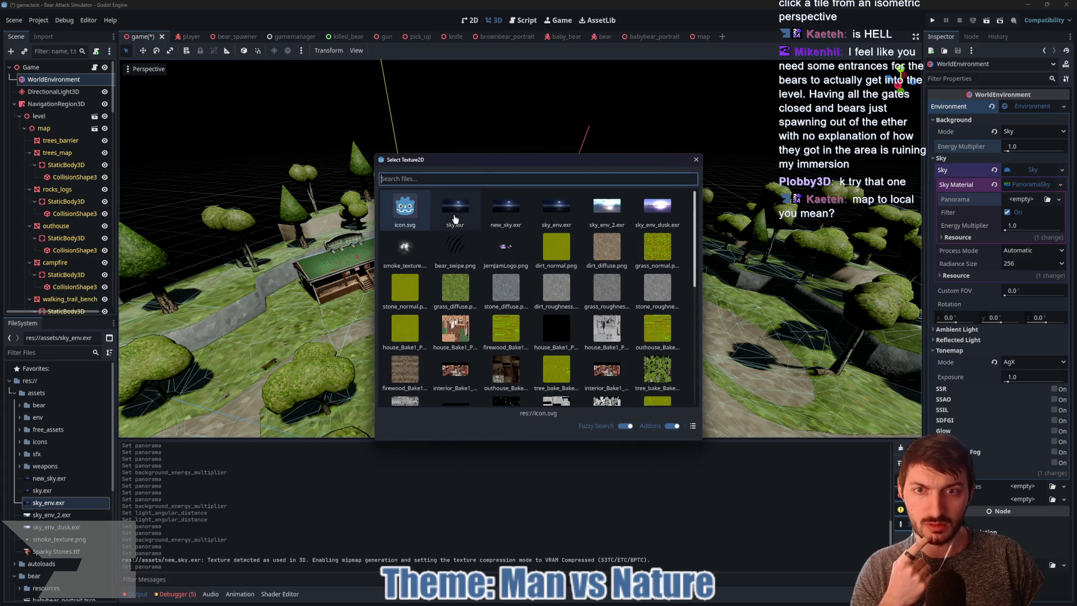
double_click(455, 210)
mouse_move(701, 294)
mouse_down()
mouse_move(614, 225)
mouse_move(579, 180)
mouse_move(472, 276)
mouse_move(409, 277)
mouse_move(680, 285)
mouse_up()
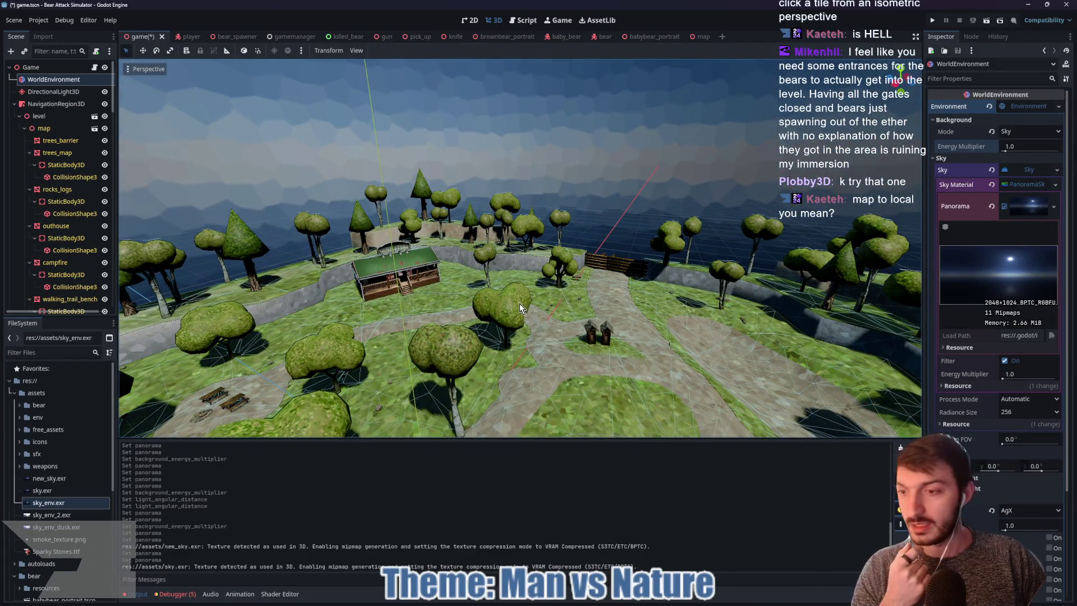
Delete new_sky.exr, sky_env_2.exr and sky_env_dusk.exr, then save the scene
click(59, 481)
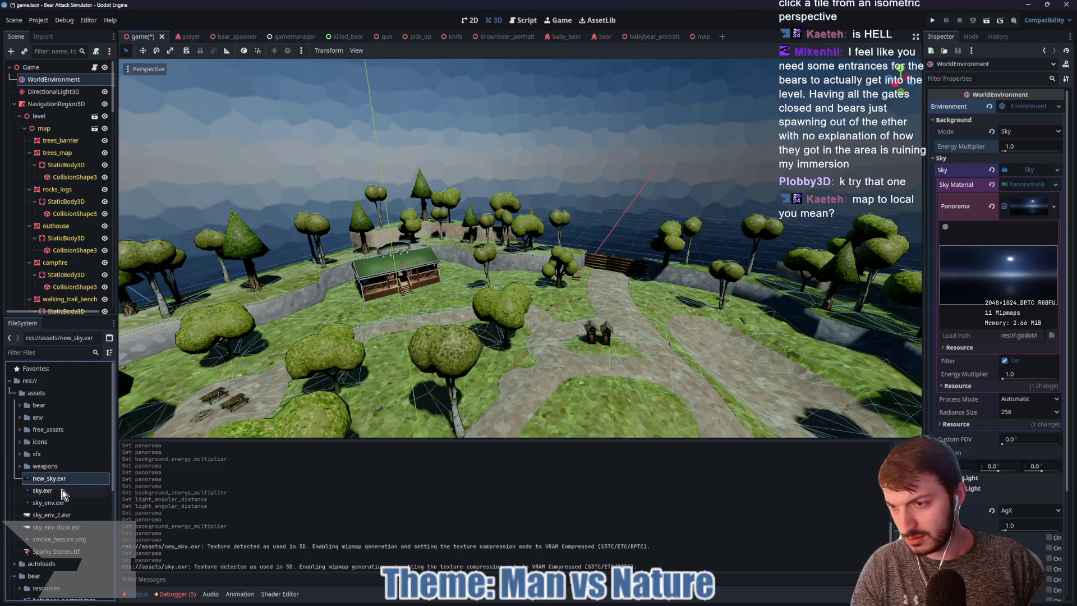
ctrl+click(59, 515)
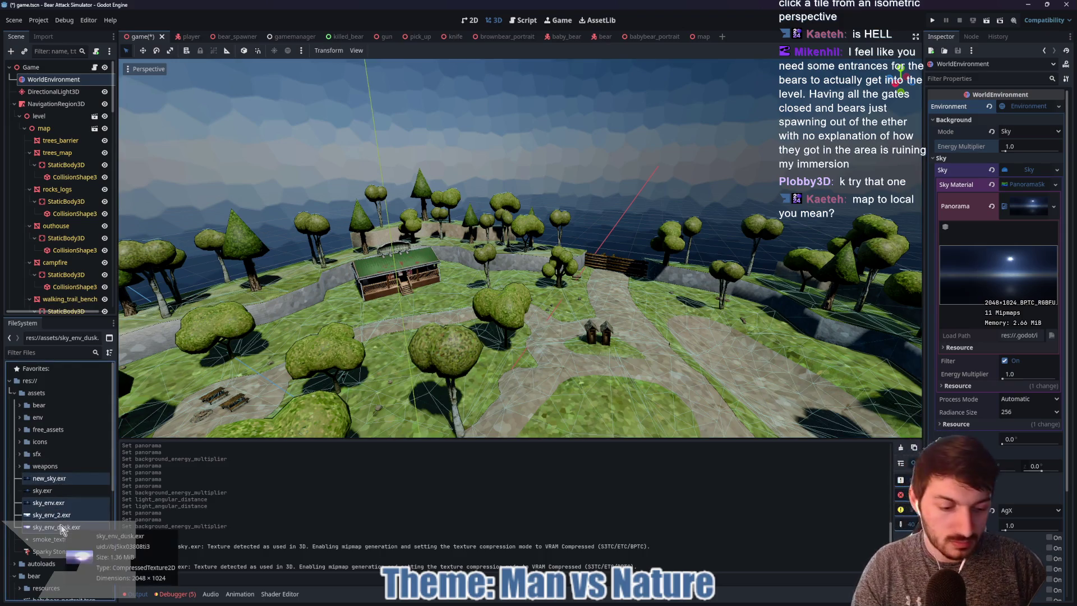
key(Delete)
click(475, 375)
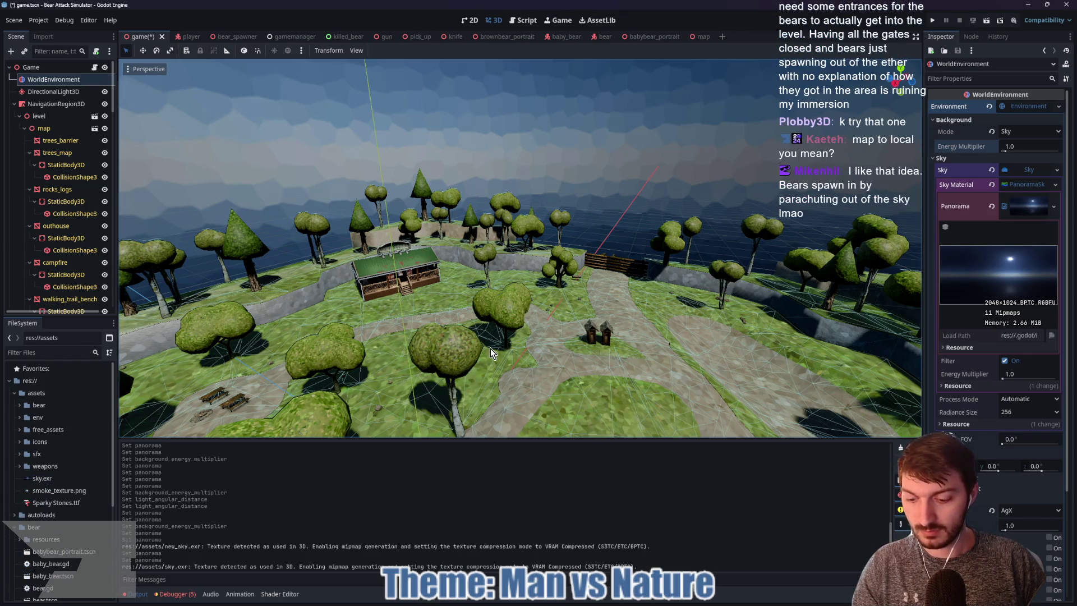
key(ctrl+s)
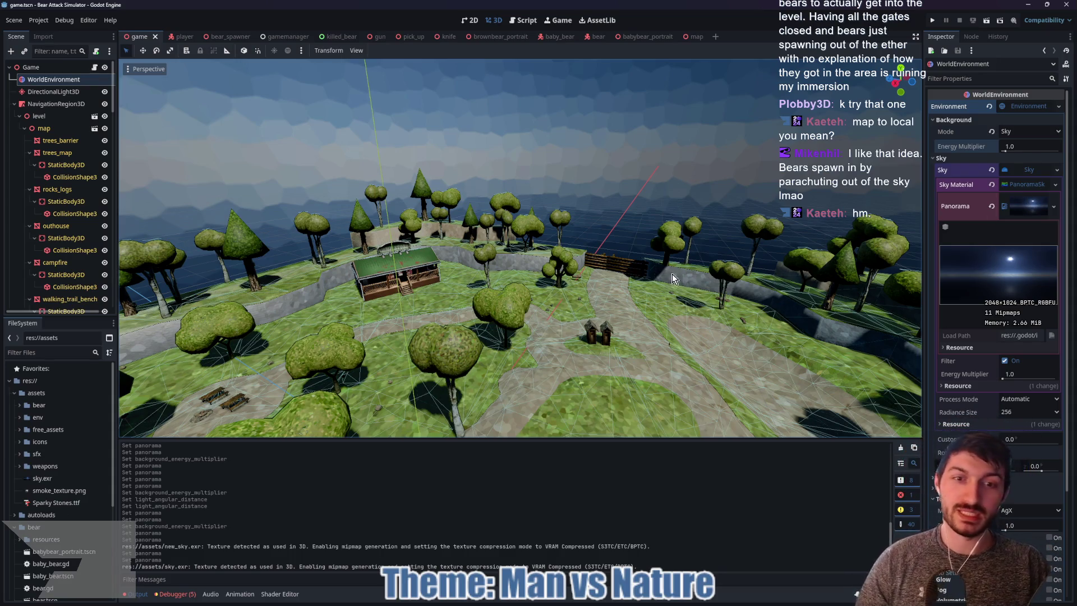
right_click(685, 263)
key(w)
key(w)
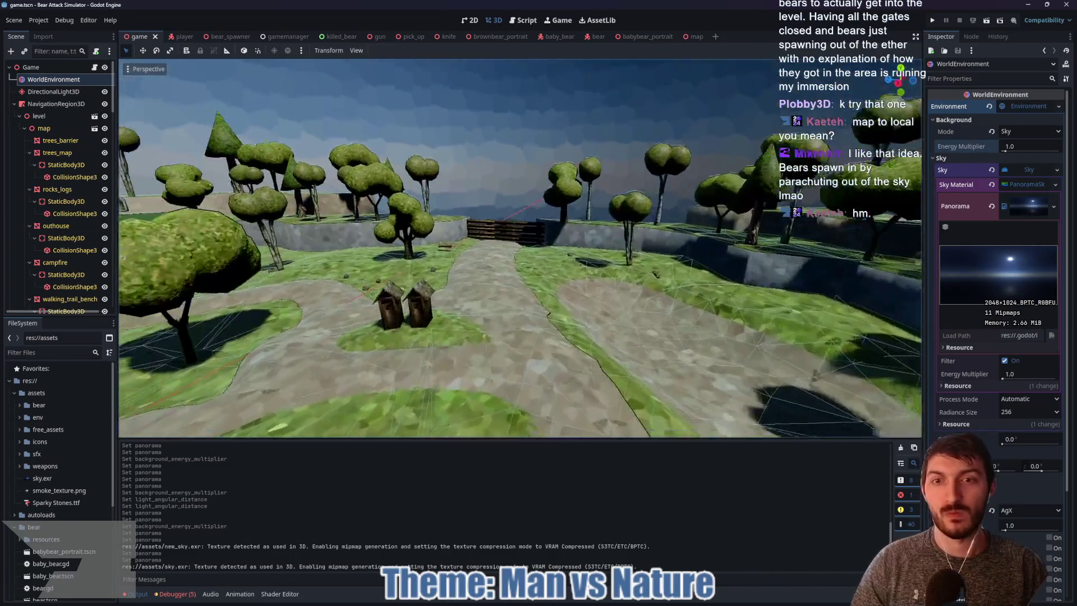
key(w)
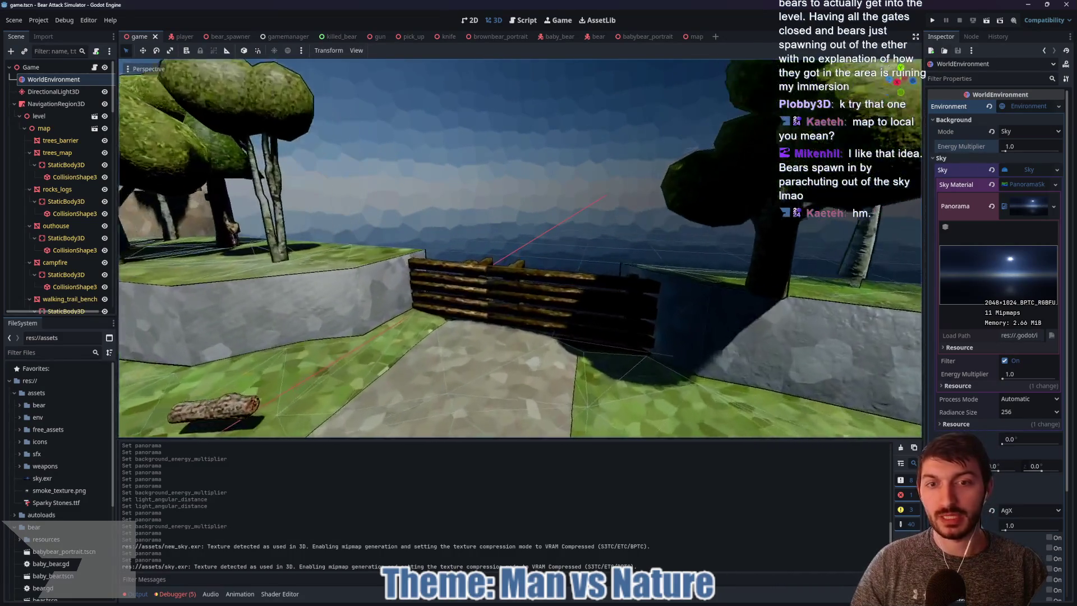
key(w)
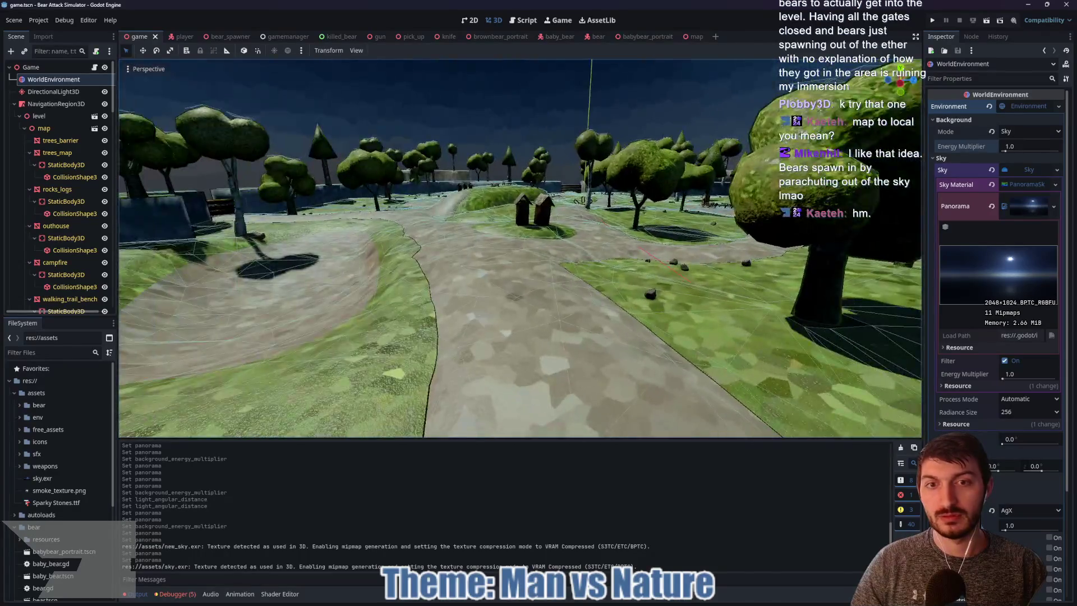
key(s)
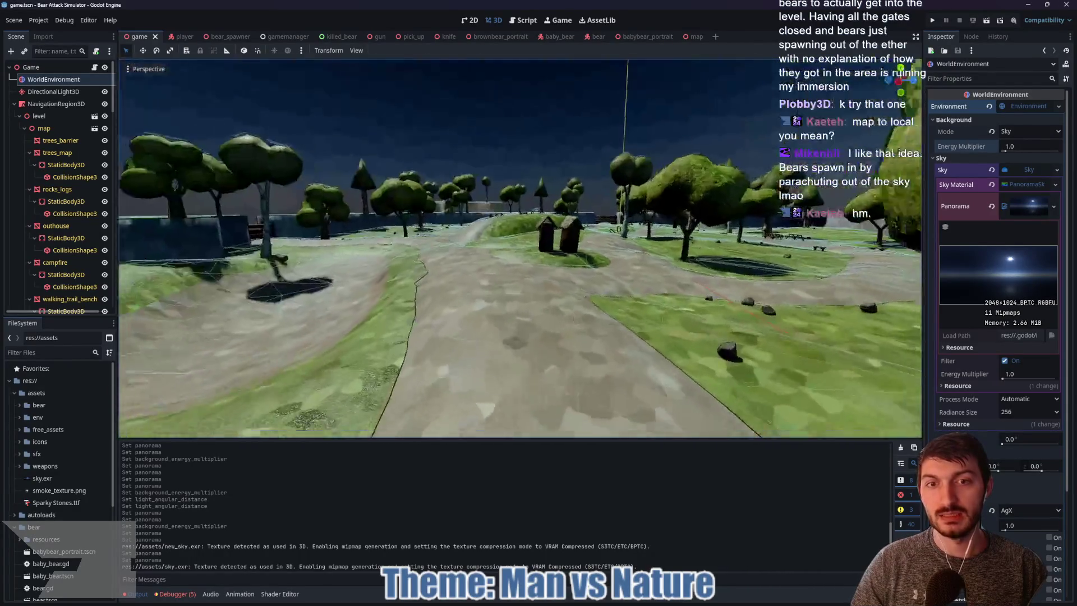
key(w)
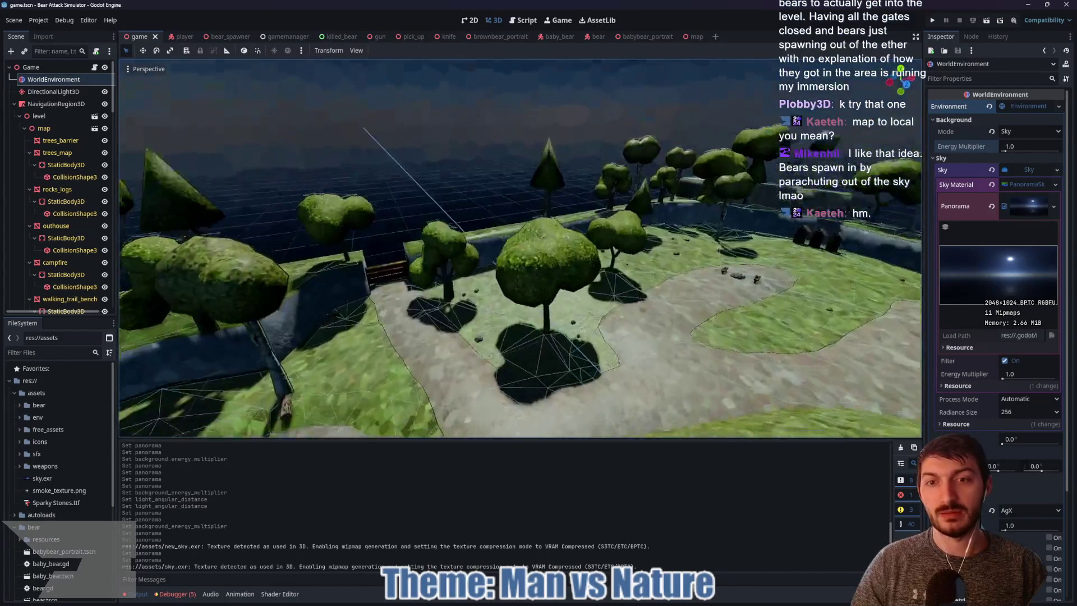
key(s)
key(w)
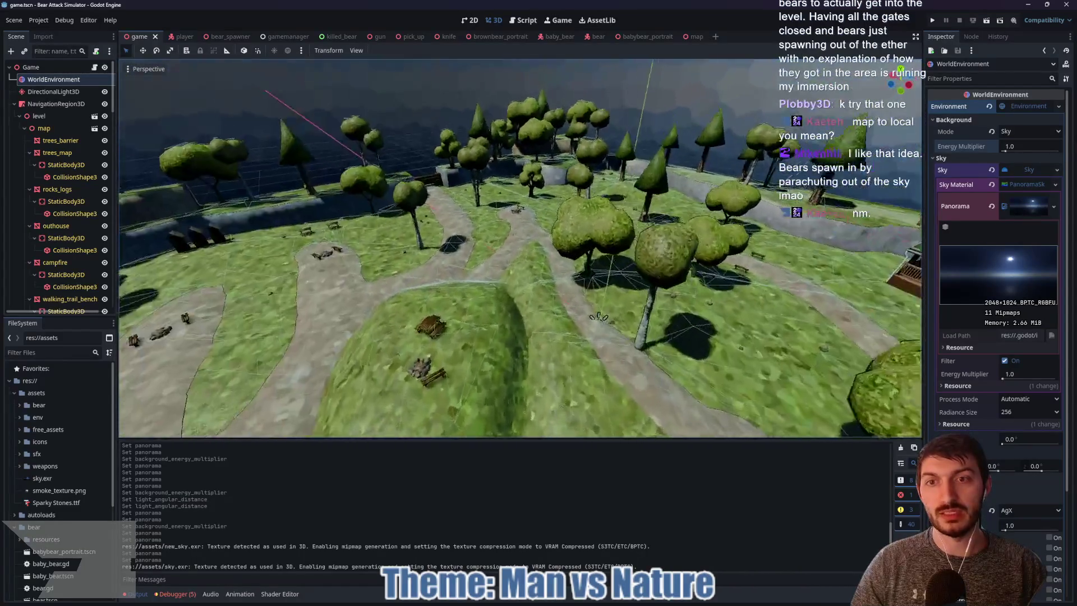
key(w)
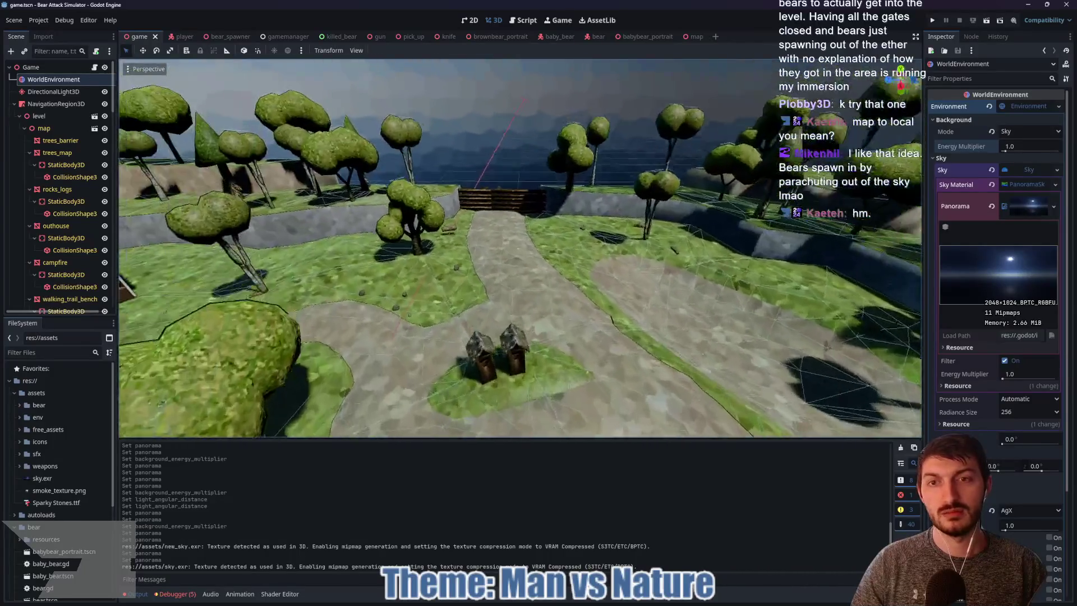
key(s)
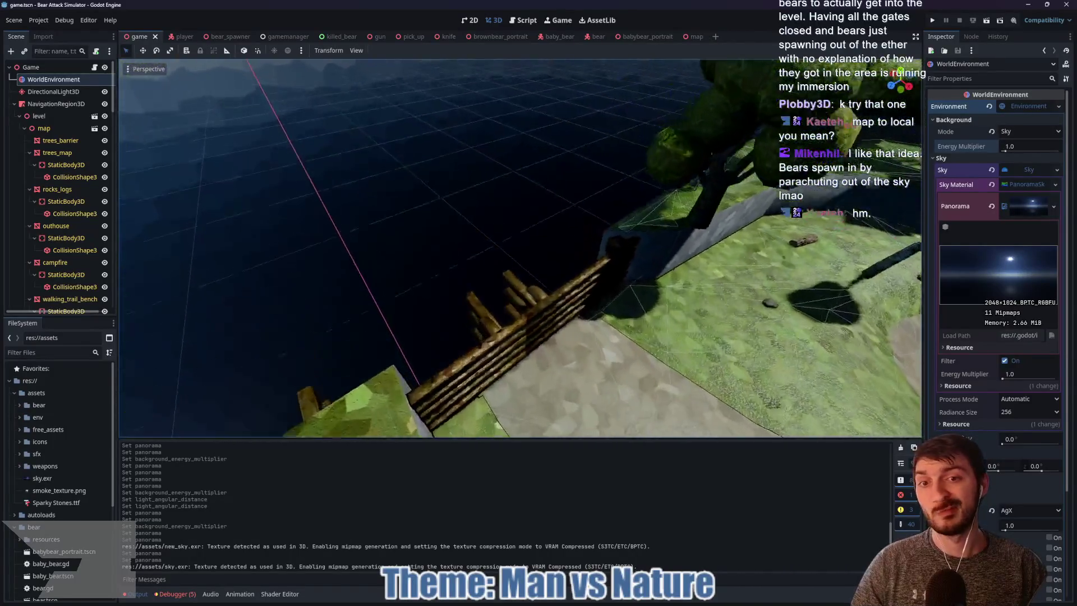
key(s)
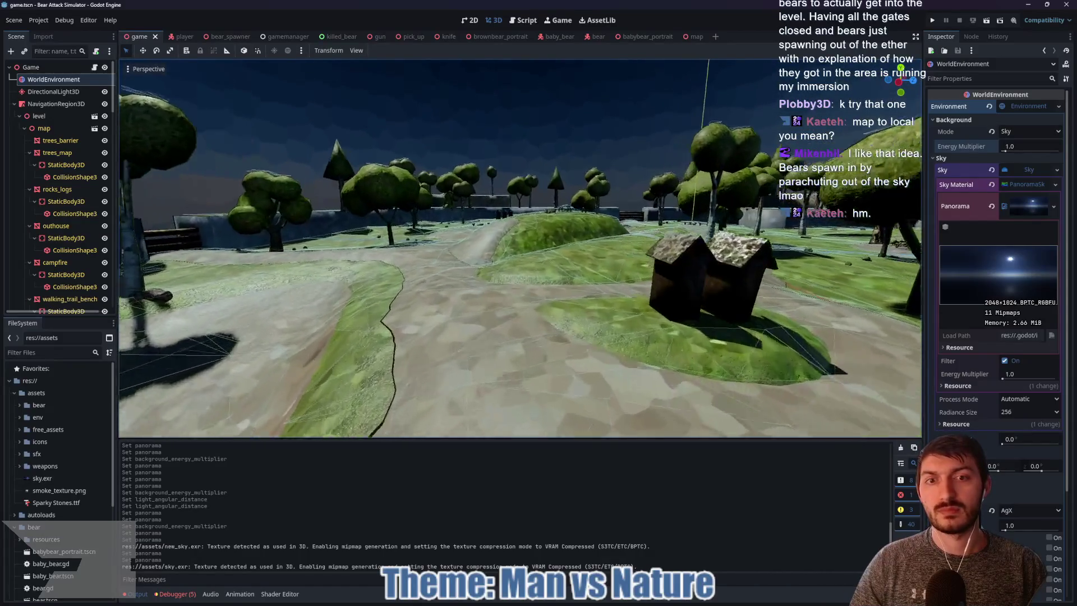
key(w)
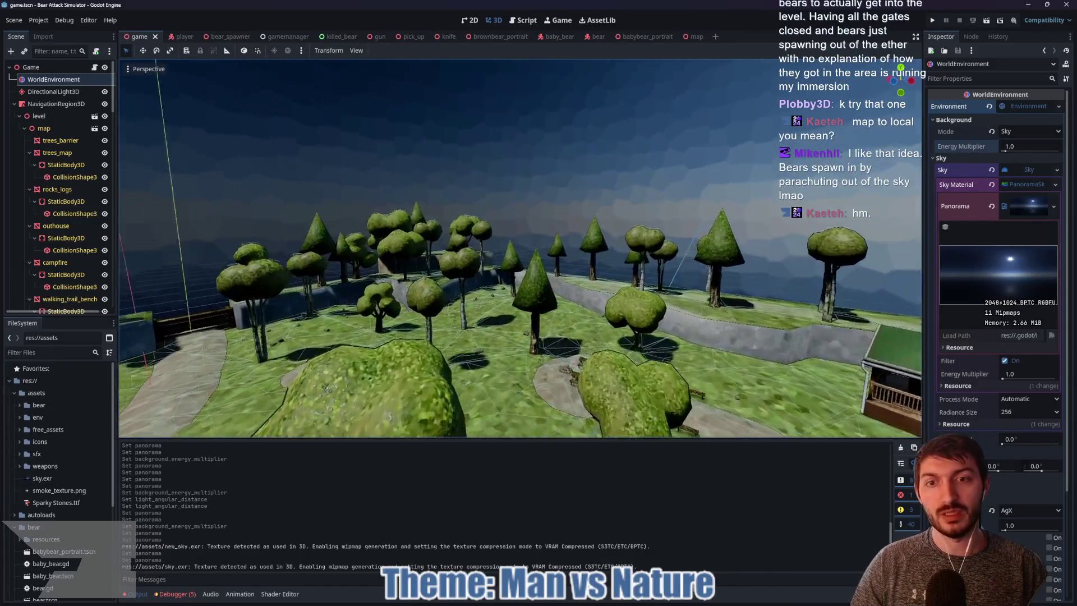
key(w)
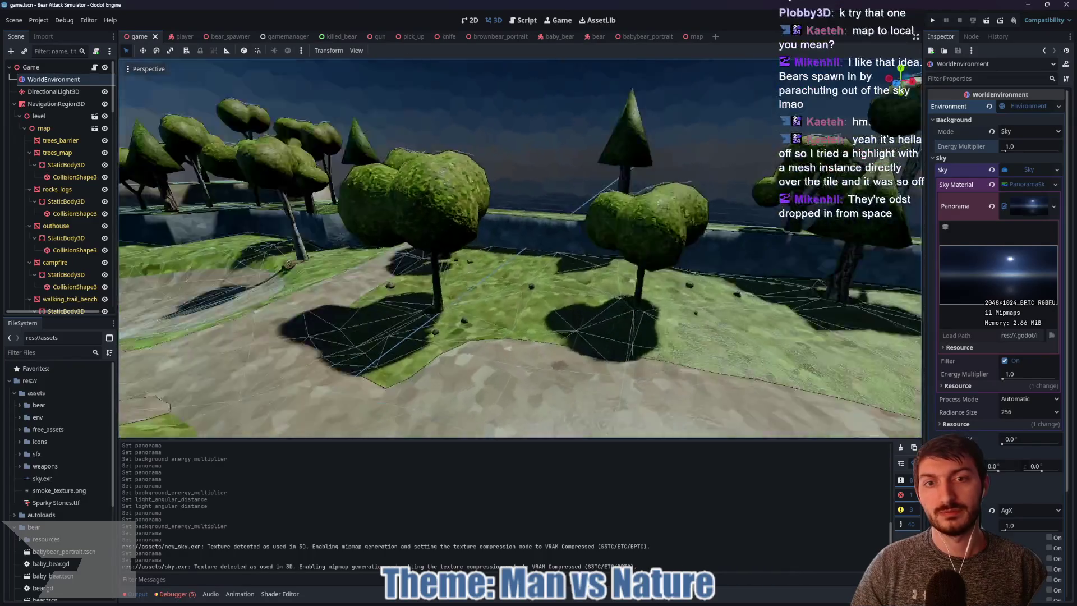
key(s)
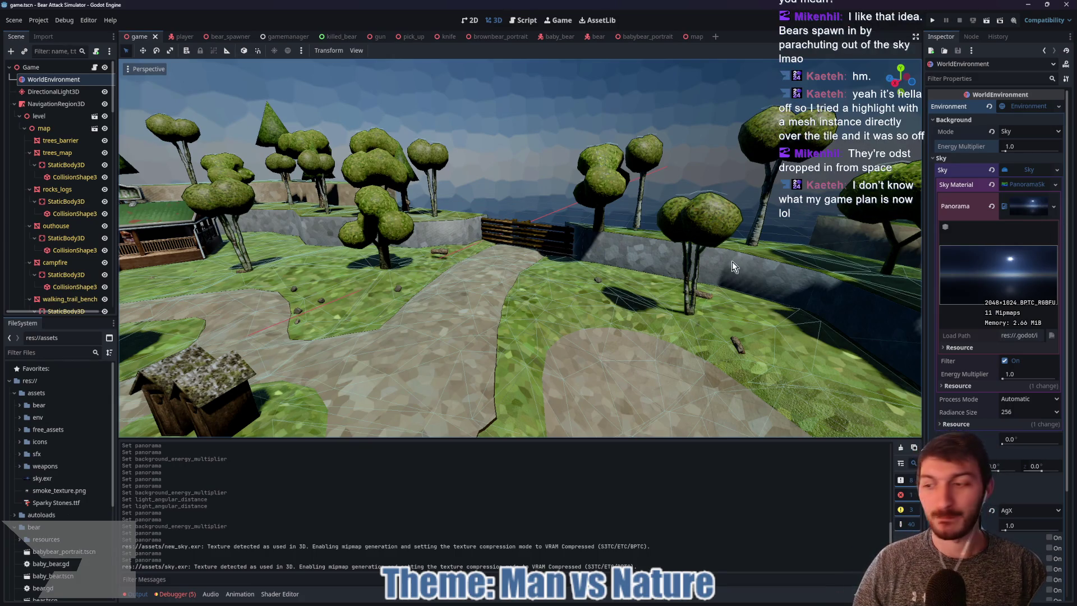
key(s)
key(s)
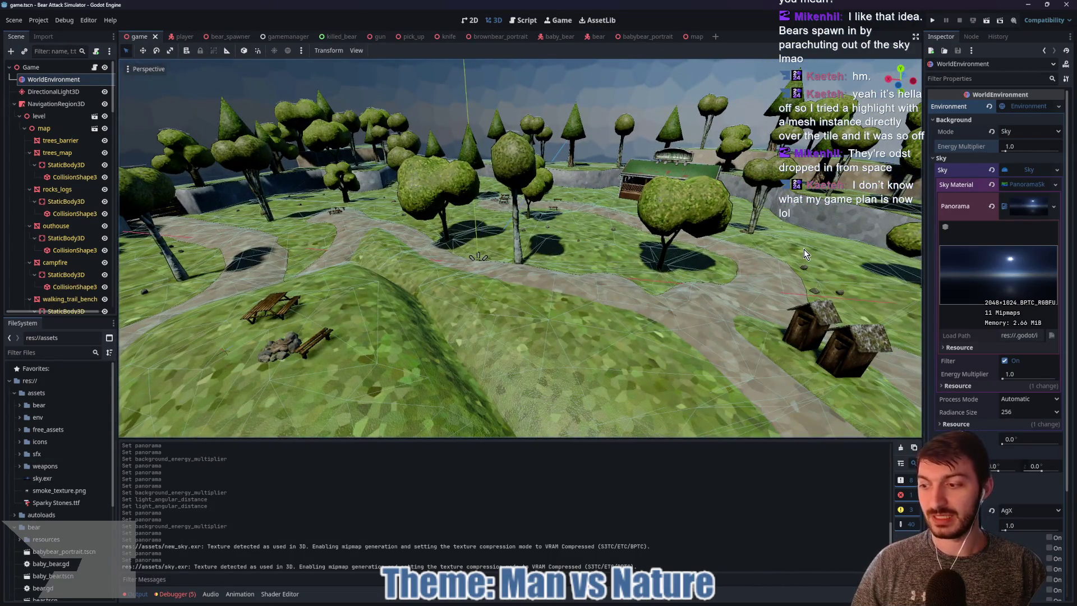
click(1005, 149)
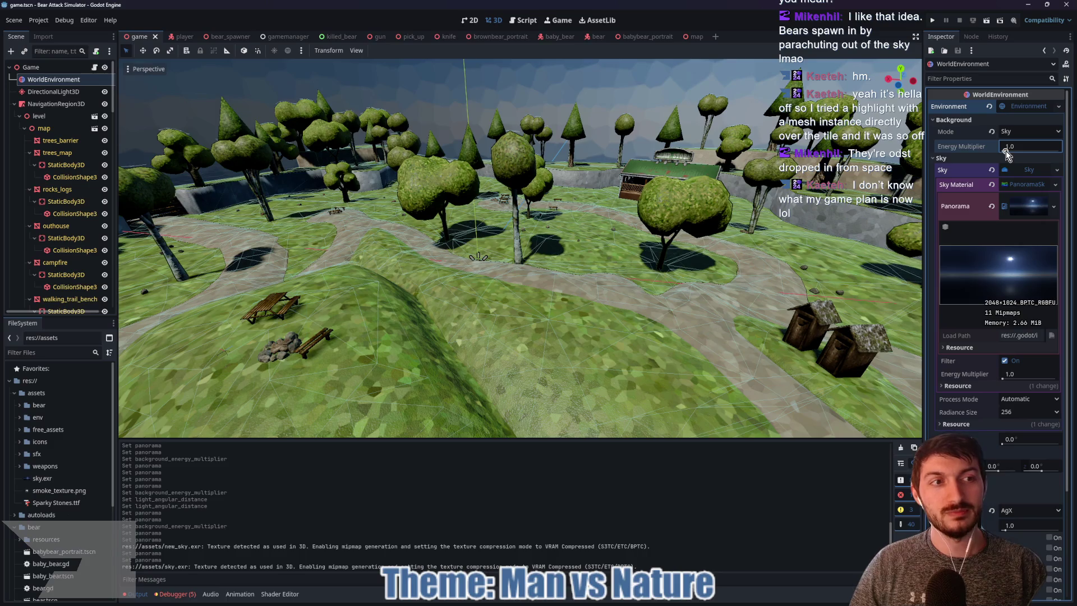
Set the WorldEnvironment background energy multiplier to 2.0 to brighten the sky
drag(1005, 150, 1007, 152)
text(2)
key(Return)
mouse_move(716, 265)
mouse_down()
mouse_move(716, 219)
mouse_move(716, 325)
mouse_up()
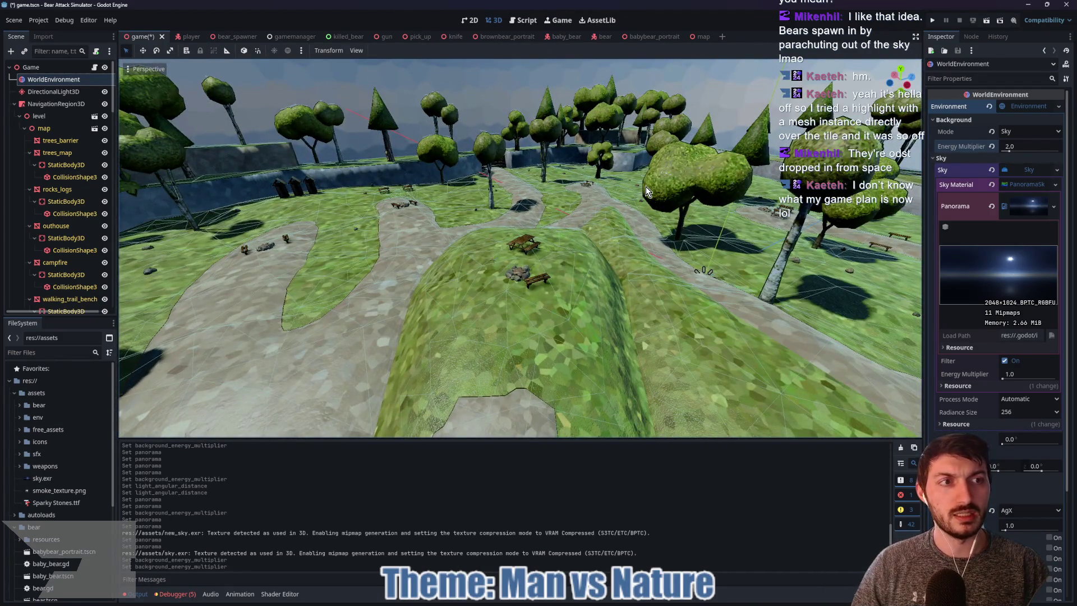
click(1028, 187)
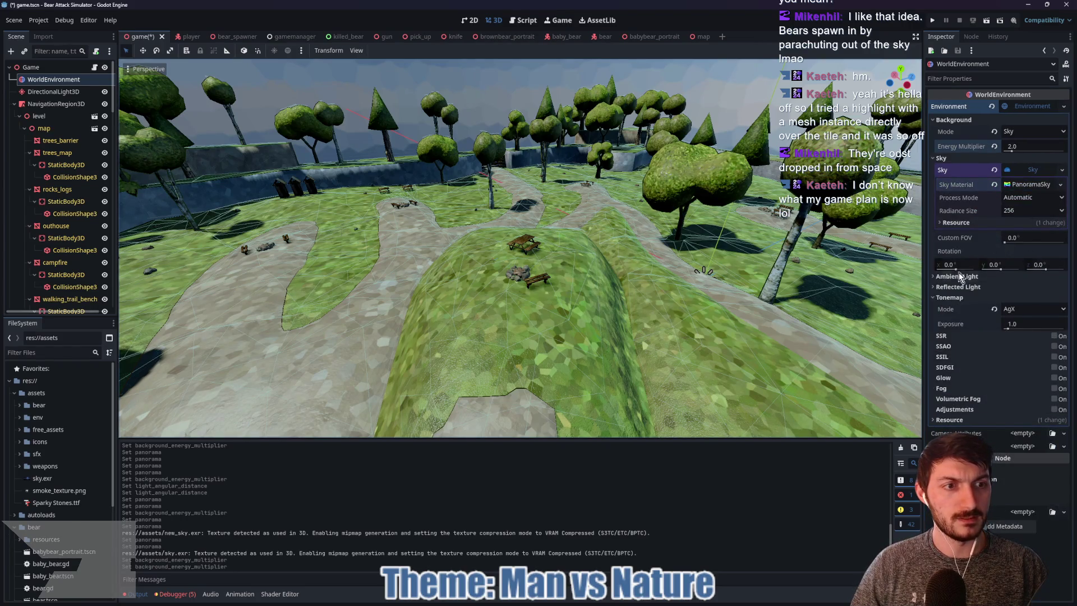
Raise the tonemap exposure to 1.1
drag(1008, 329, 1010, 328)
click(1019, 324)
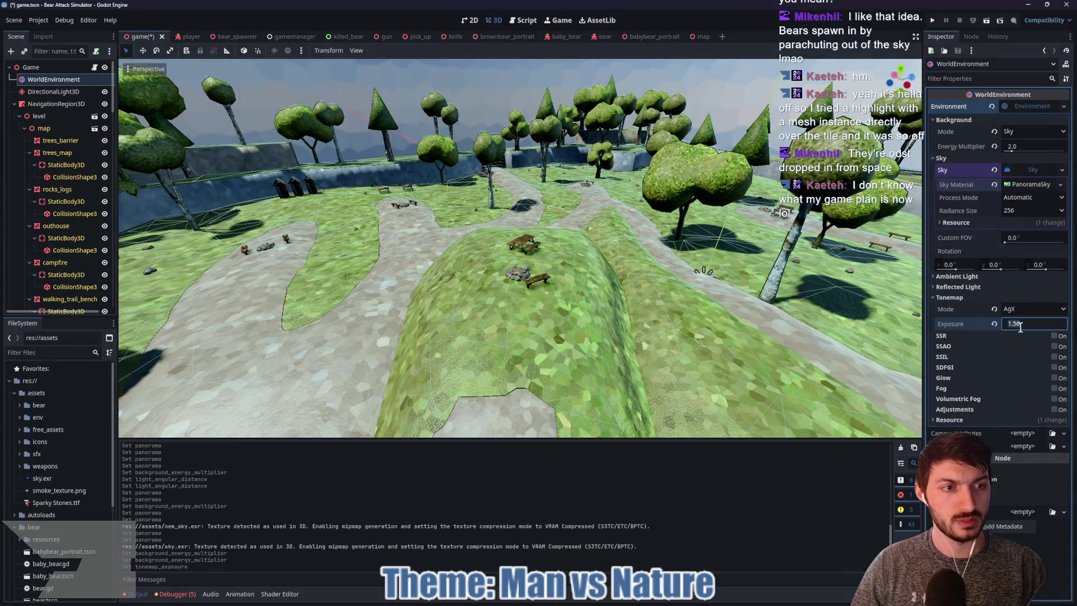
text(1.1)
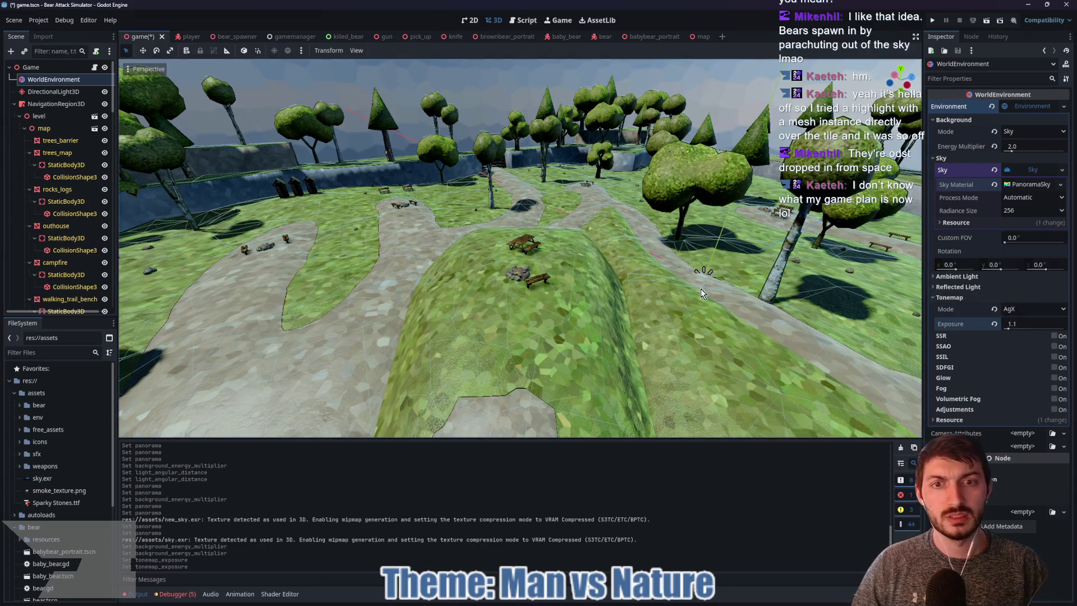
key(w)
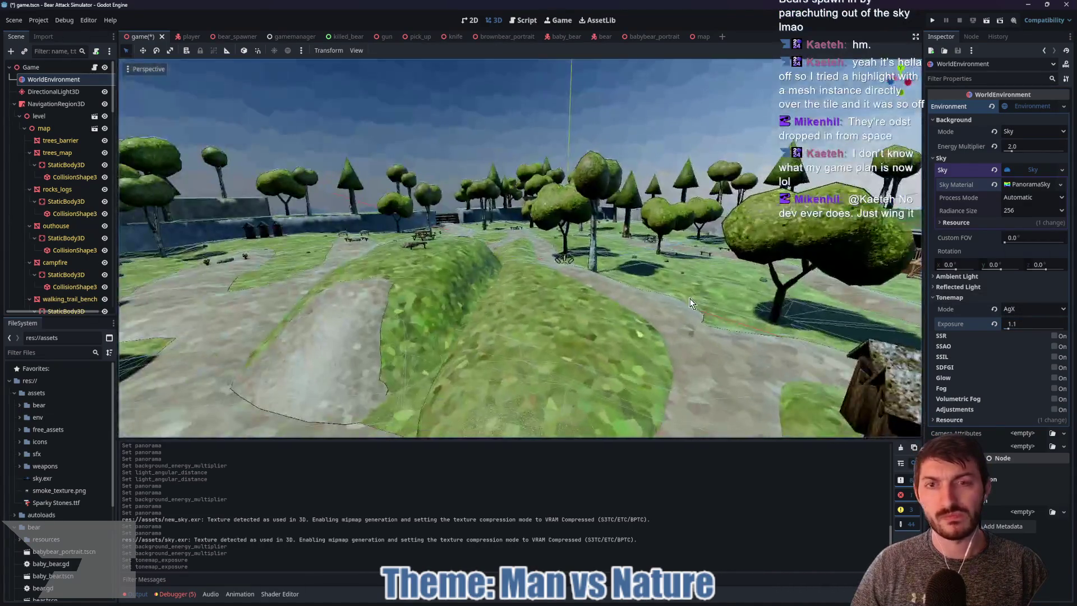
click(54, 92)
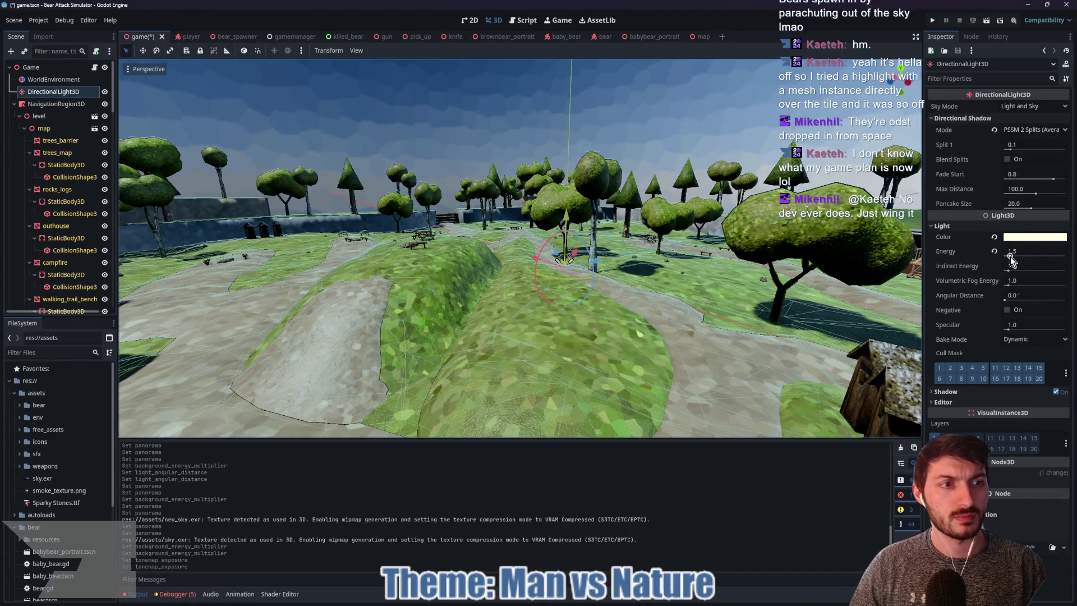
Set the sun DirectionalLight3D energy to 2.0
click(994, 252)
mouse_move(1008, 254)
mouse_down()
mouse_move(1033, 255)
mouse_move(1018, 250)
mouse_up()
click(1024, 249)
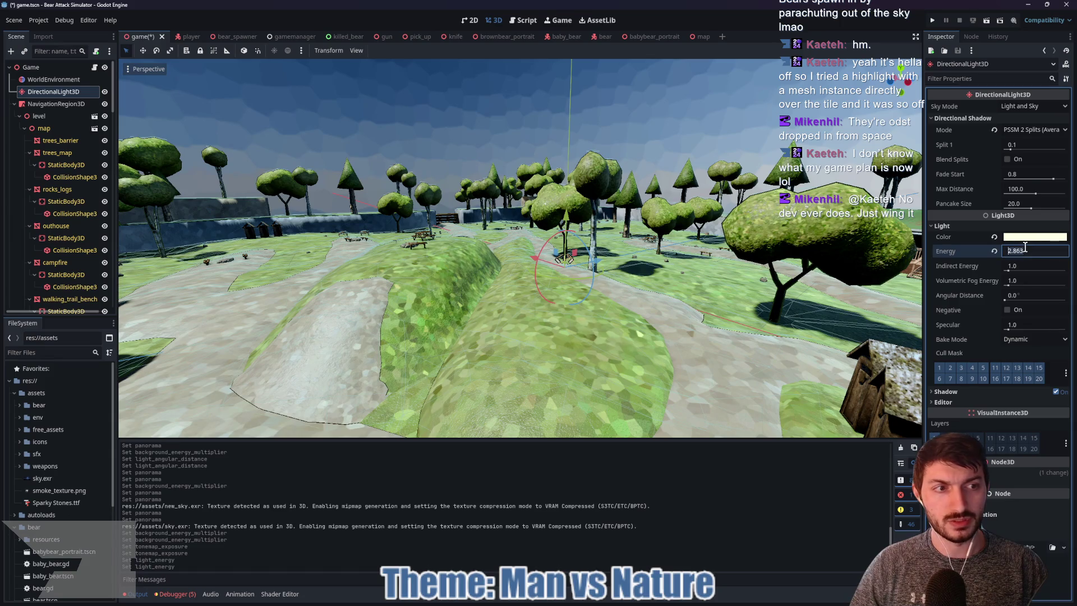
text(2)
key(Return)
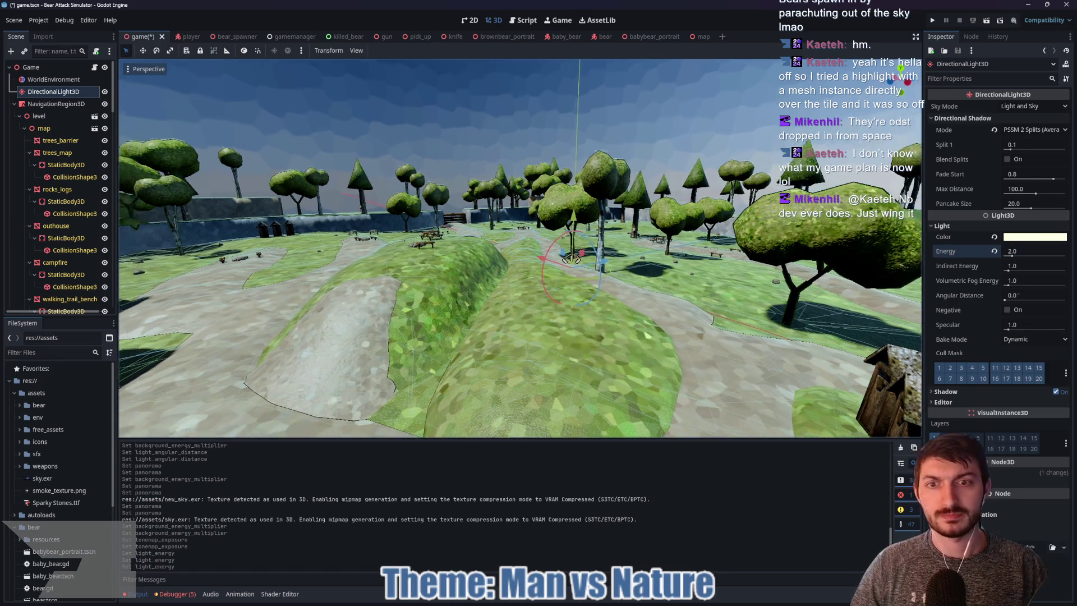
key(w)
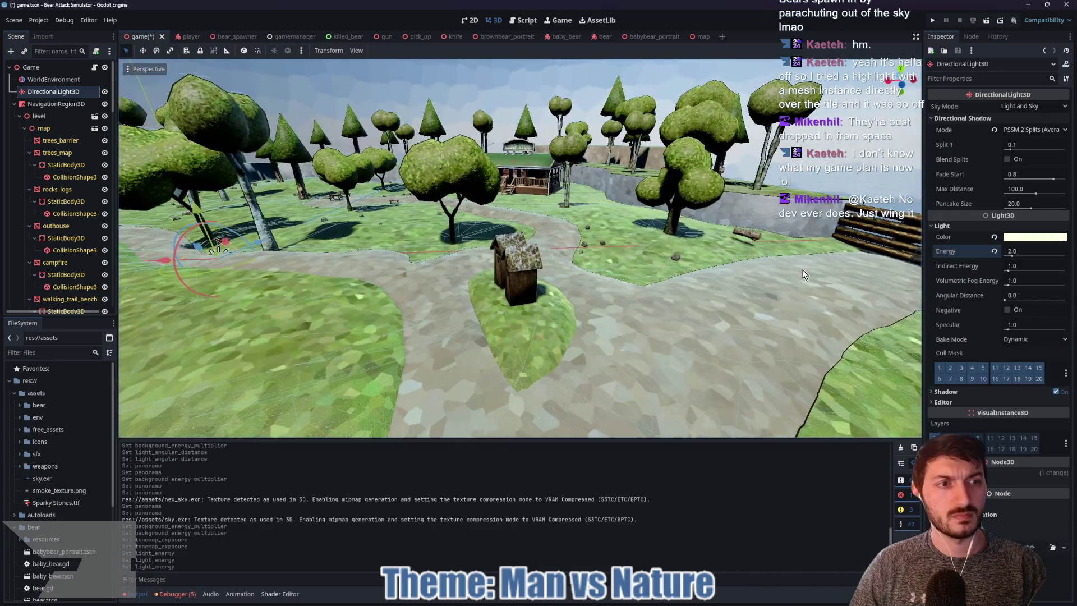
Keep the sun's indirect energy at 1.0, then save the level and run the game
mouse_move(1007, 272)
mouse_down()
mouse_move(1021, 276)
mouse_move(1007, 283)
mouse_up()
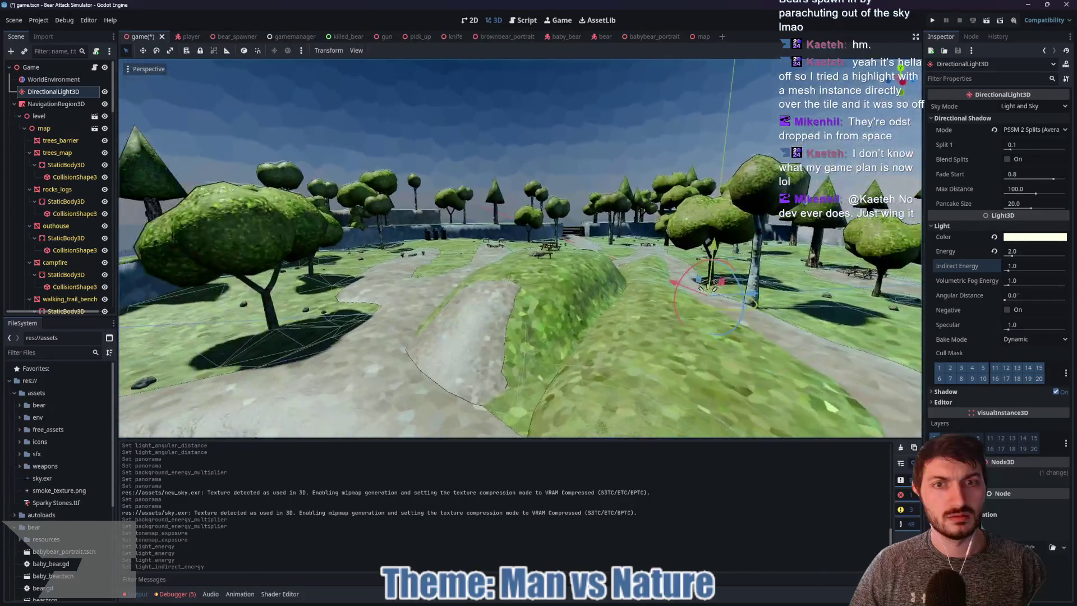
key(w)
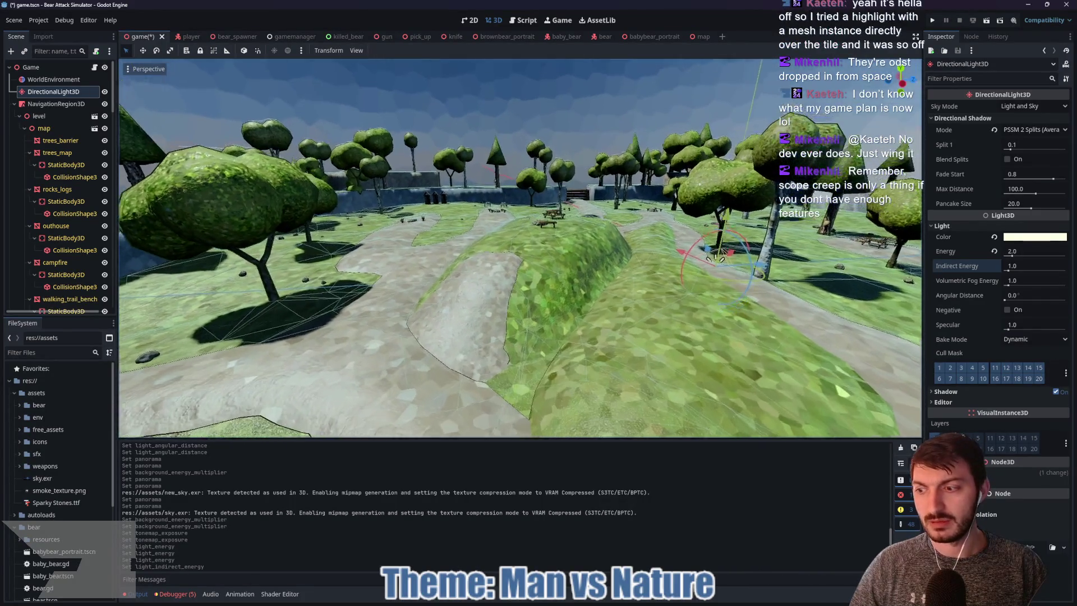
key(s)
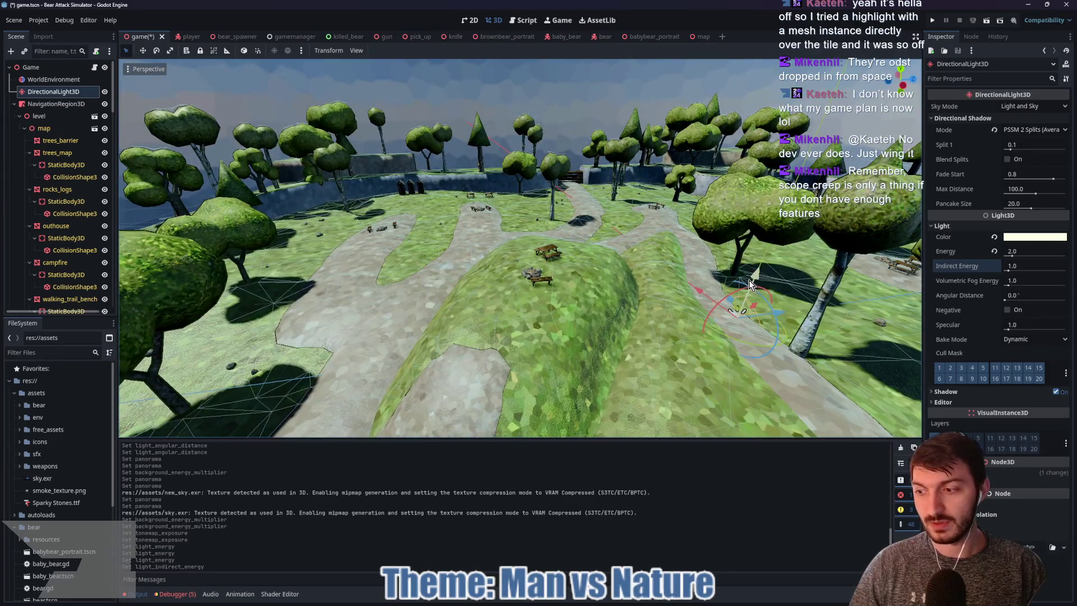
key(F5)
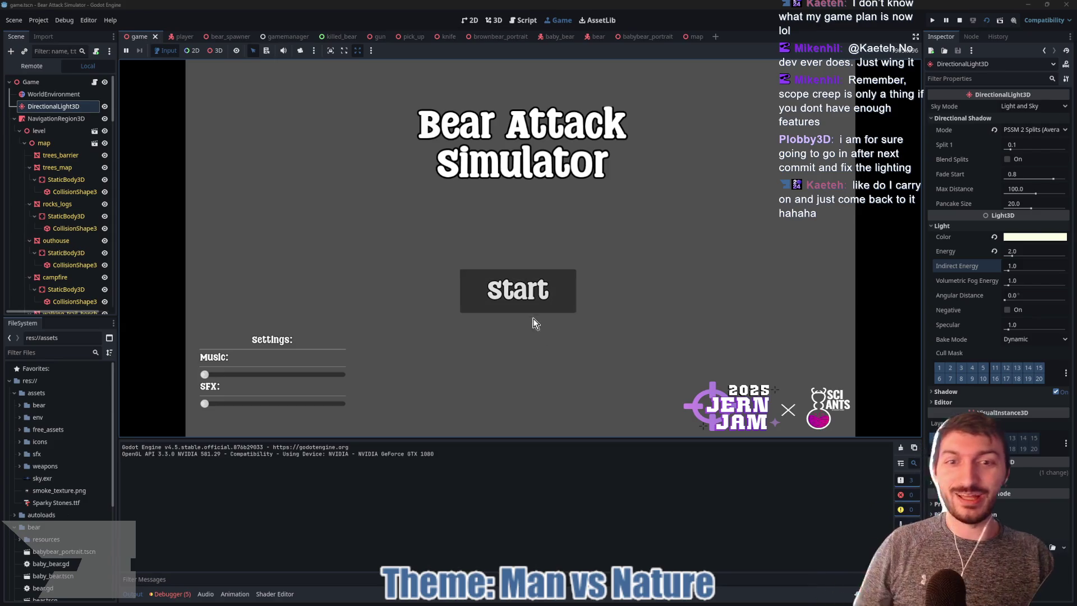
Start the game and walk along the path to the bears on the grassy hill
click(535, 303)
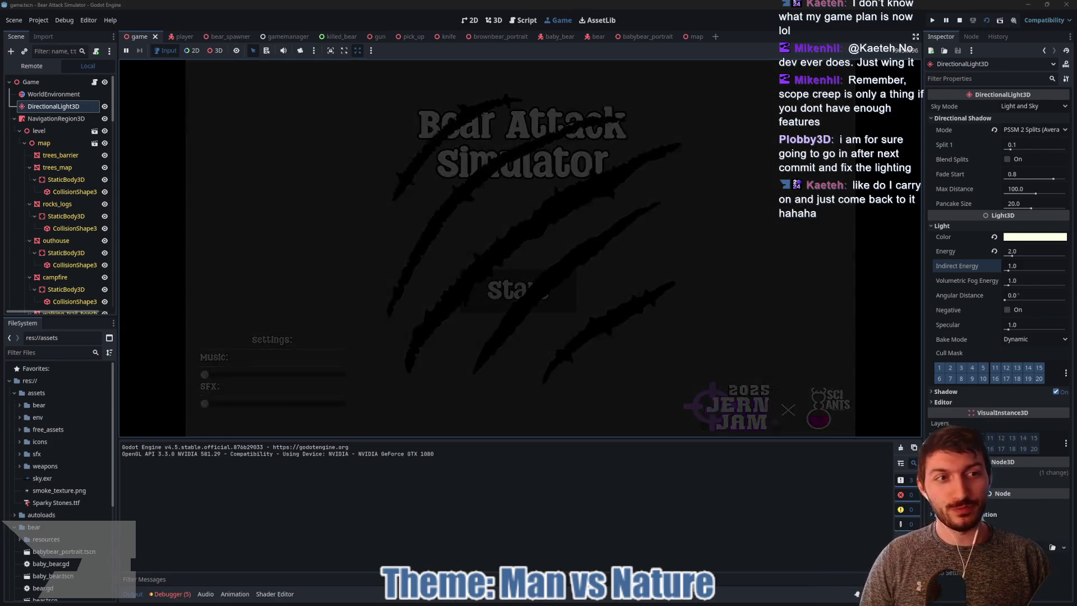
key(w)
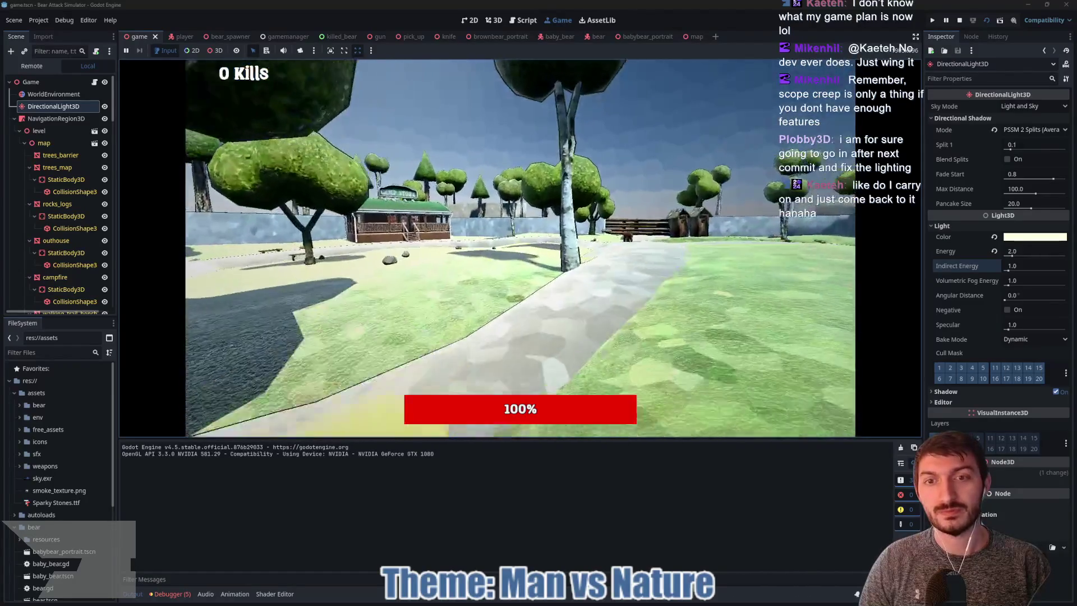
key(w)
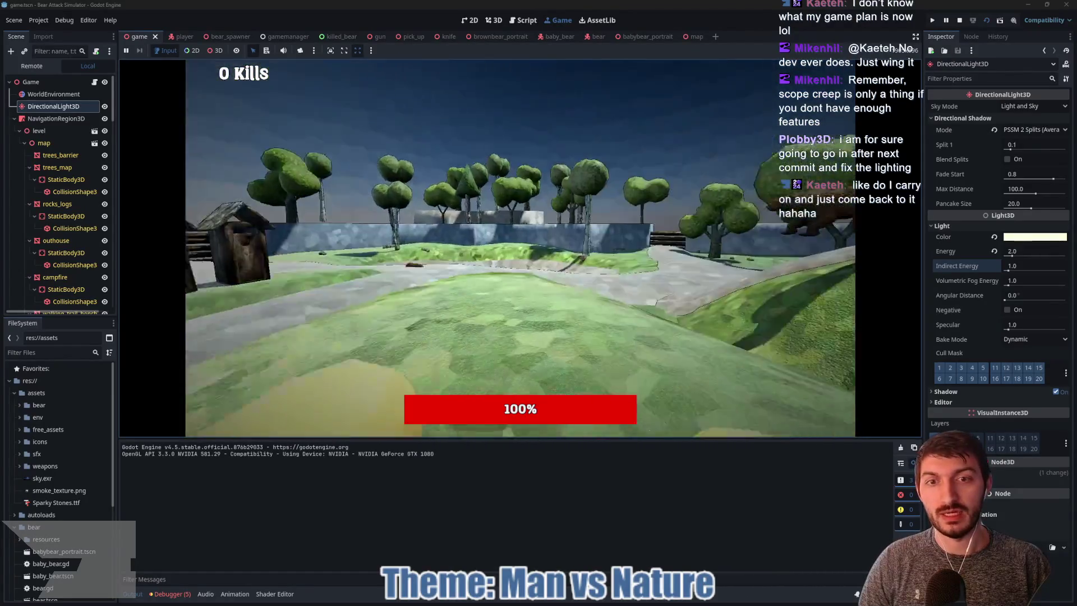
key(w)
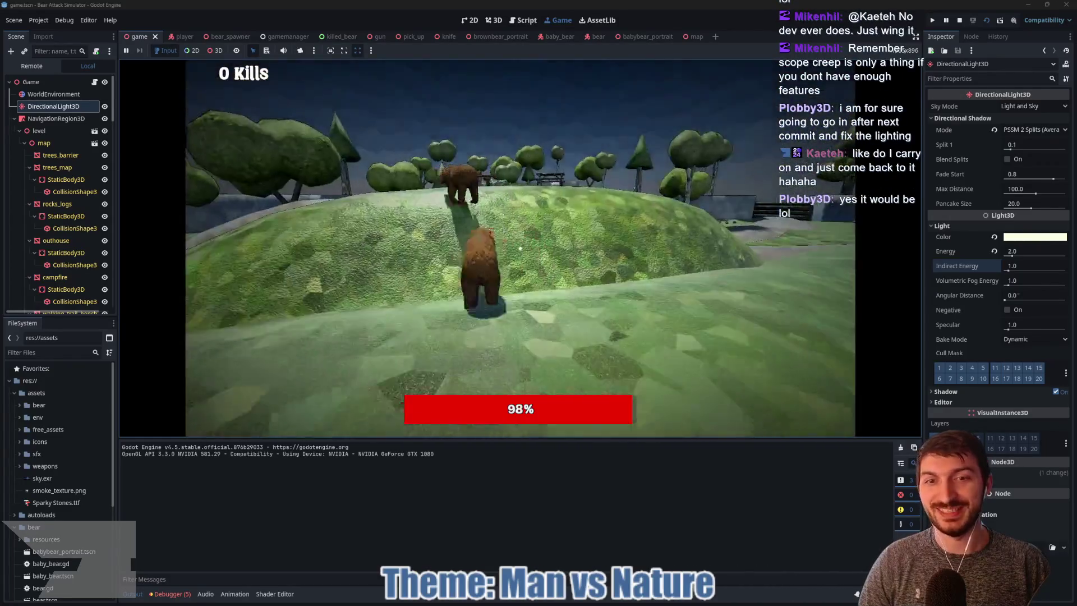
key(w)
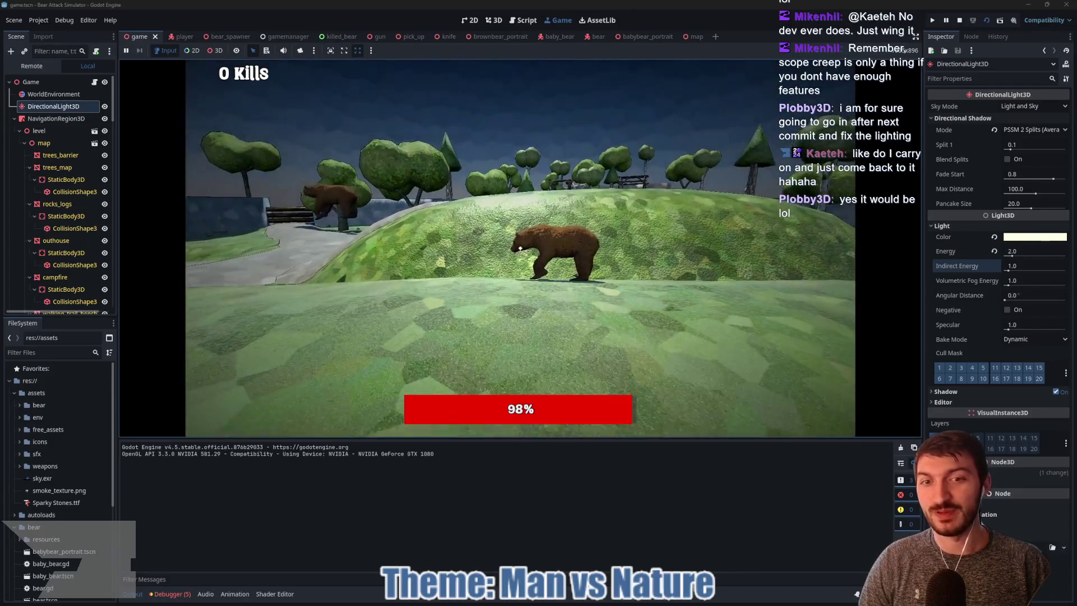
key(w)
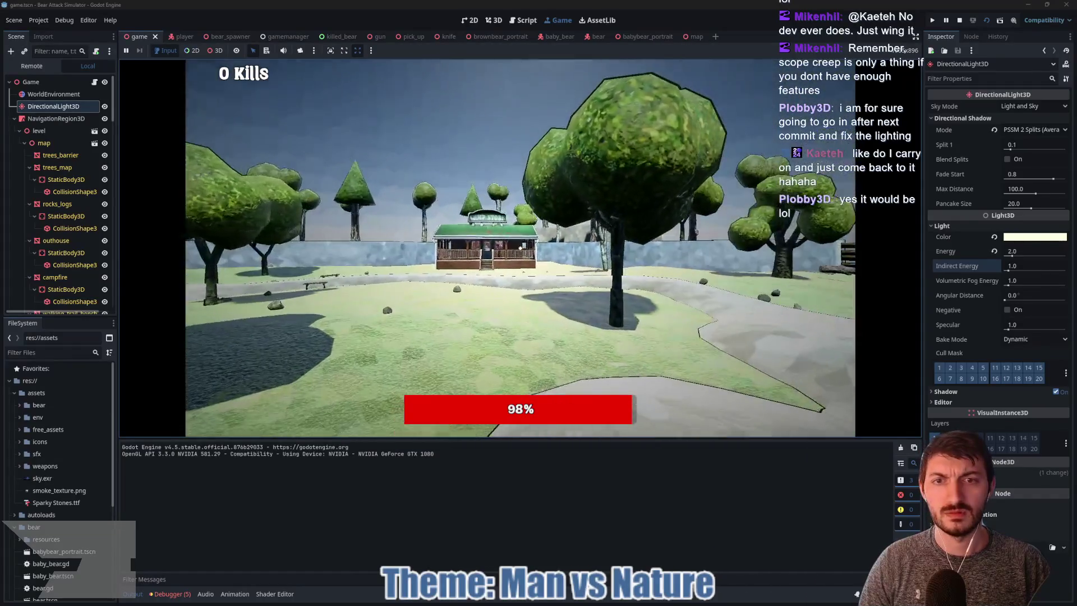
key(w)
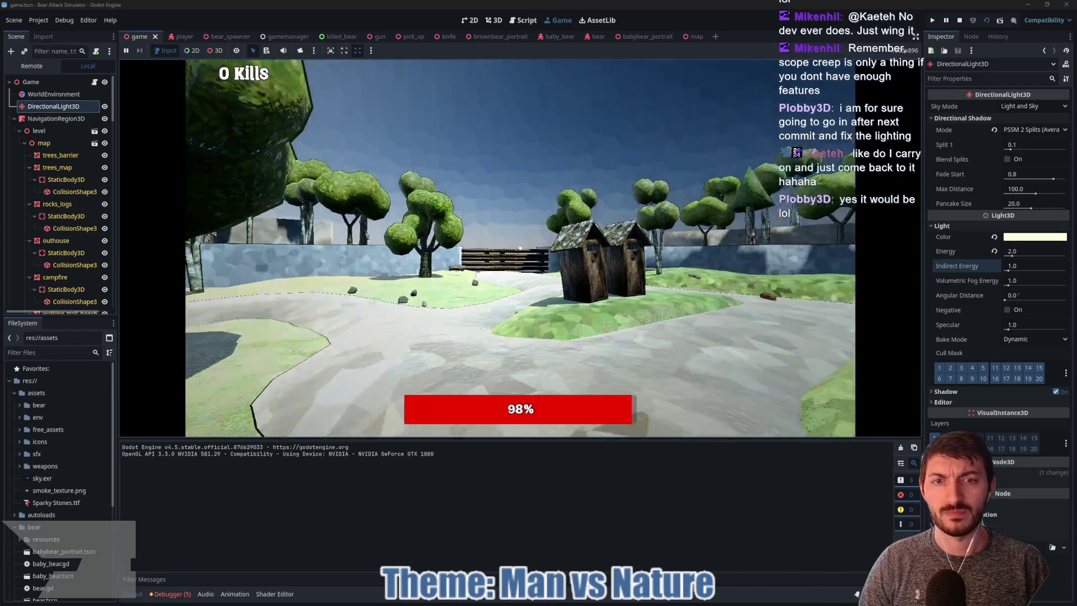
key(w)
key(w)
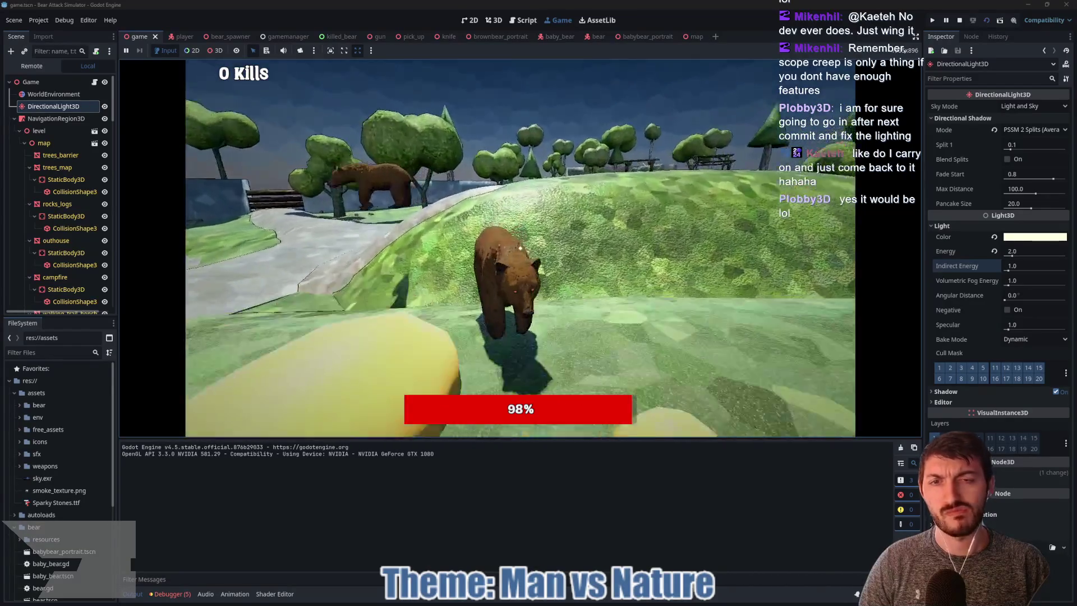
key(w)
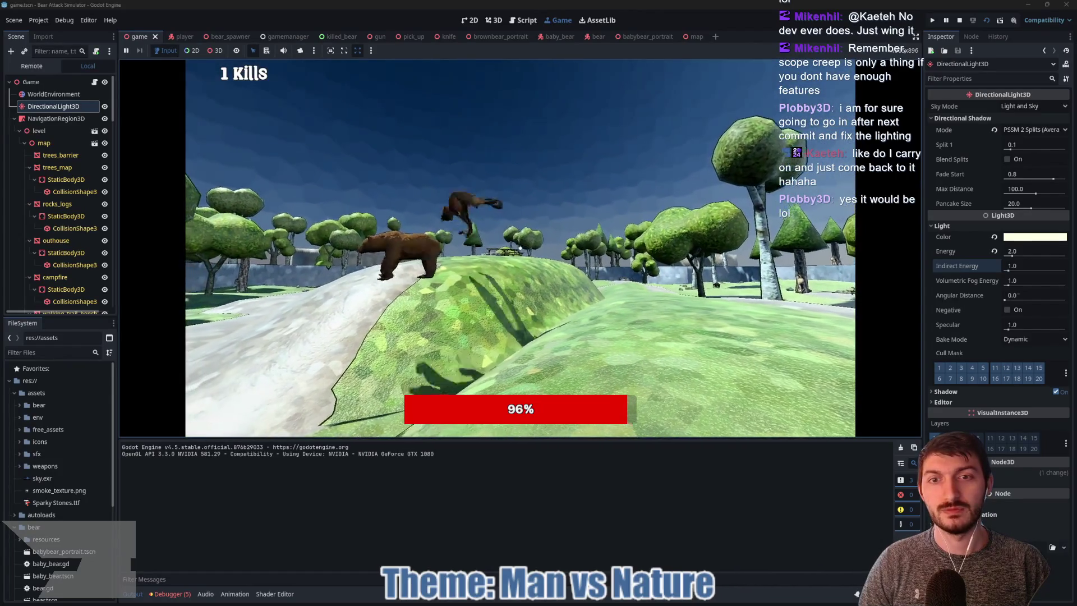
Punch bears on the hill until the counter reads 3 kills at 92% health
mouse_move(520, 247)
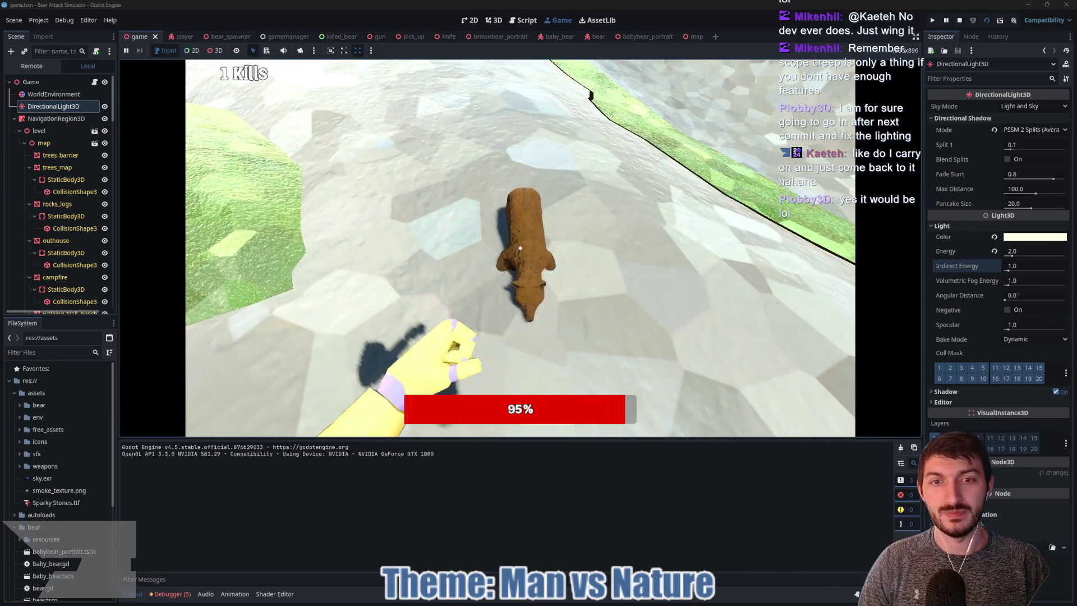
click(520, 248)
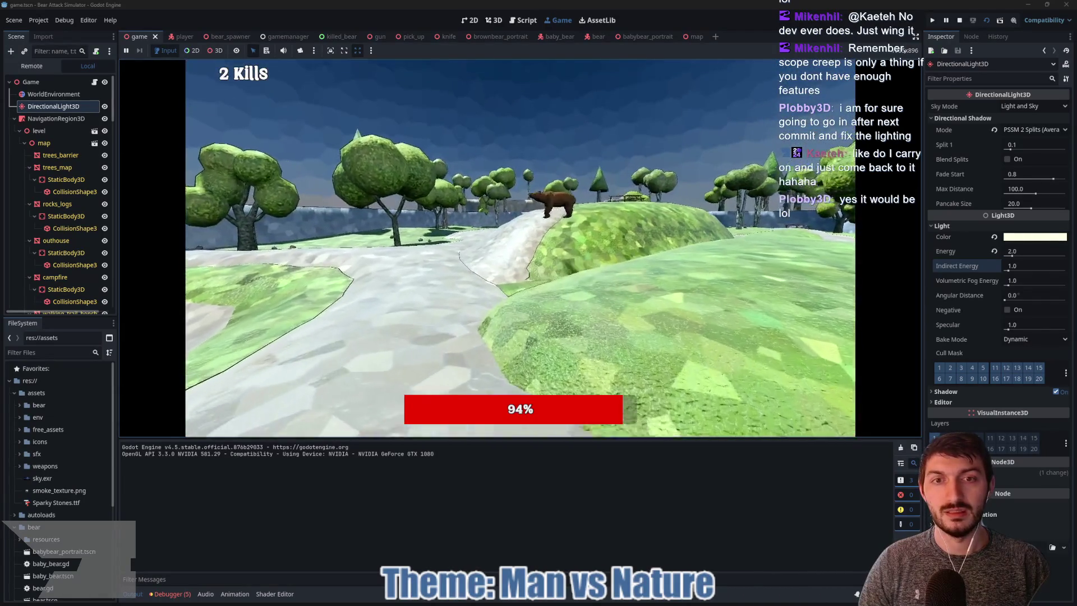
click(520, 248)
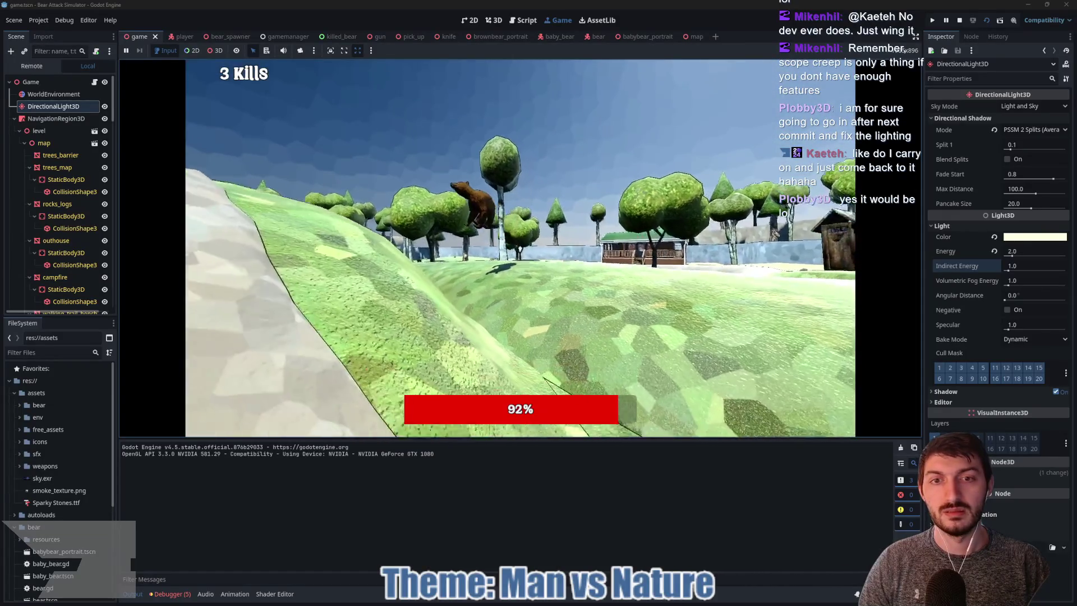
click(520, 247)
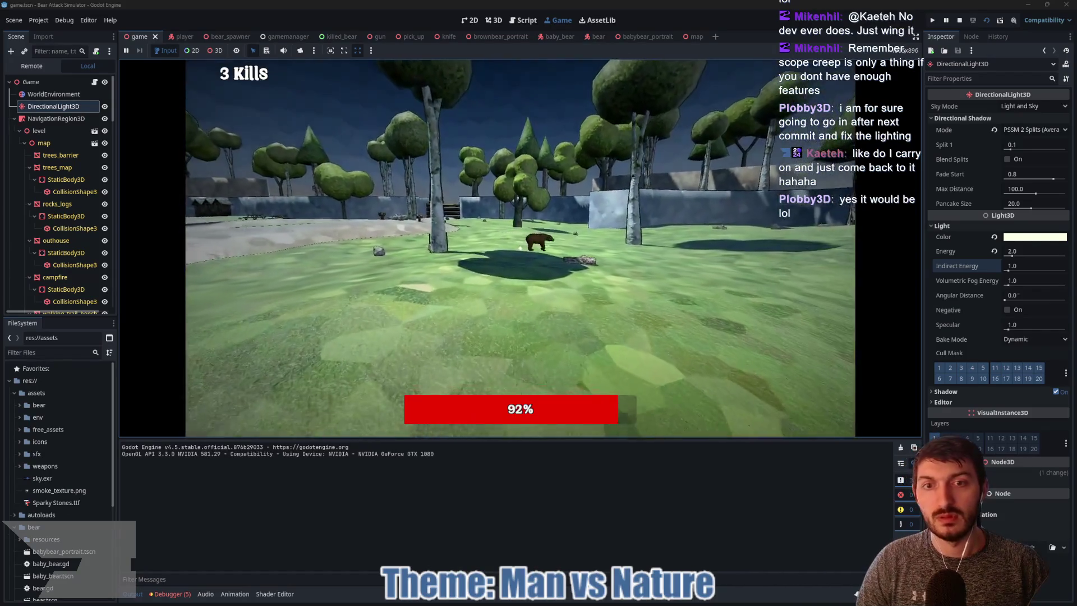
Keep playing to 8 kills at 77% health, then stop the running game
key(w)
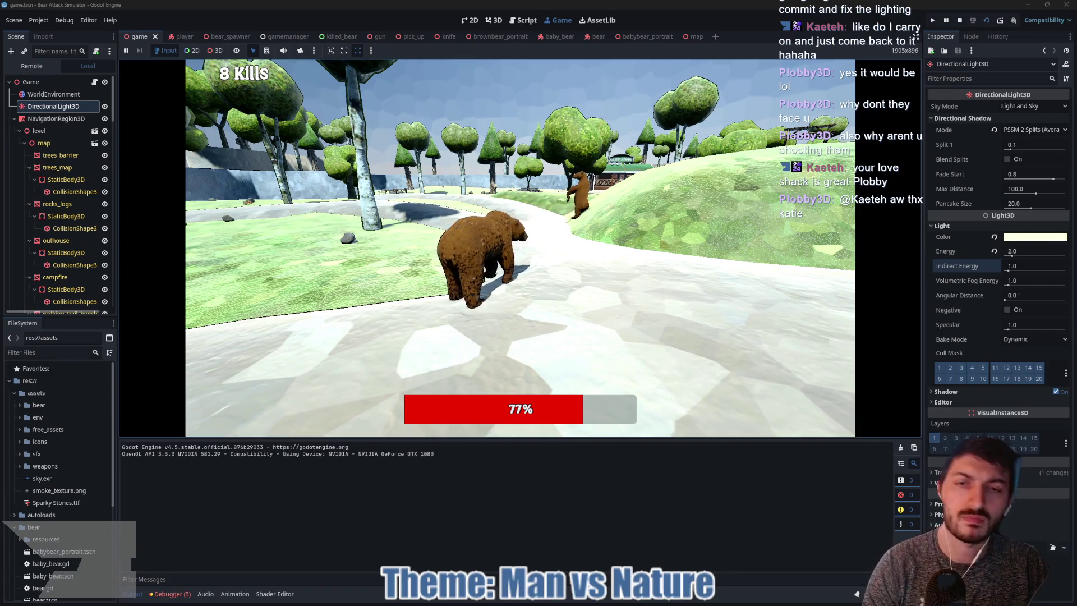
key(F8)
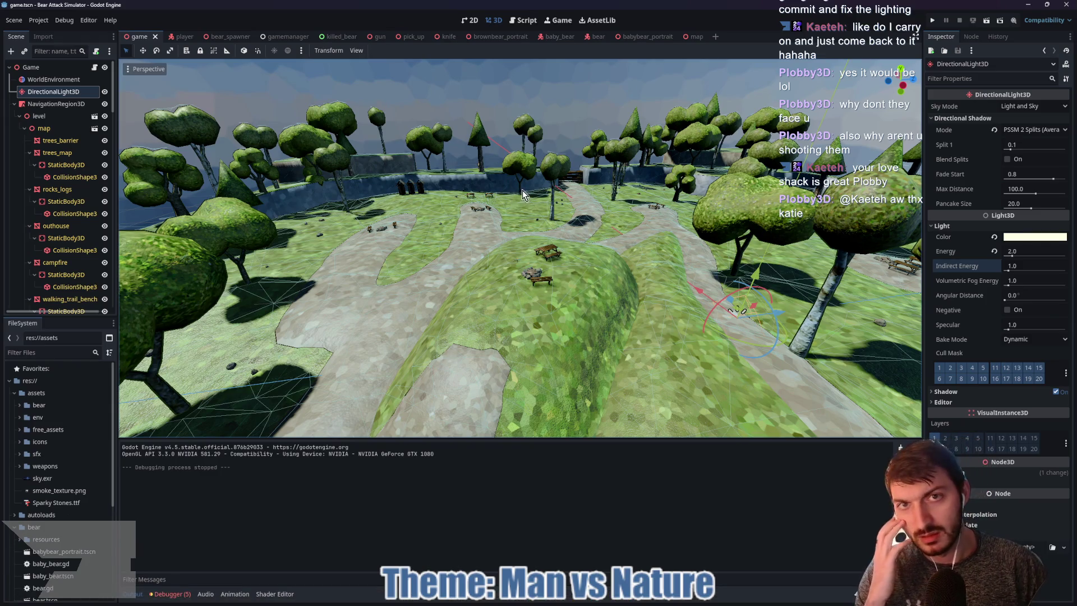
Switch to the bear scene and open BrownBear's brown_bear.gd script in the Script editor
mouse_move(639, 600)
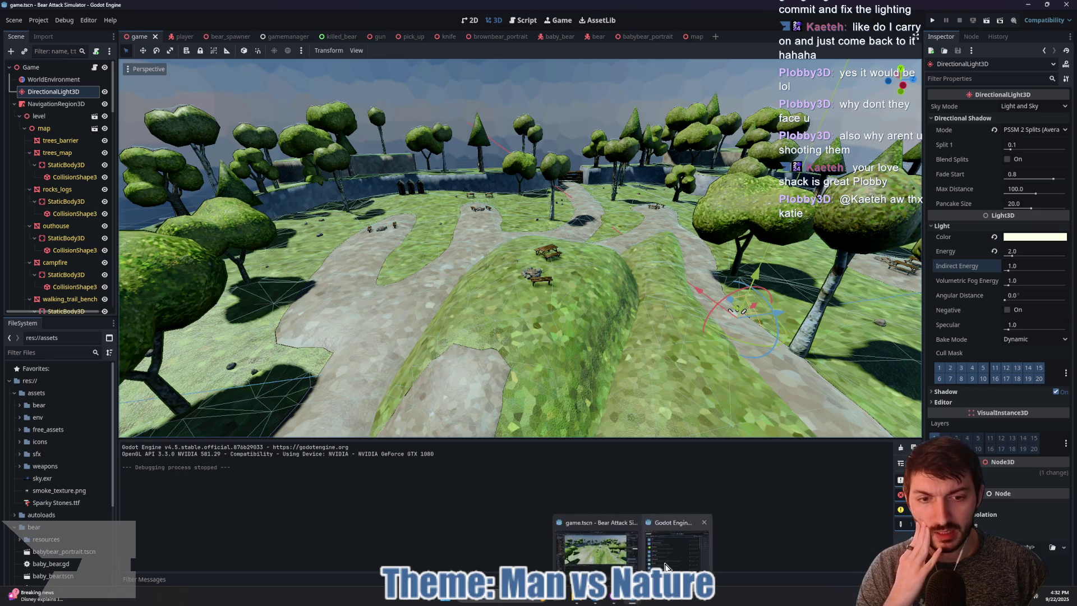
click(632, 541)
click(475, 499)
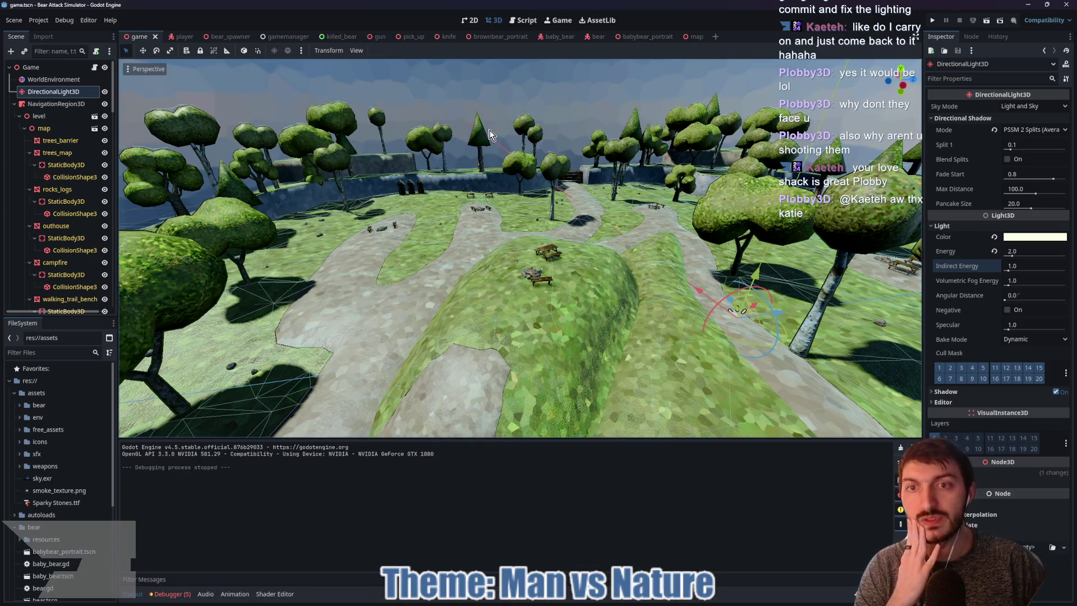
mouse_move(460, 178)
mouse_down()
mouse_move(573, 169)
mouse_move(636, 185)
mouse_up()
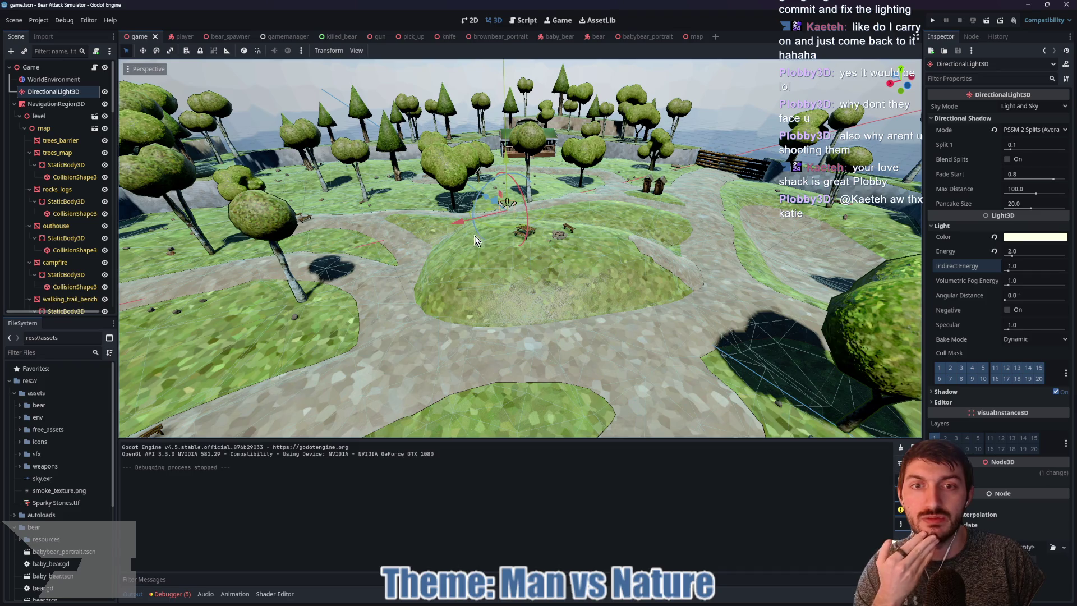
click(597, 37)
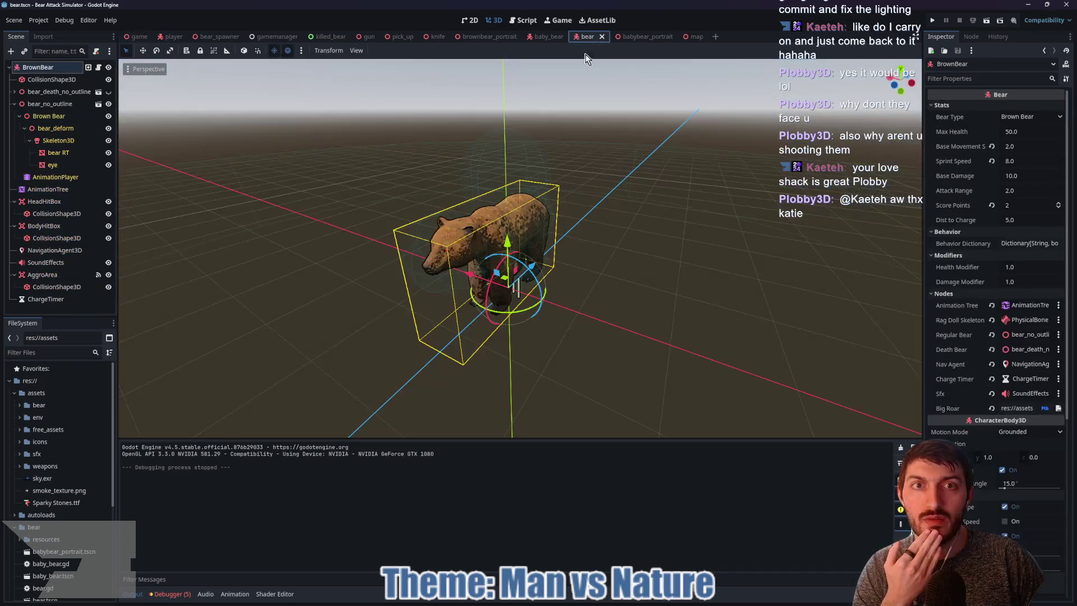
click(108, 67)
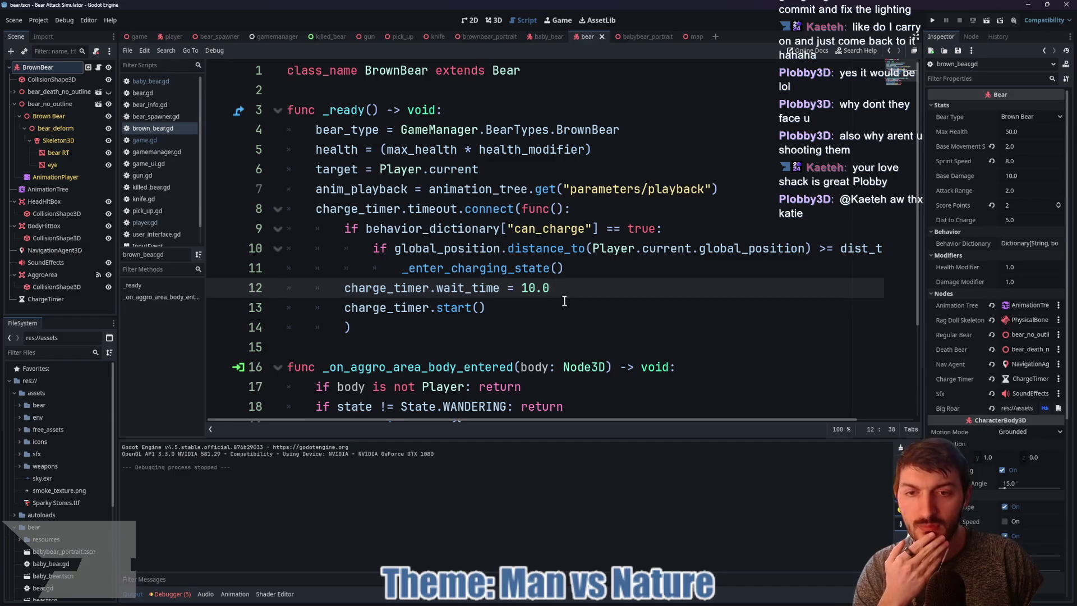
drag(569, 285, 290, 289)
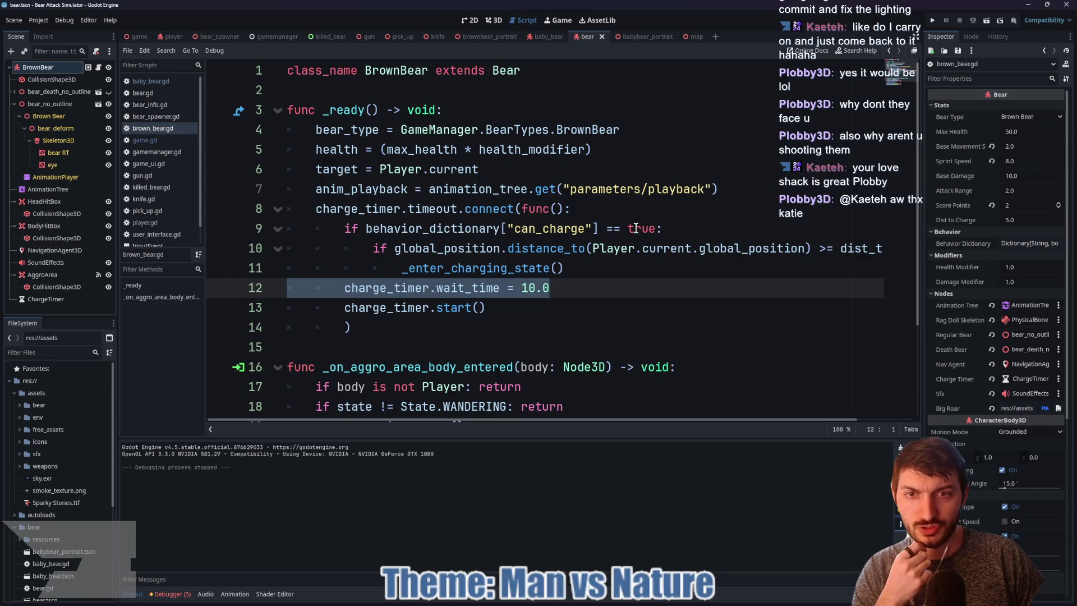
click(599, 212)
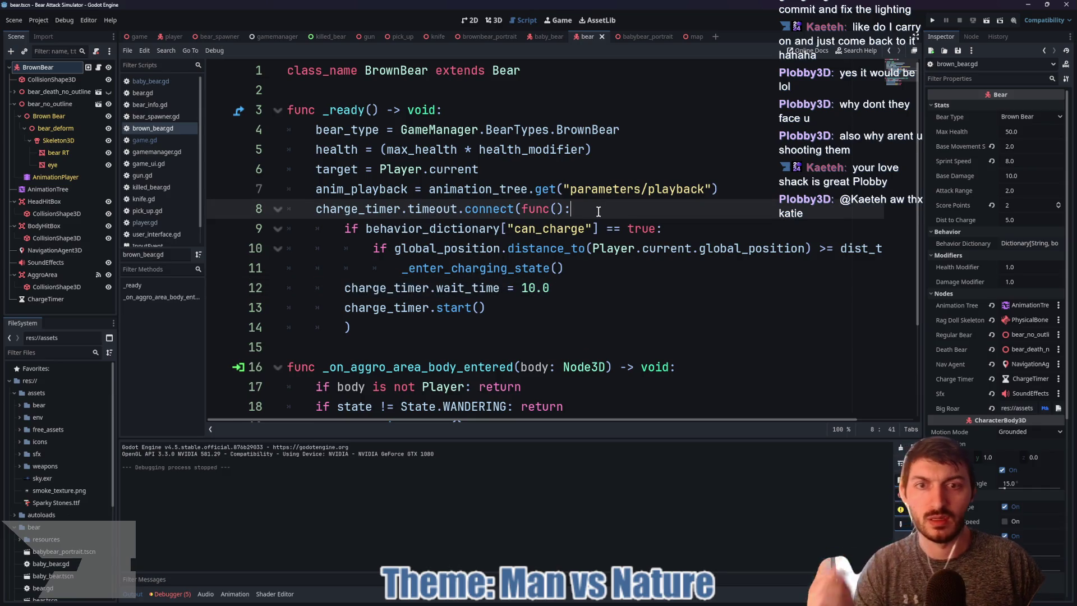
key(Return)
text(if state !)
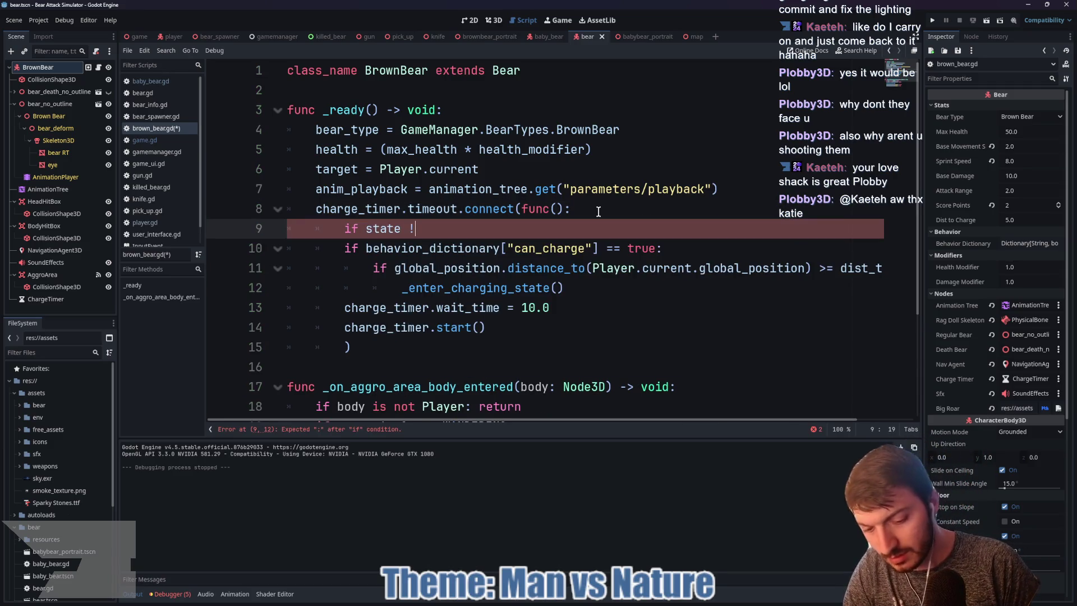
text(= State.ch)
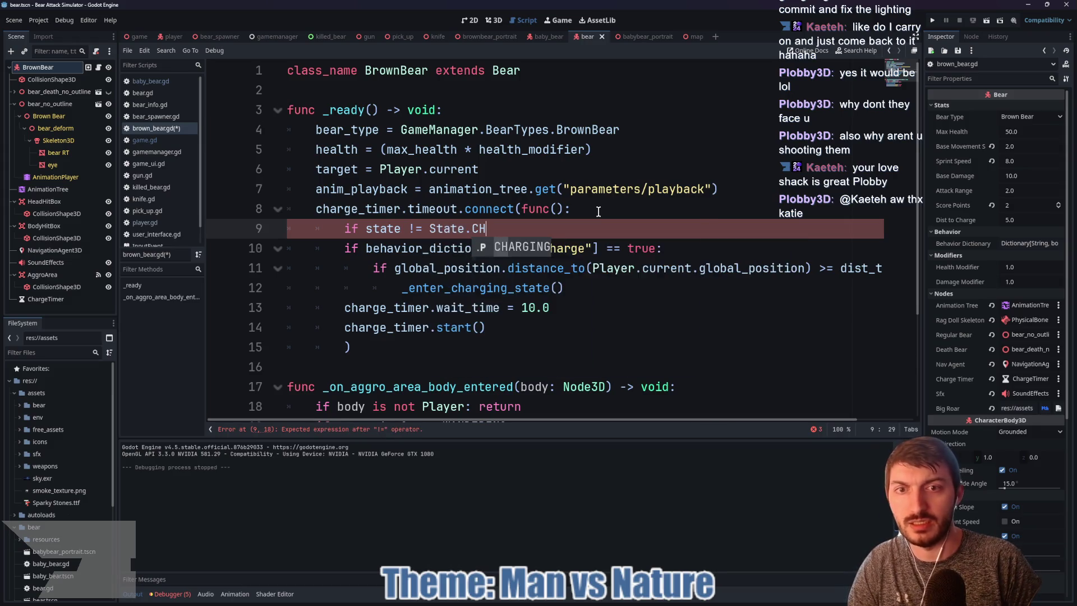
key(Return)
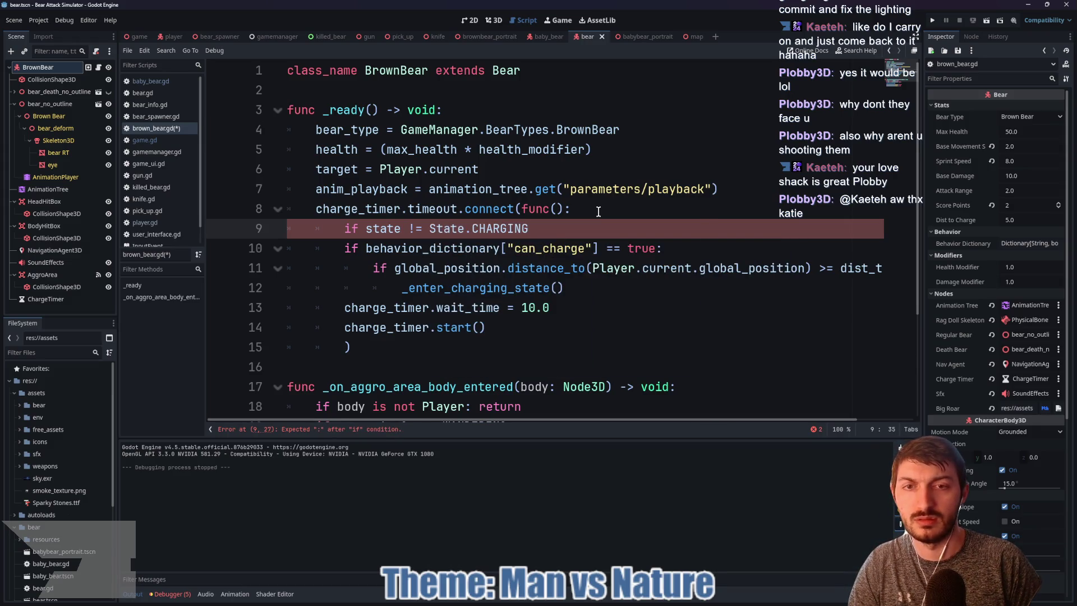
key(BackSpace)
key(BackSpace)
key(BackSpace)
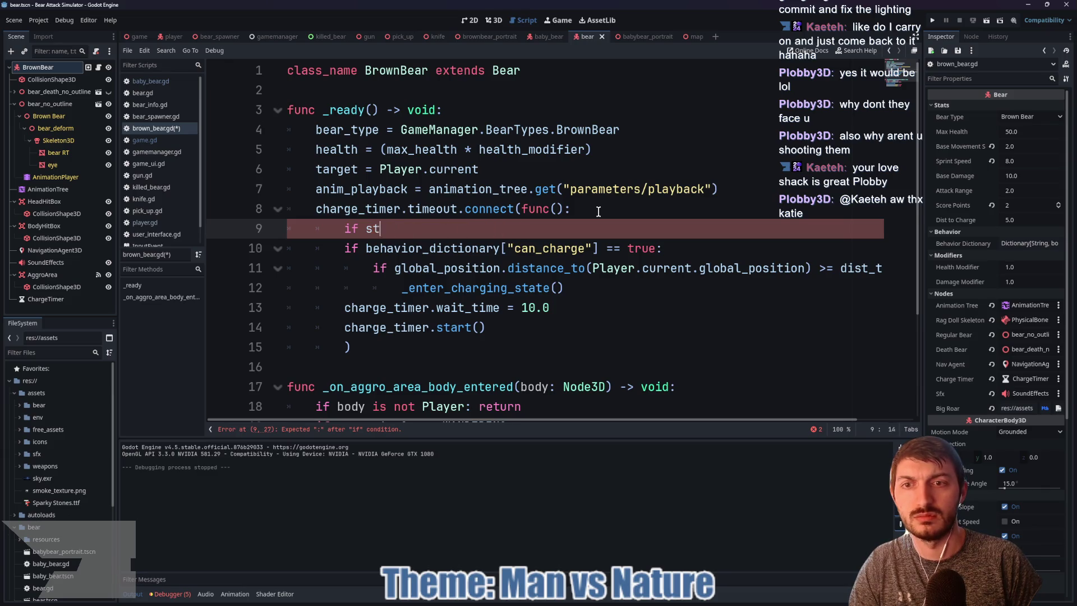
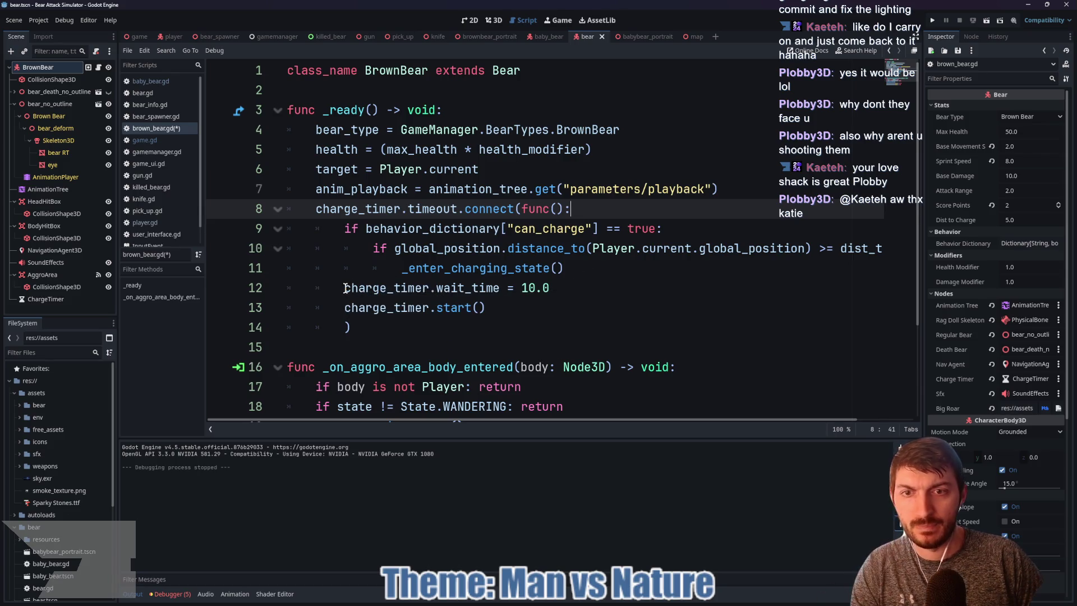
Indent the charge timer restart lines 12–13 and add 'return' after charge_timer.start(), then save
click(343, 287)
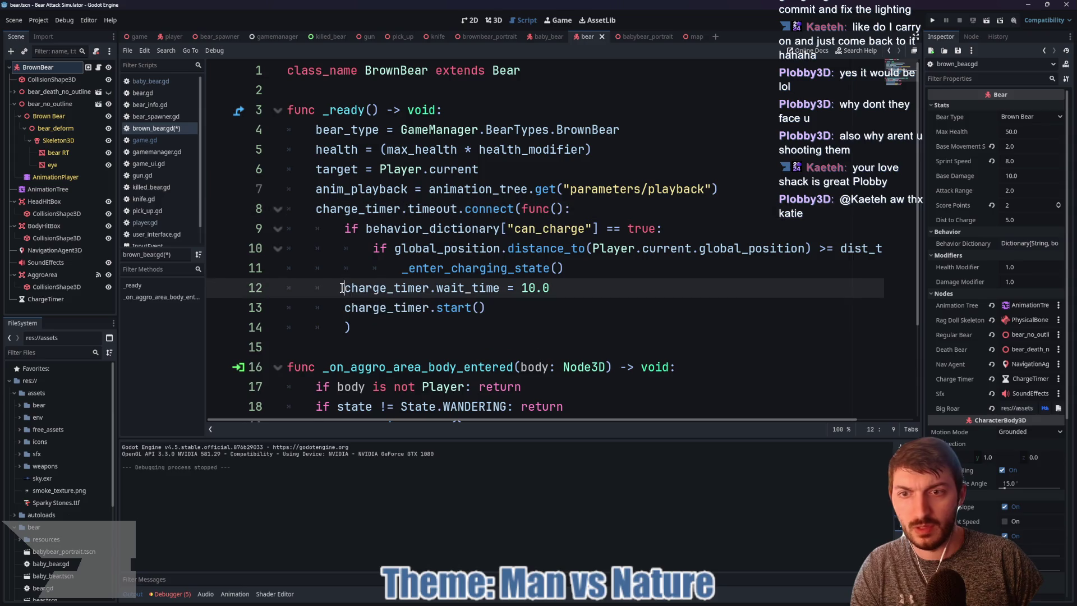
key(Tab)
click(343, 307)
key(Tab)
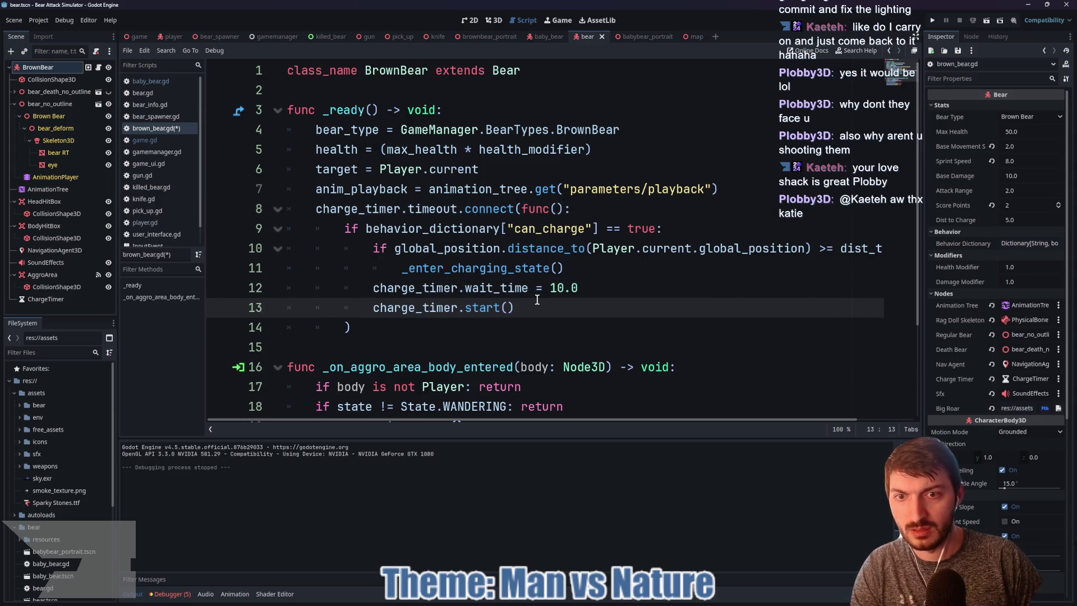
key(Return)
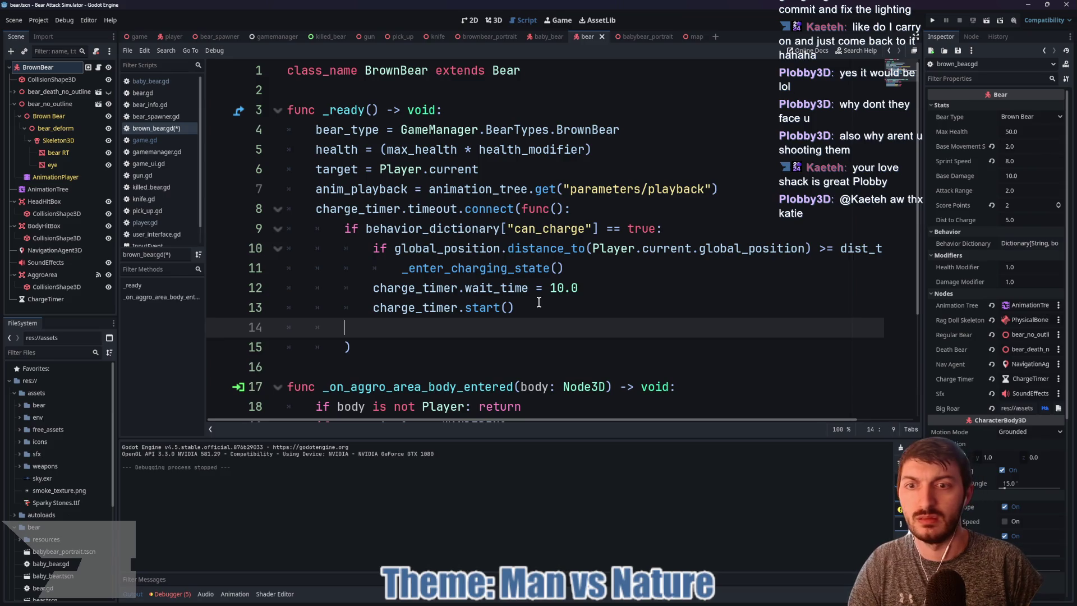
text(ret)
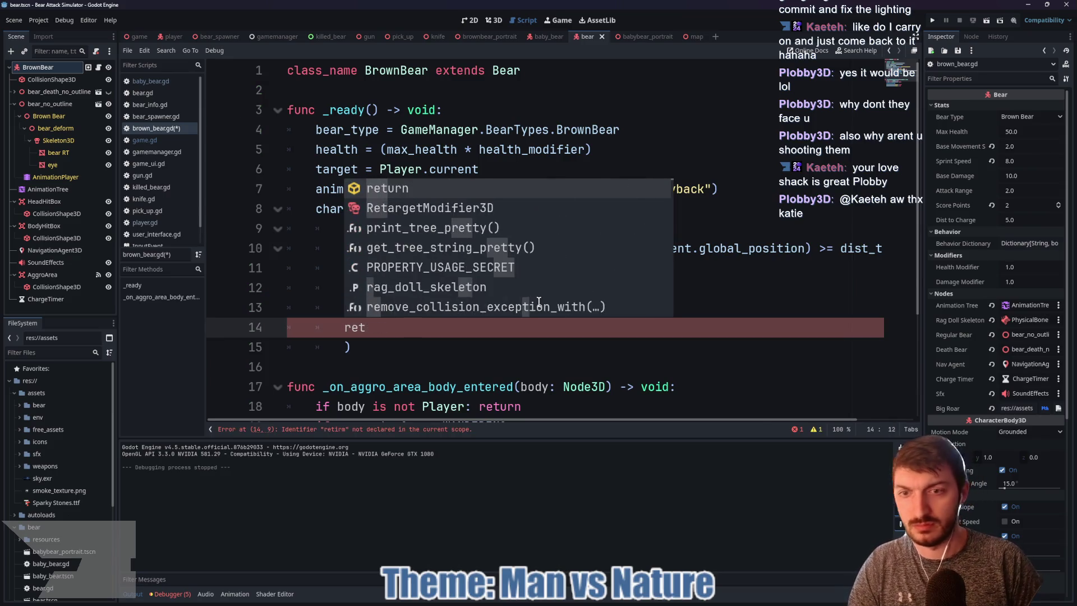
text(urn)
key(Escape)
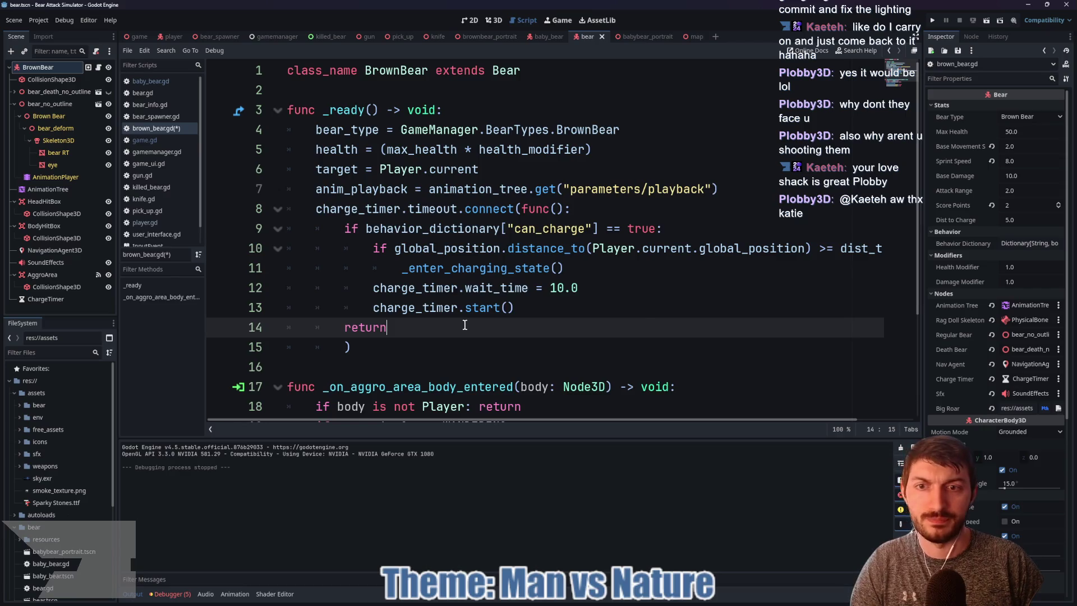
key(ctrl+s)
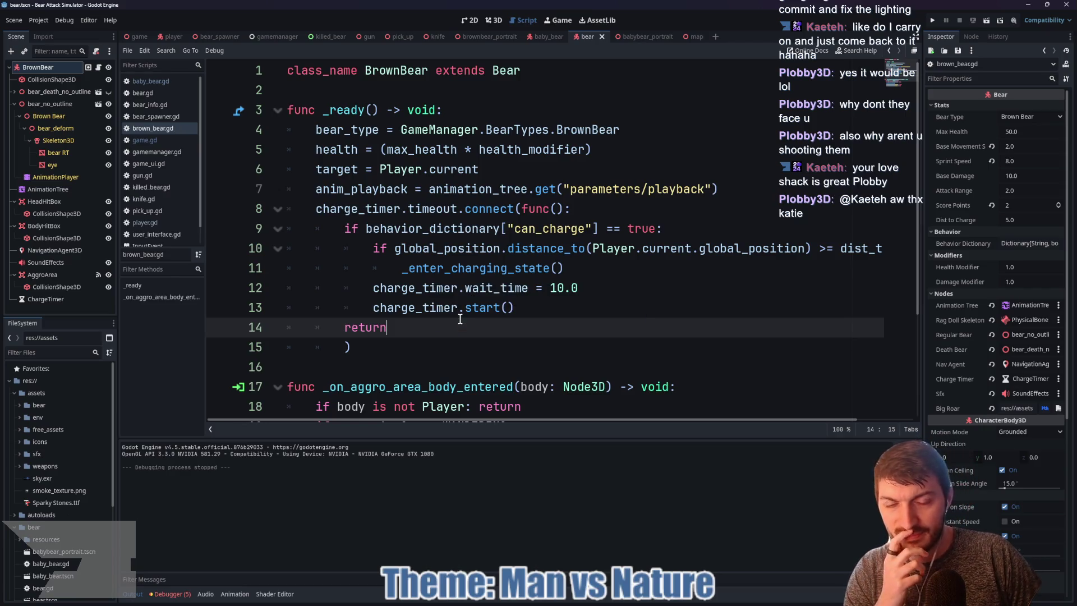
Insert a new blank line after line 22 and save brown_bear.gd again
scroll(532, 302, down, 2)
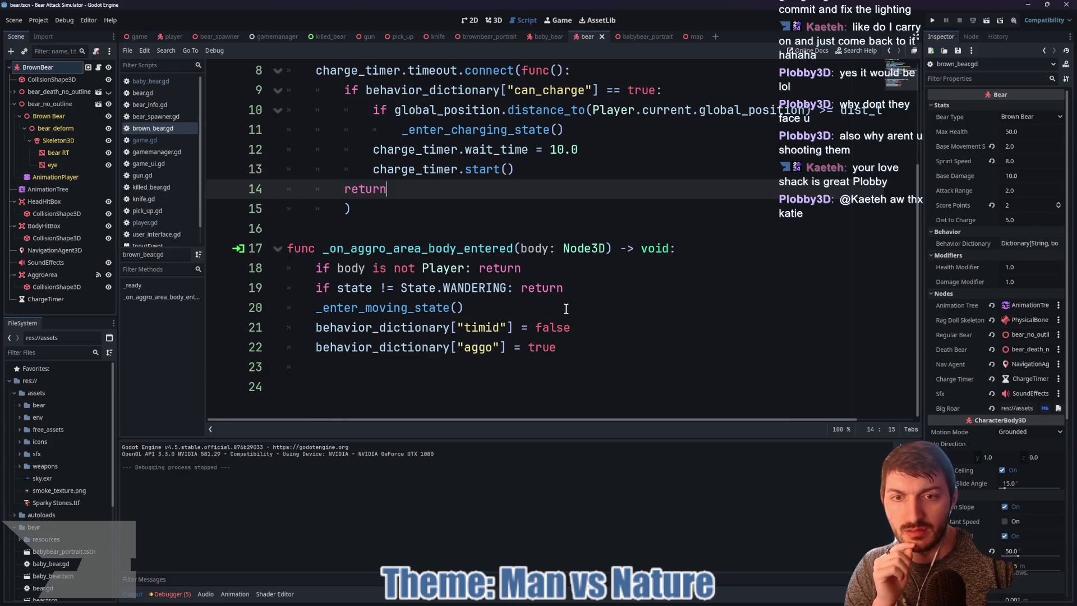
click(566, 347)
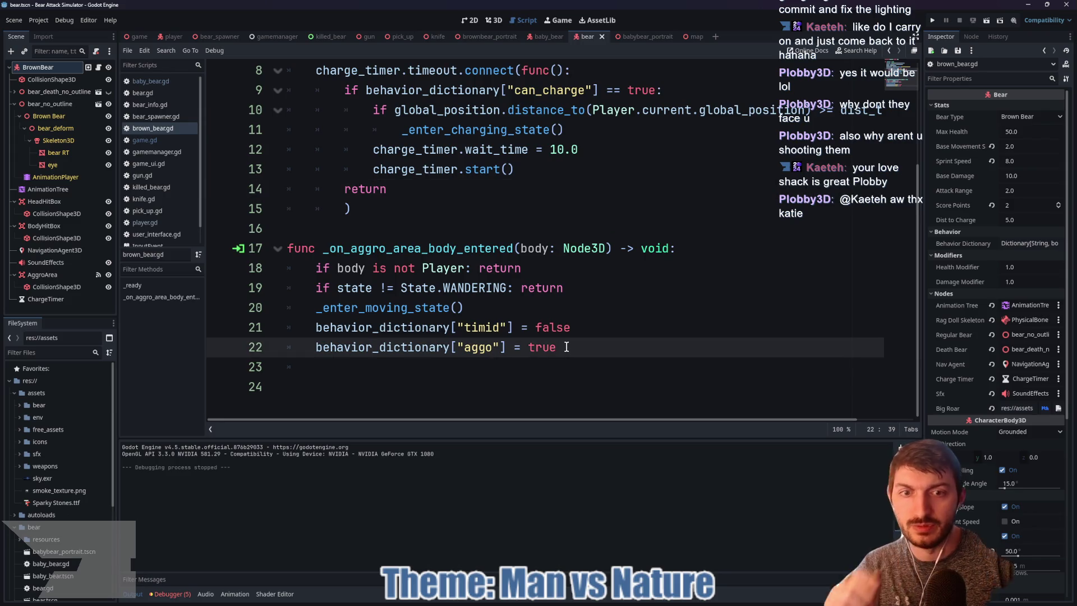
key(Return)
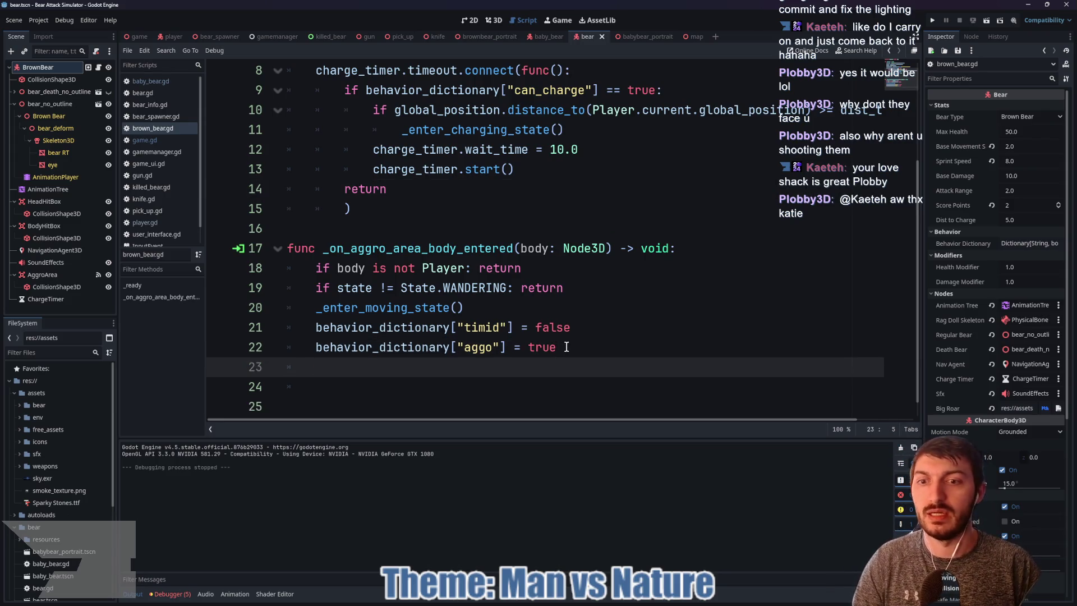
text(beha)
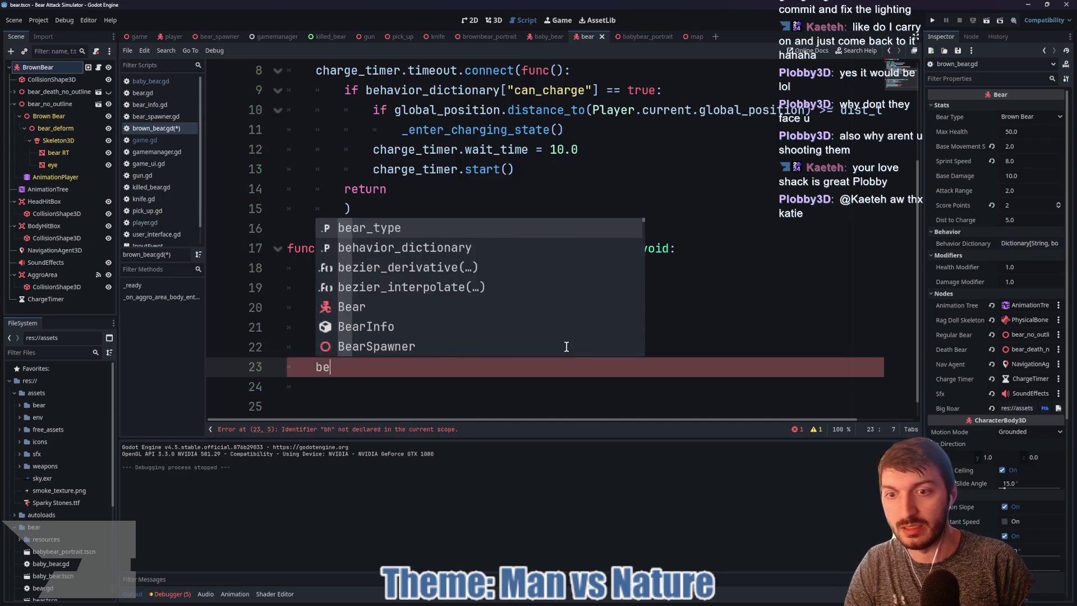
key(BackSpace)
key(BackSpace)
key(BackSpace)
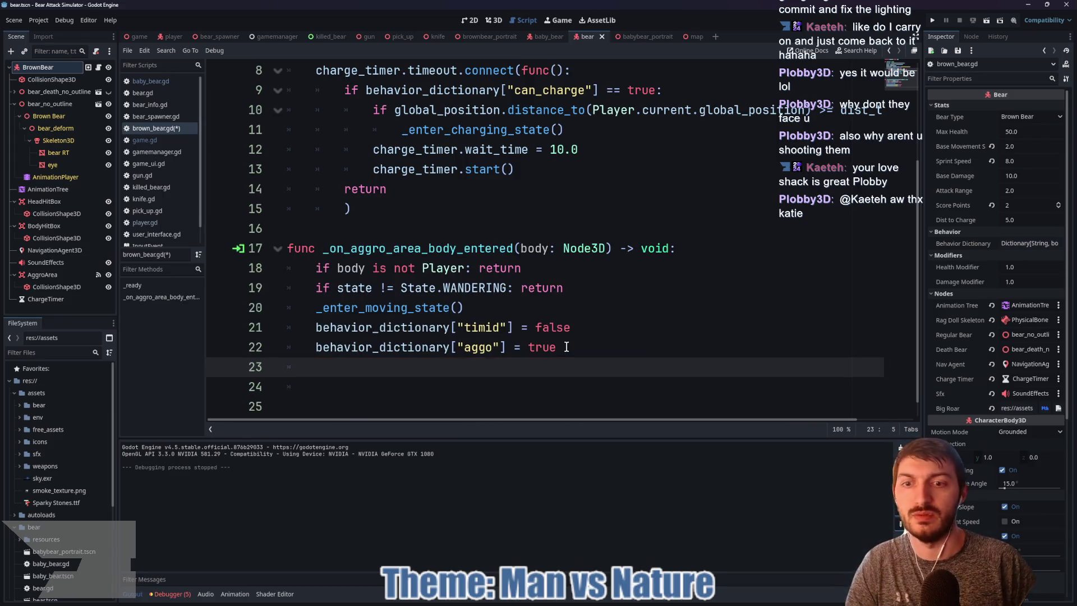
key(ctrl+s)
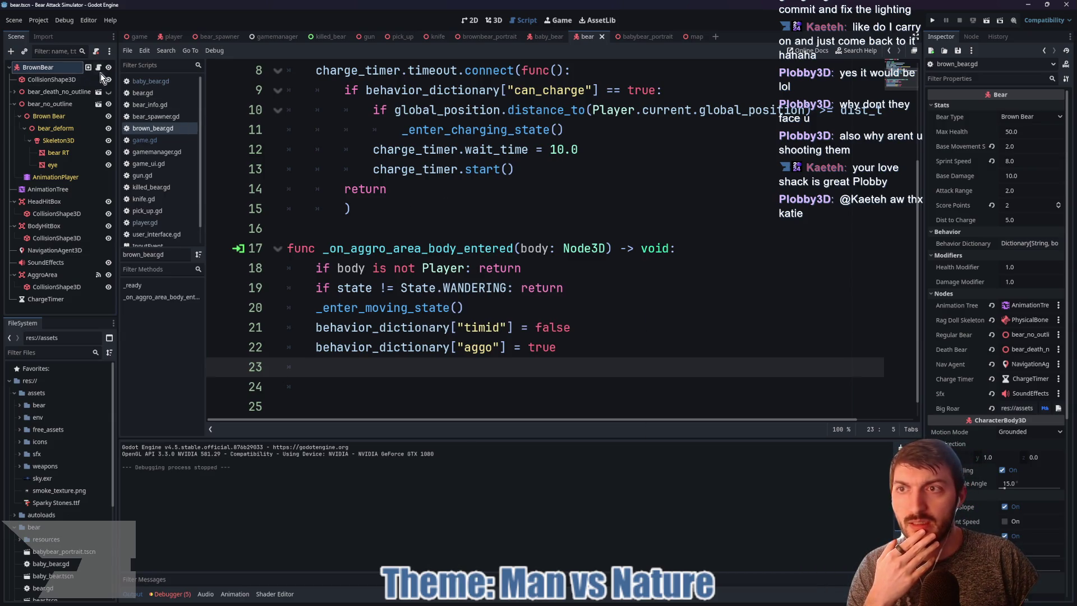
scroll(552, 233, up, 3)
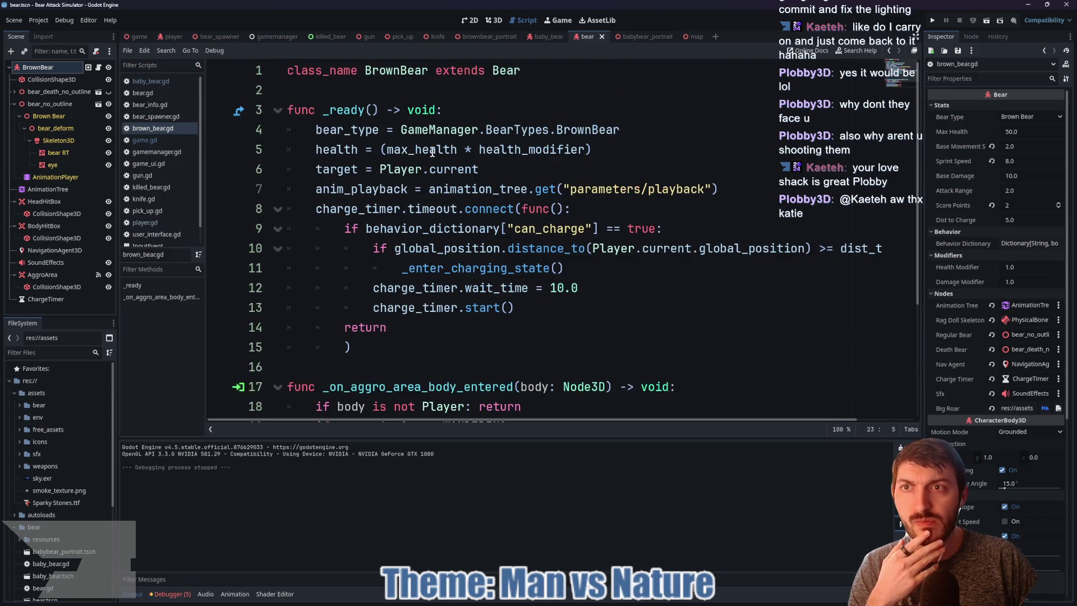
Show the game scene in 3D with SpawnGrid selected and its red tiles visible
click(139, 37)
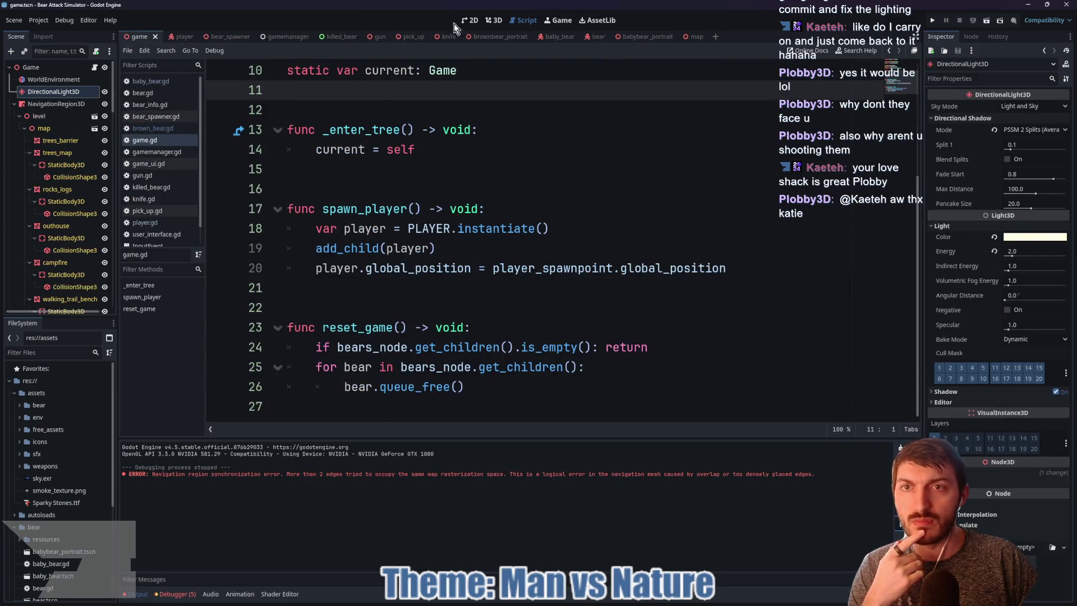
click(493, 21)
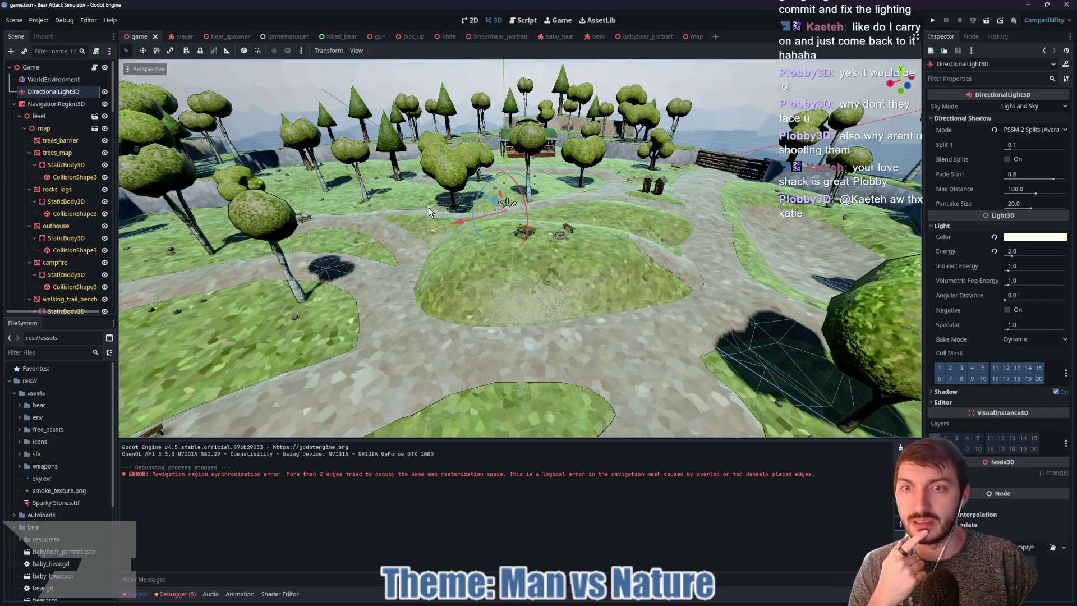
click(14, 104)
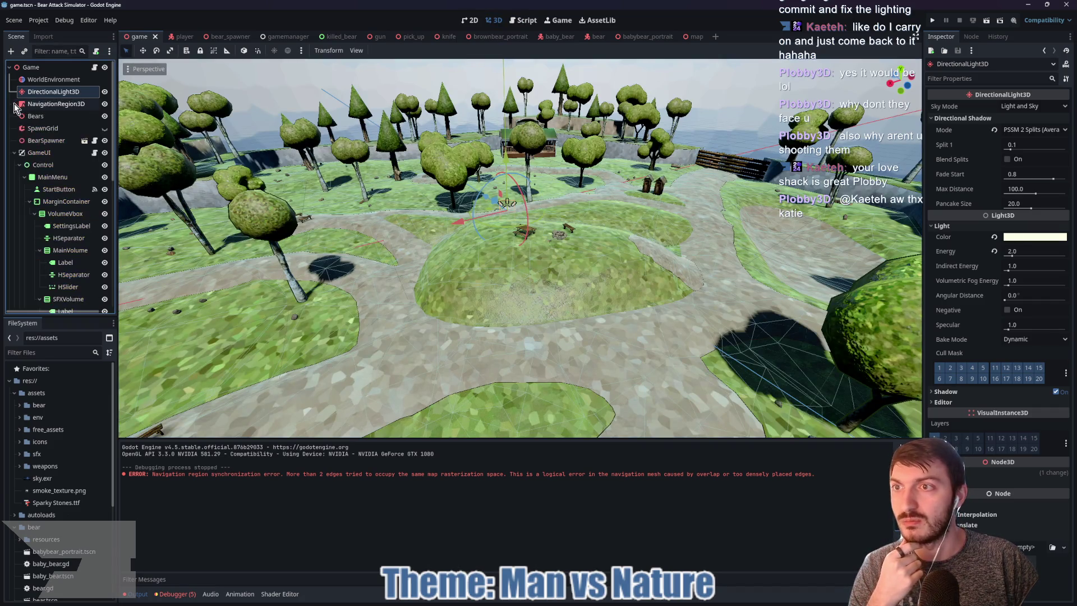
click(62, 129)
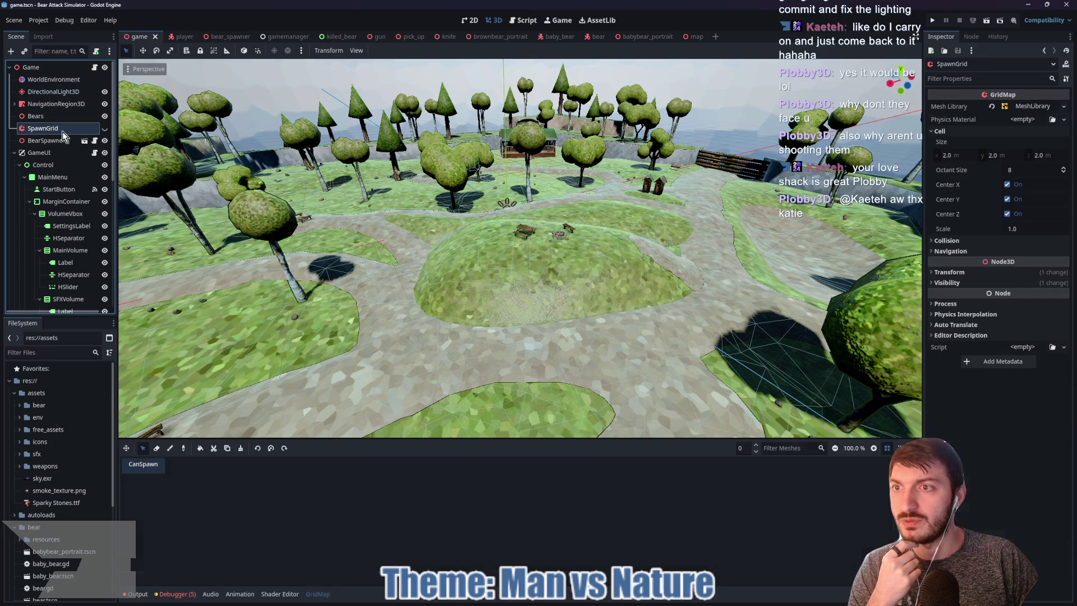
click(105, 128)
drag(436, 208, 605, 336)
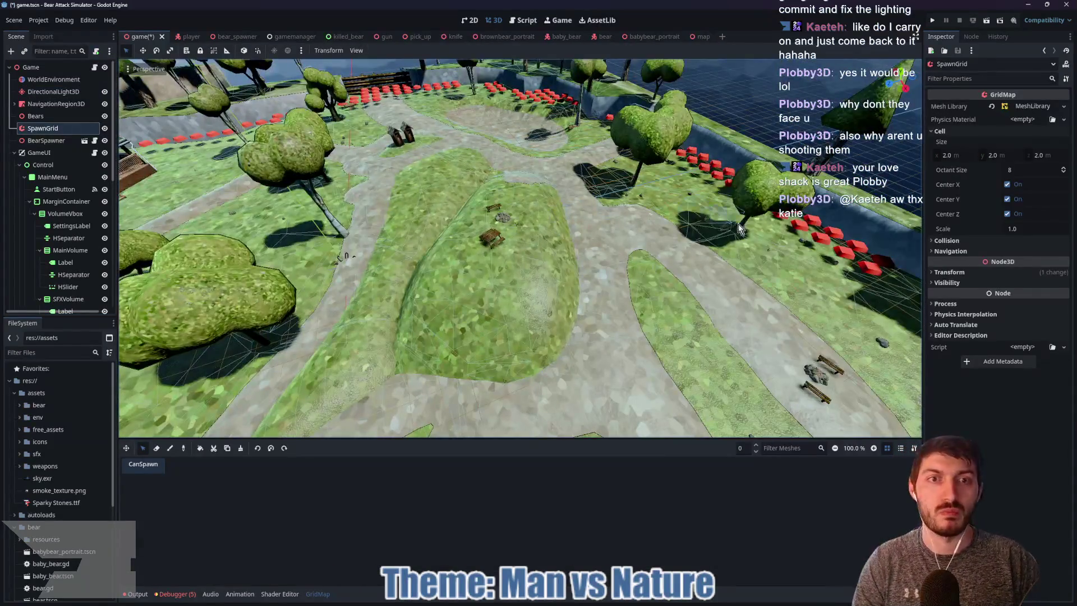
Add a new item 1 to SpawnGrid's MeshLibrary and expand its properties
click(1026, 106)
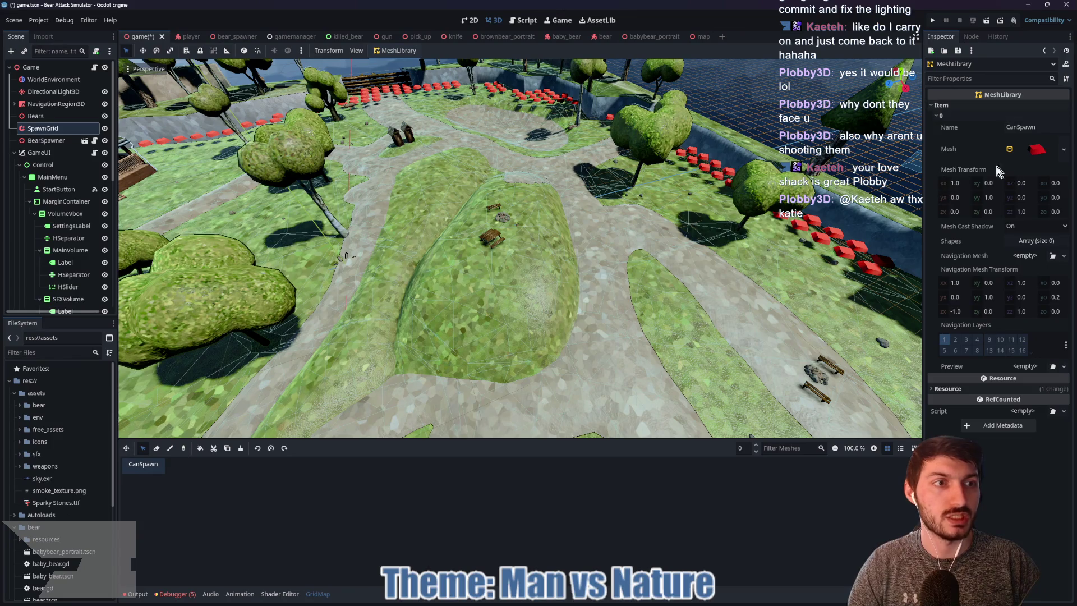
click(948, 117)
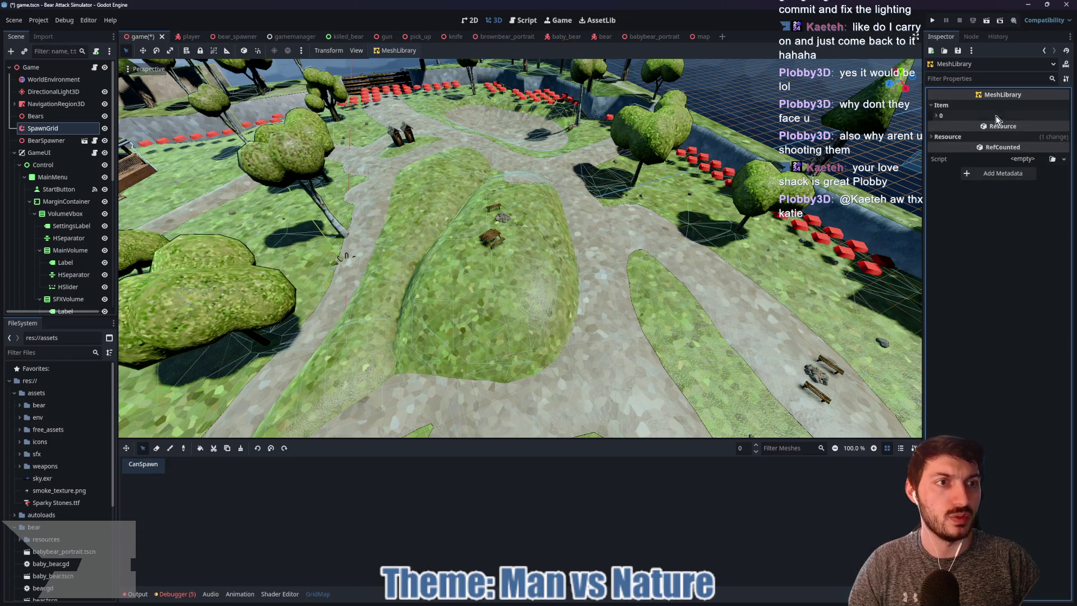
click(396, 51)
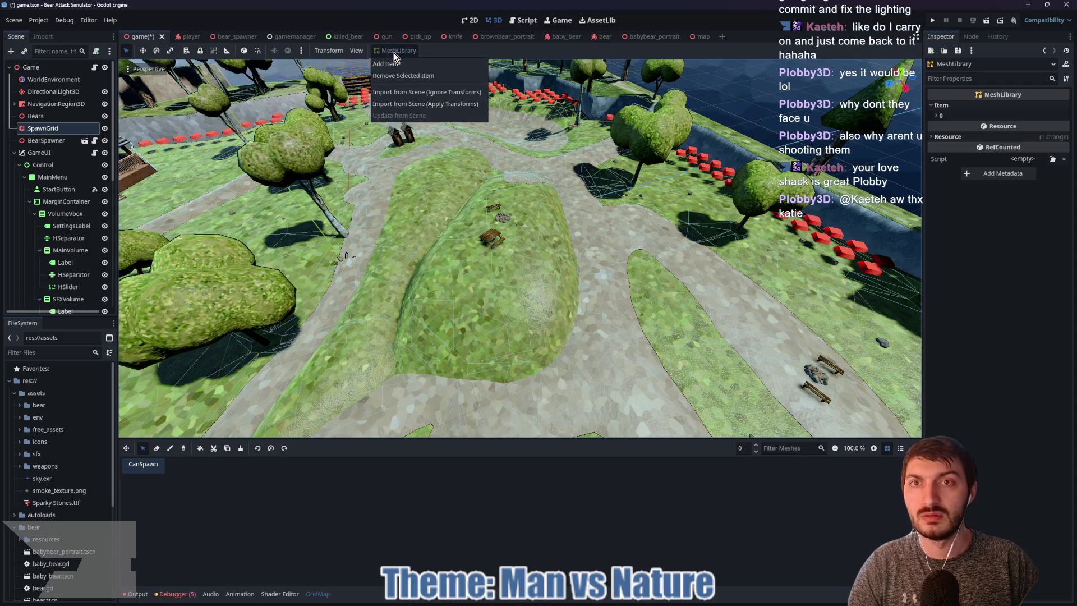
click(400, 65)
click(961, 128)
click(962, 128)
click(962, 128)
click(1022, 141)
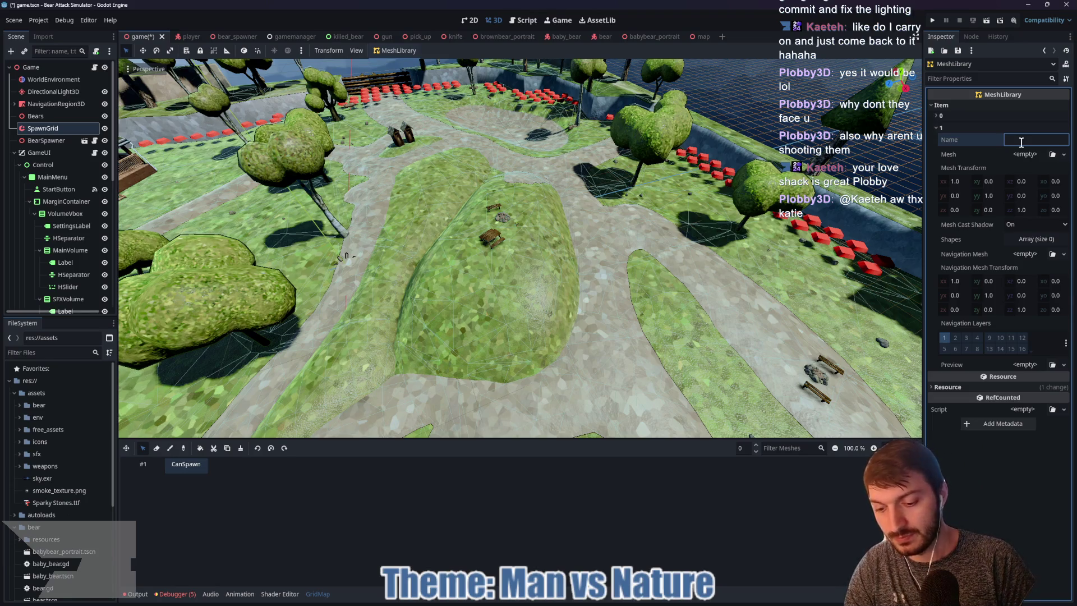
Name mesh library item 1 'PickUpSpawn'
text(PickUpSpawn)
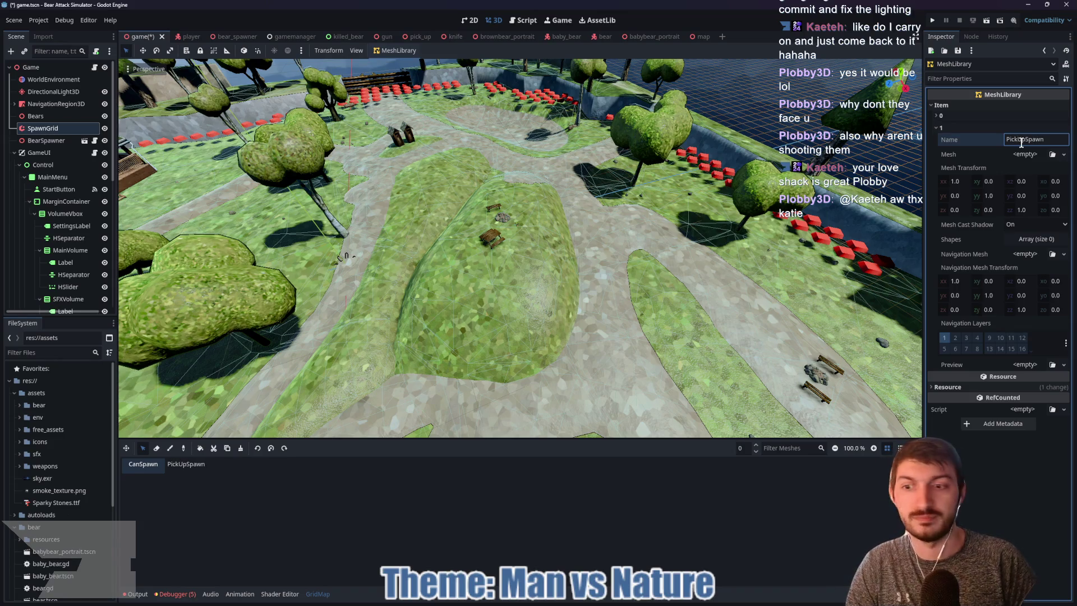
click(1064, 155)
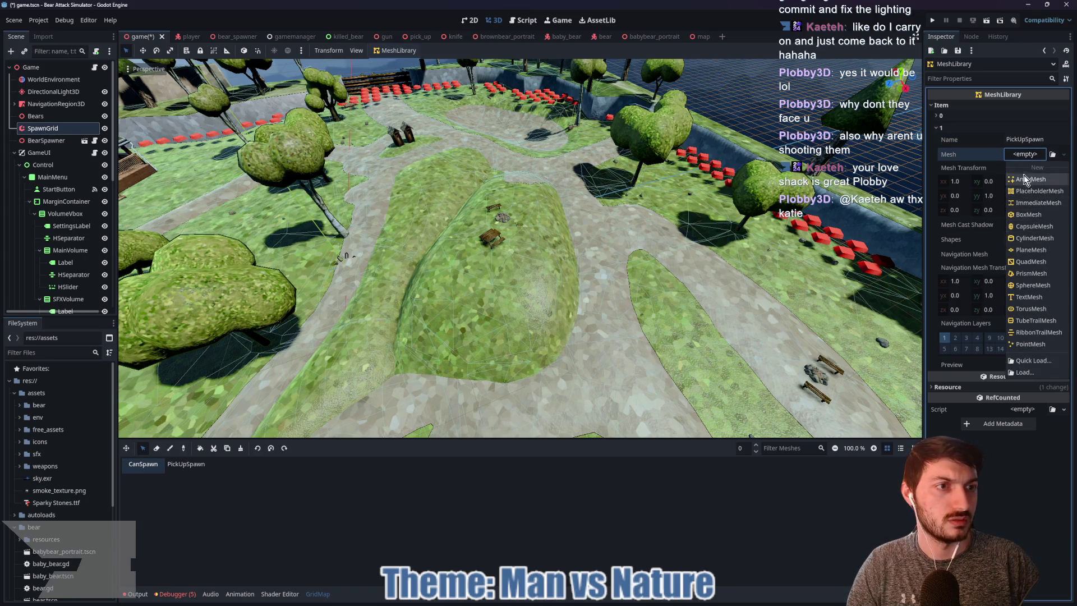
click(956, 129)
Copy CanSpawn's red cylinder mesh and paste it into PickUpSpawn's Mesh slot
click(956, 119)
click(1028, 155)
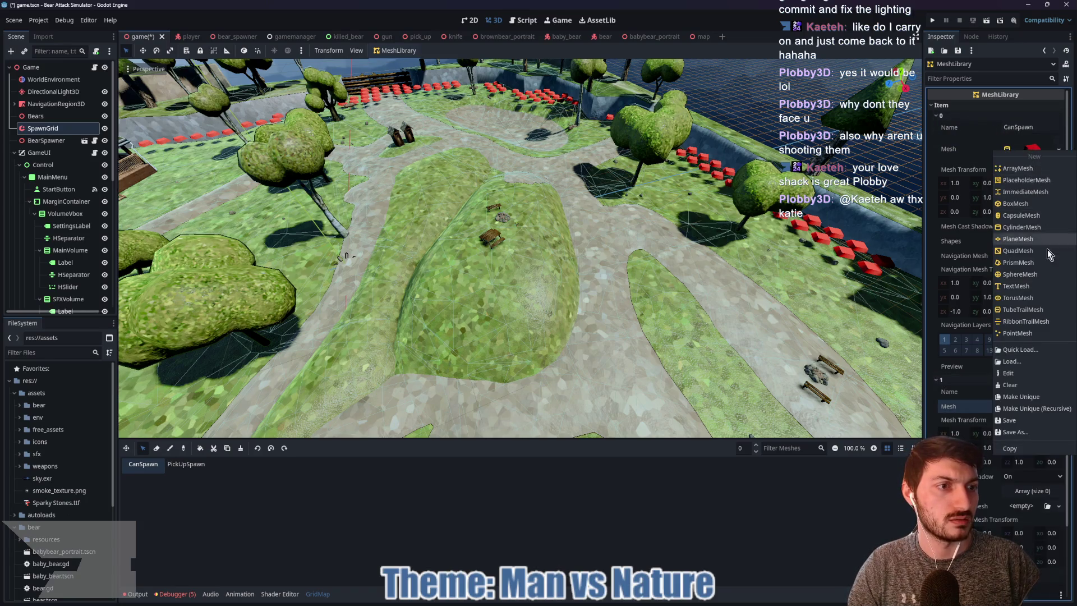
click(1017, 449)
click(956, 115)
click(1024, 156)
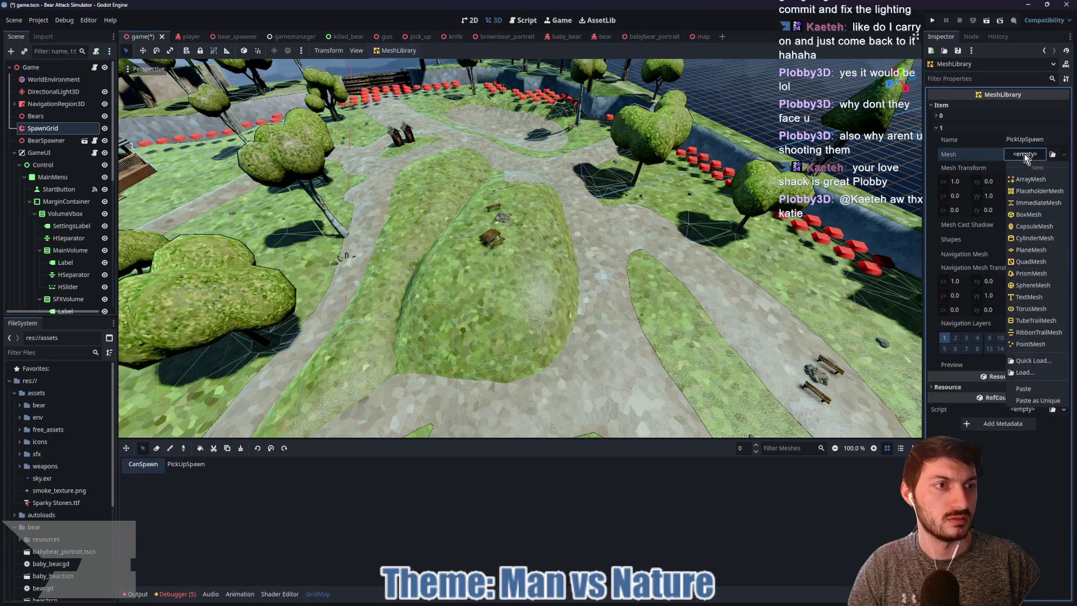
click(1036, 399)
click(1032, 163)
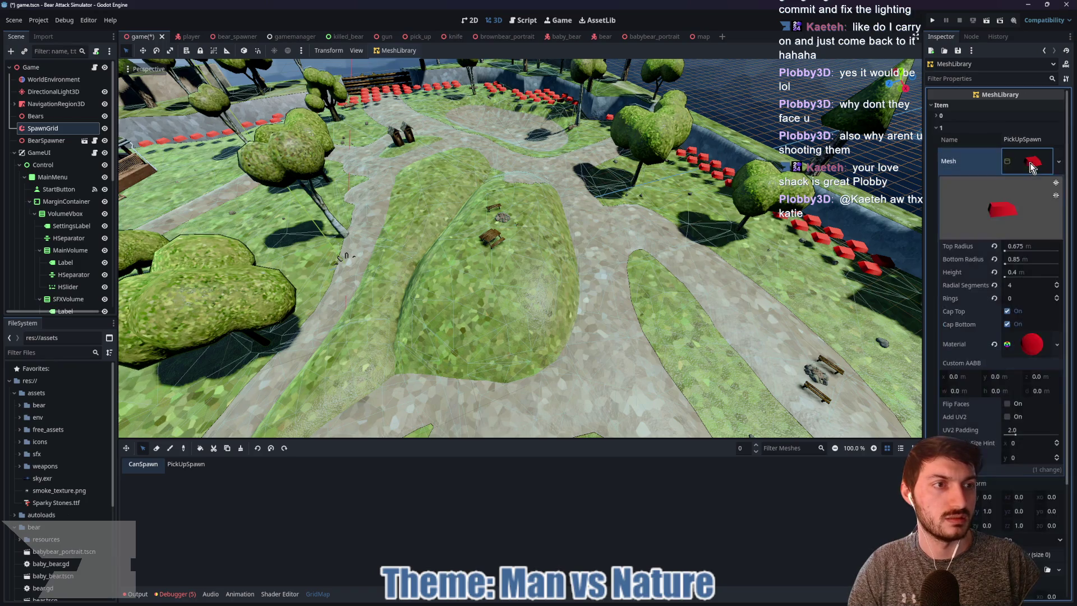
Make the item's material unique, try a green colour, then undo back to red
click(1021, 347)
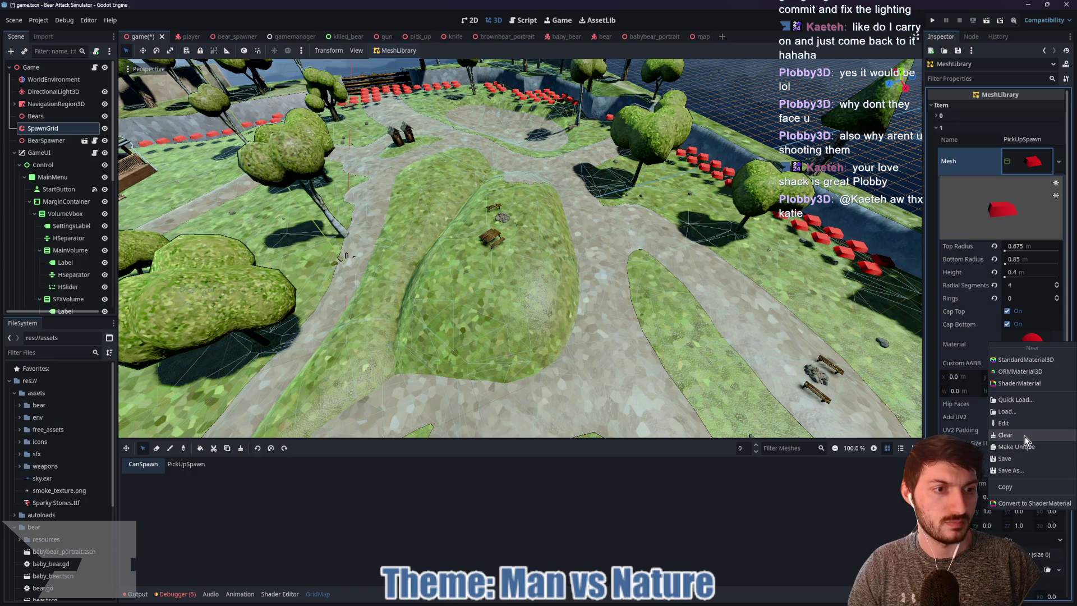
click(1025, 446)
click(1031, 346)
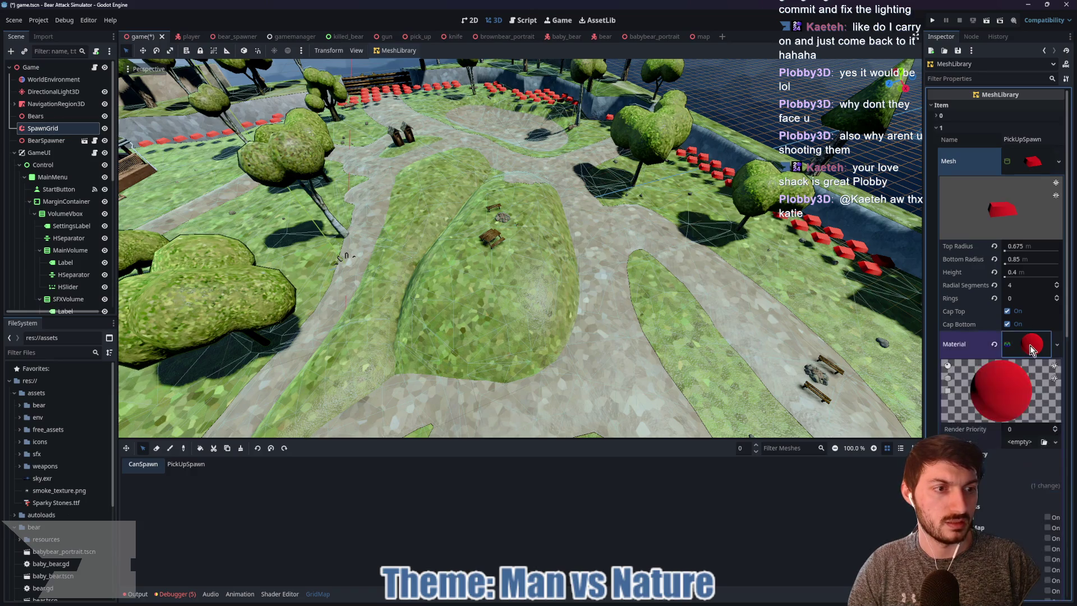
click(1032, 485)
click(1019, 497)
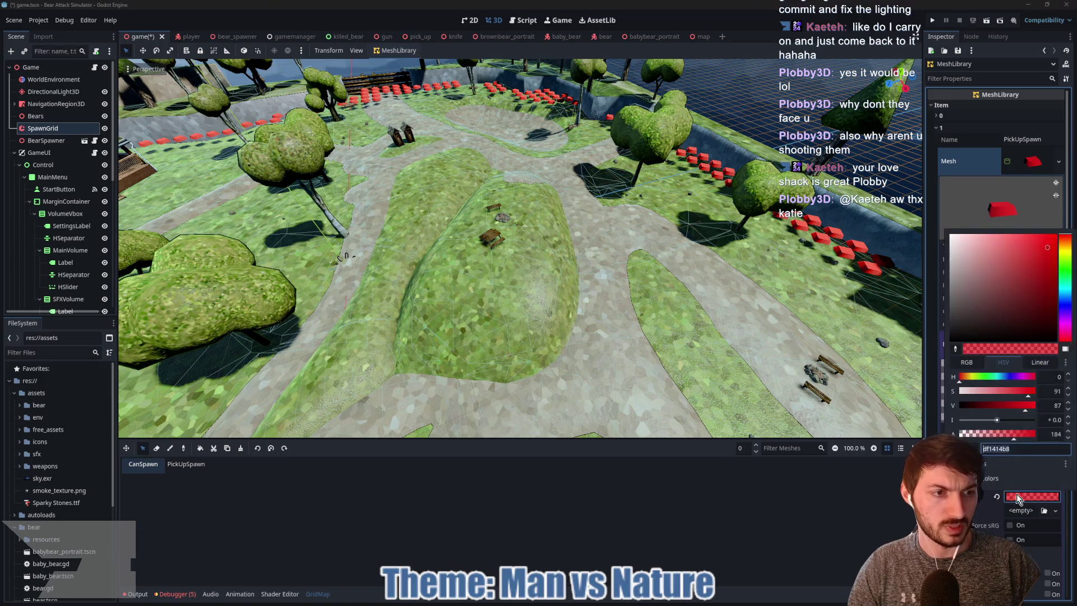
click(1067, 270)
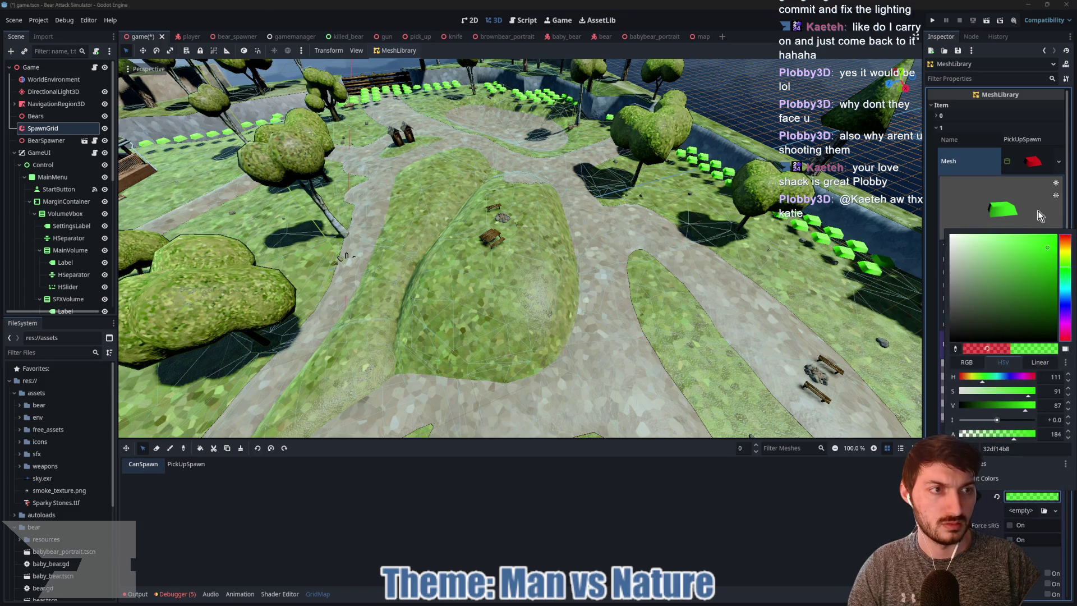
click(1033, 162)
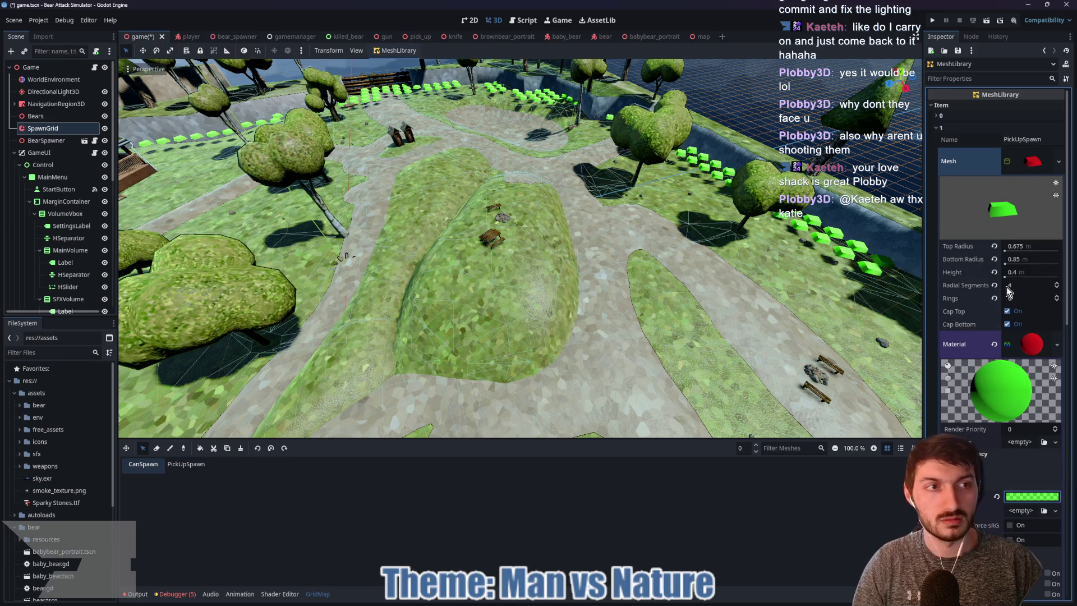
key(ctrl+z)
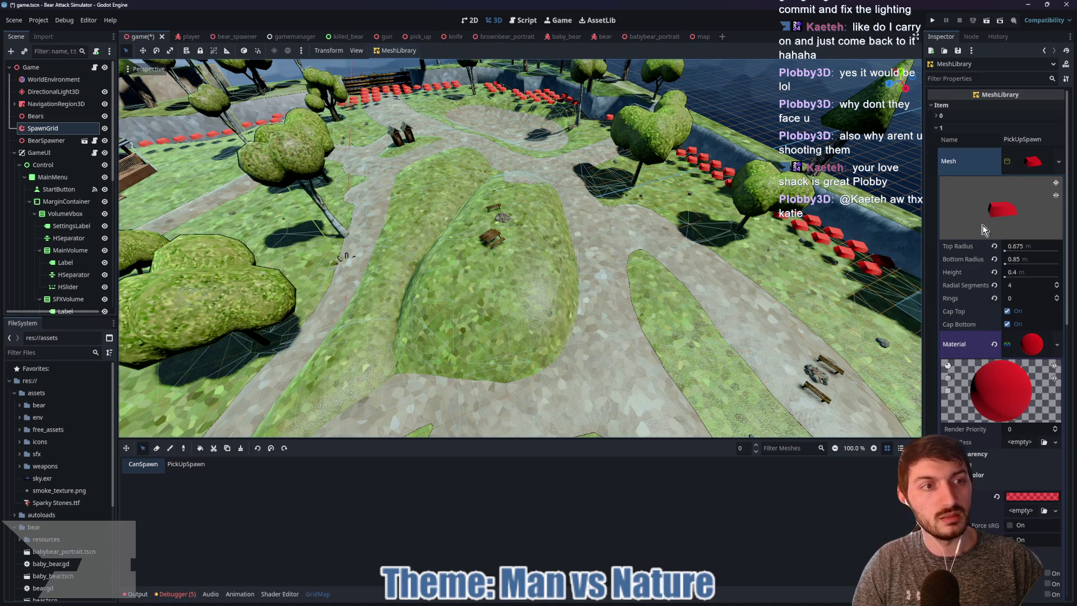
Make the PickUpSpawn mesh and its material unique with Make Unique (Recursive)
right_click(1028, 164)
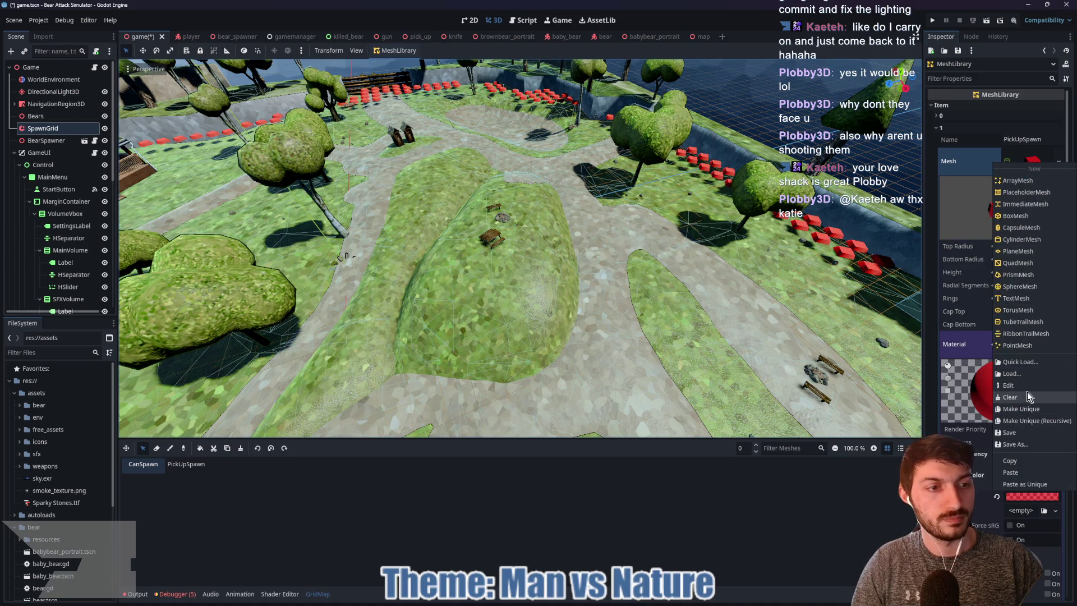
click(1036, 410)
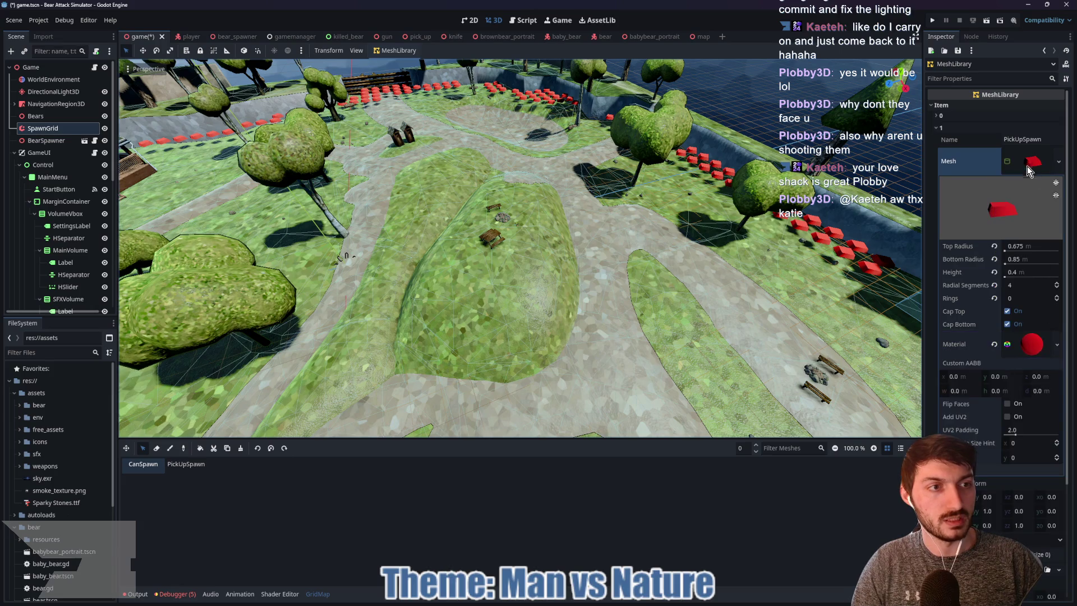
right_click(1029, 165)
click(1035, 423)
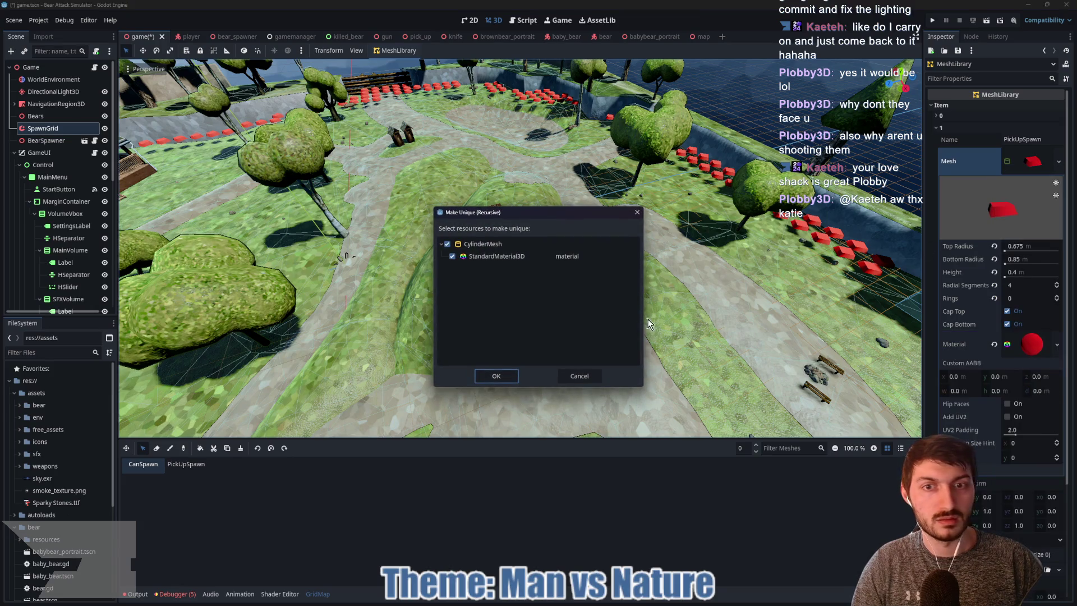
click(492, 377)
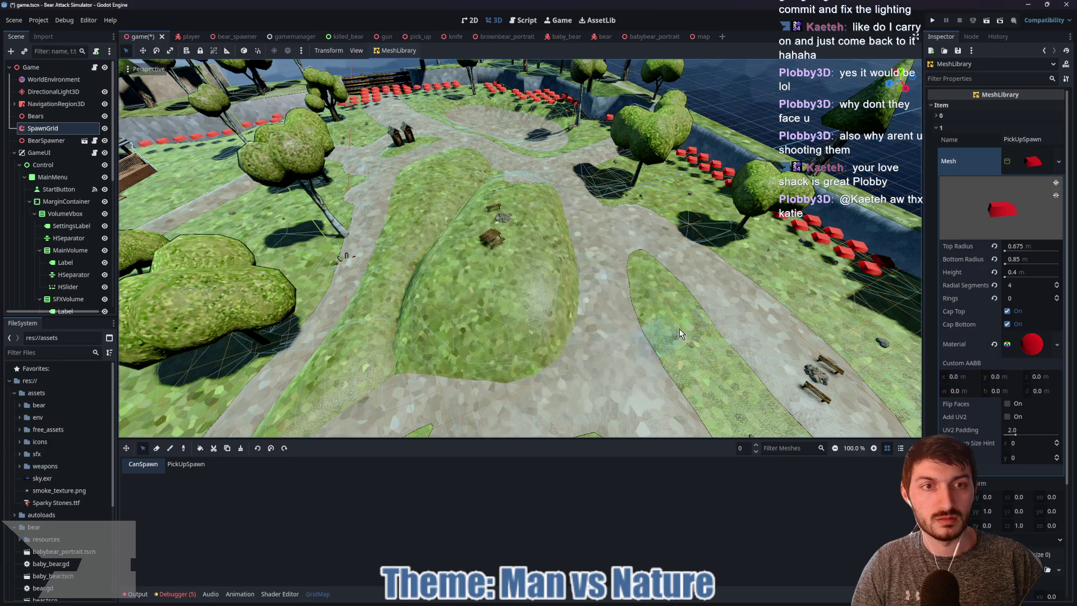
click(1026, 166)
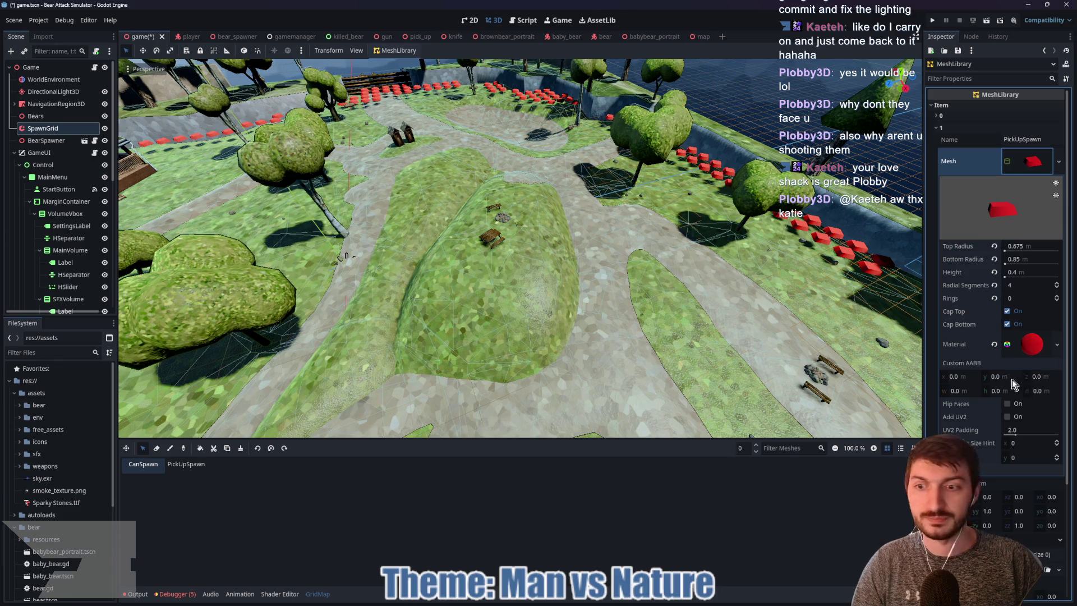
Change the material's albedo colour to blue and pick PickUpSpawn in the GridMap palette
click(1031, 344)
scroll(1023, 478, down, 5)
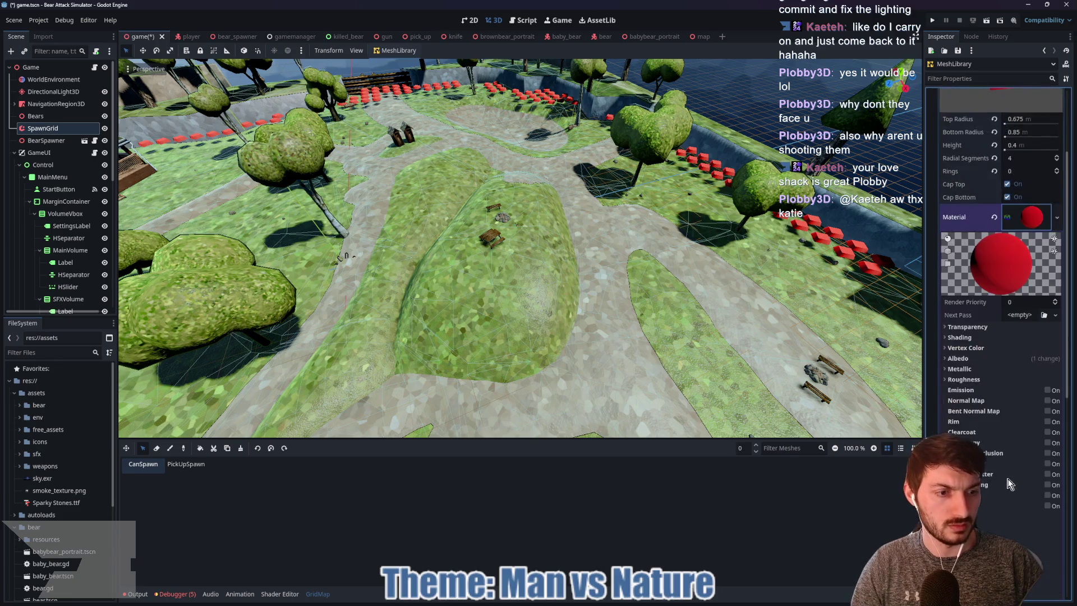
click(977, 359)
click(1032, 370)
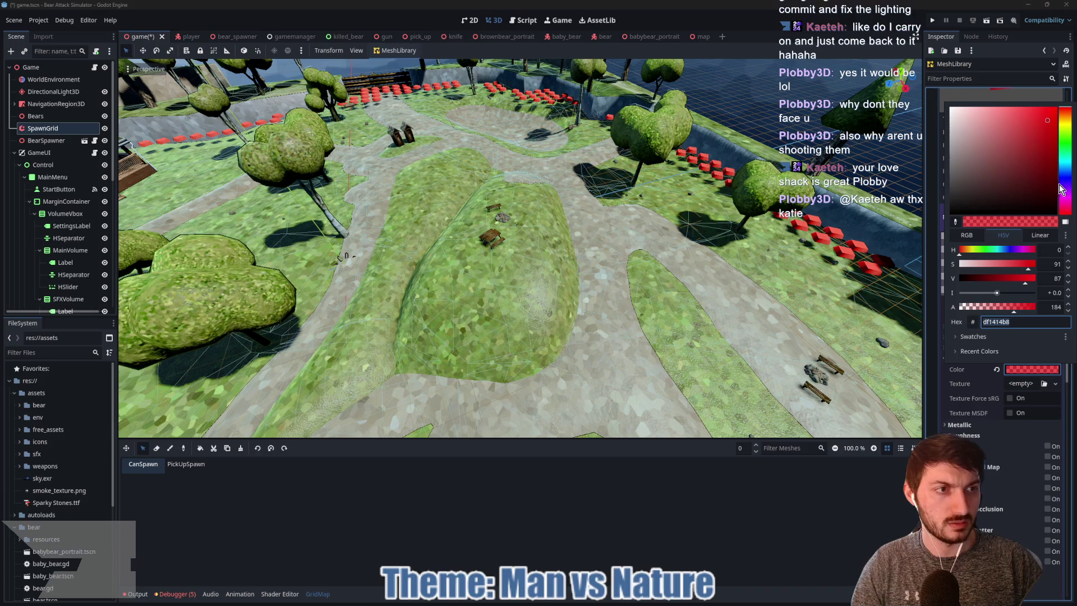
click(981, 250)
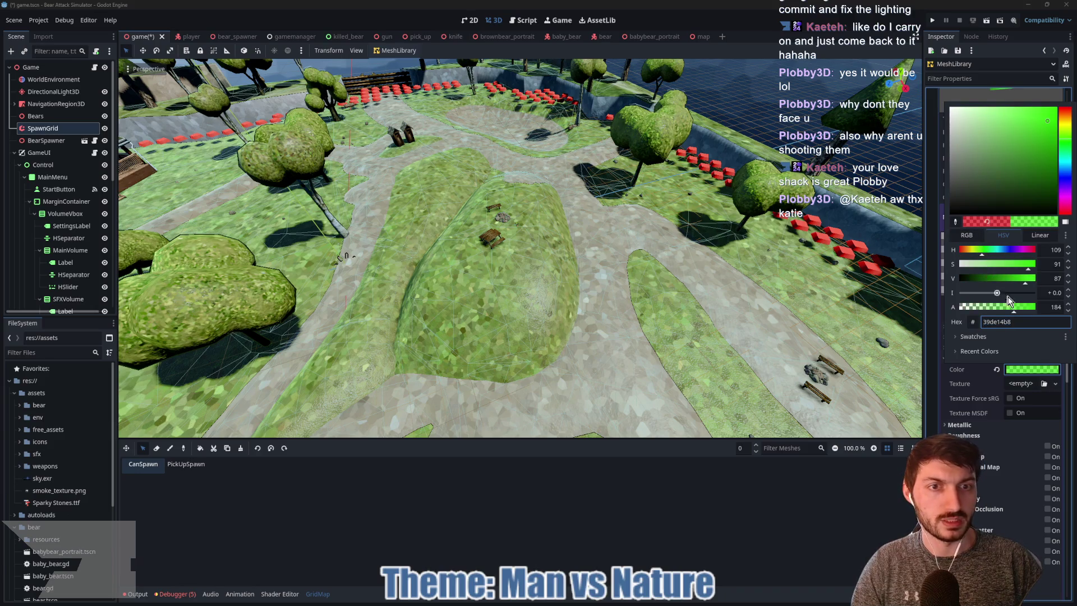
drag(985, 252, 1003, 254)
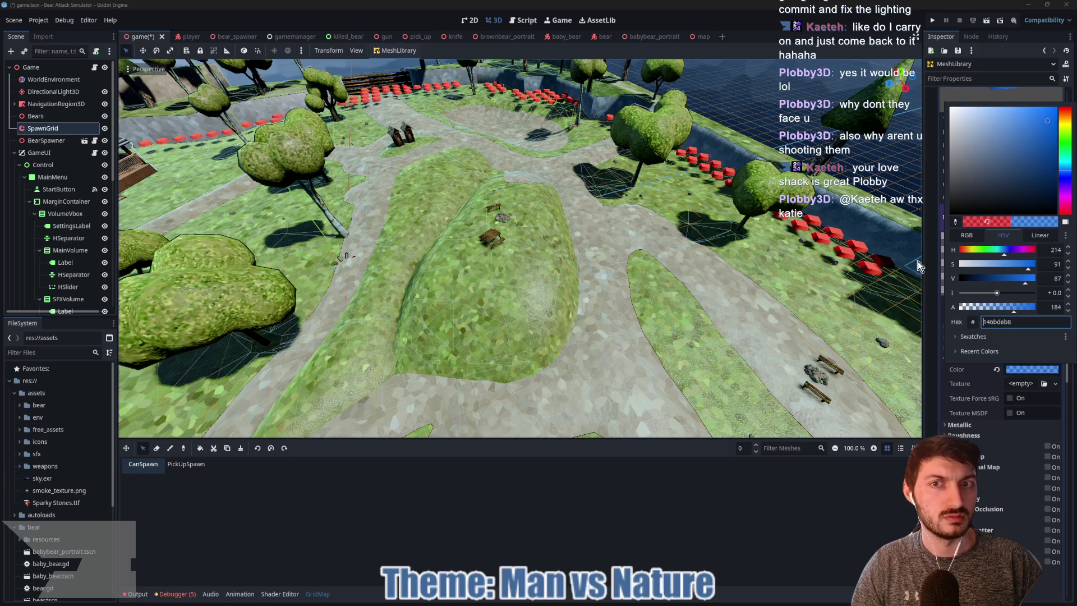
click(1038, 370)
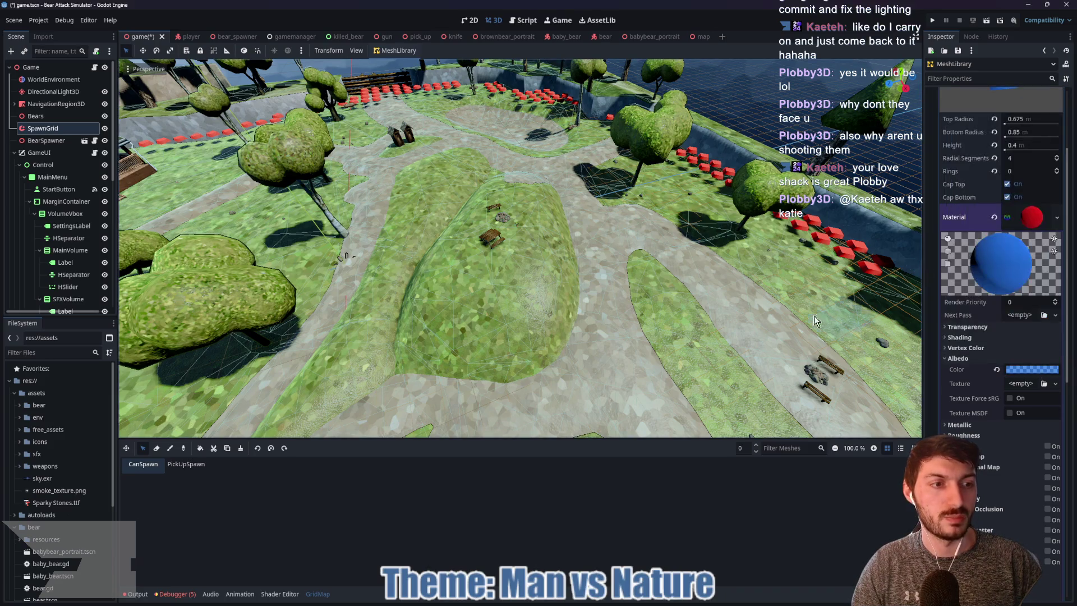
click(185, 470)
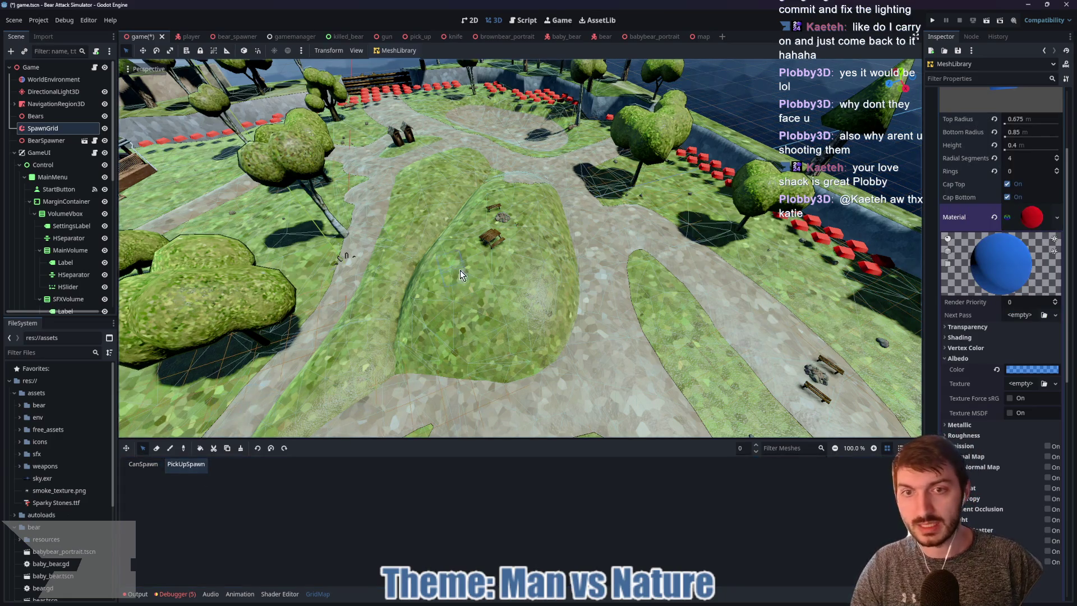
Orbit and zoom to view the picnic table and rocks on the grassy mound
scroll(489, 246, up, 5)
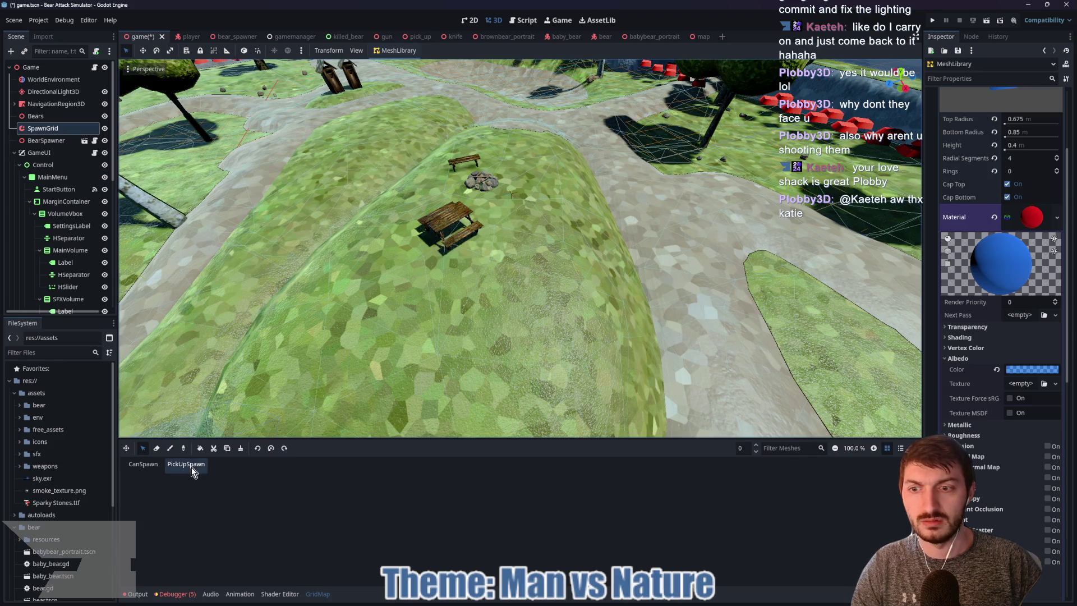
scroll(423, 227, up, 5)
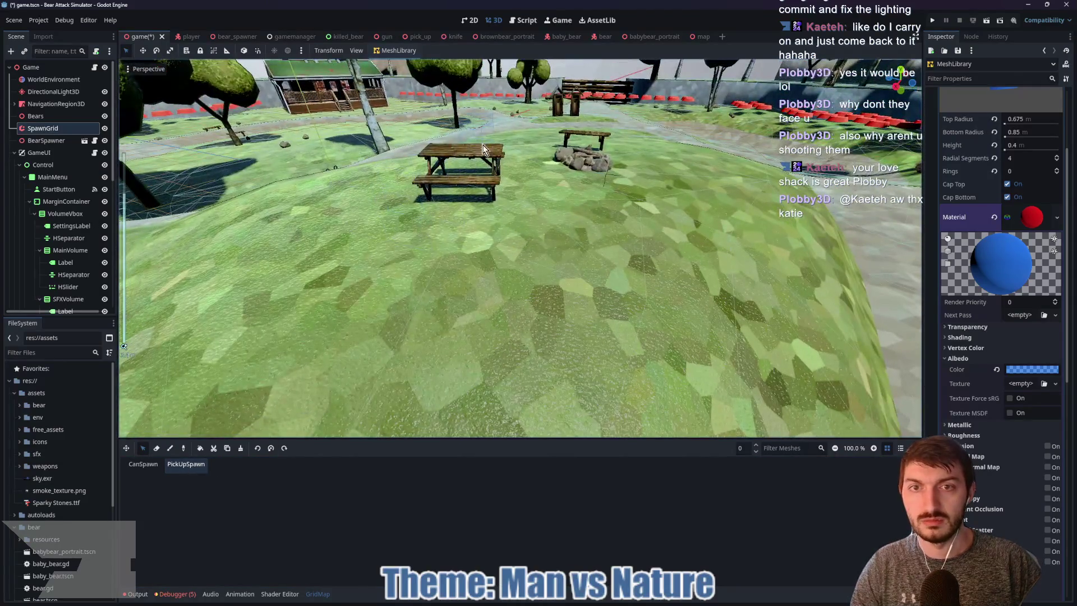
scroll(473, 236, up, 5)
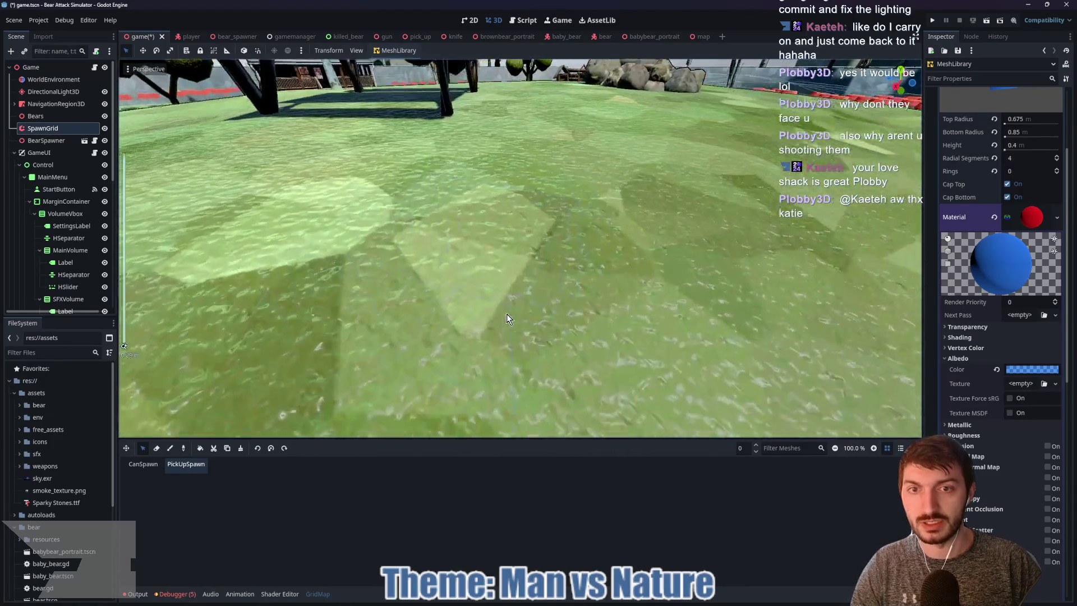
scroll(454, 258, down, 5)
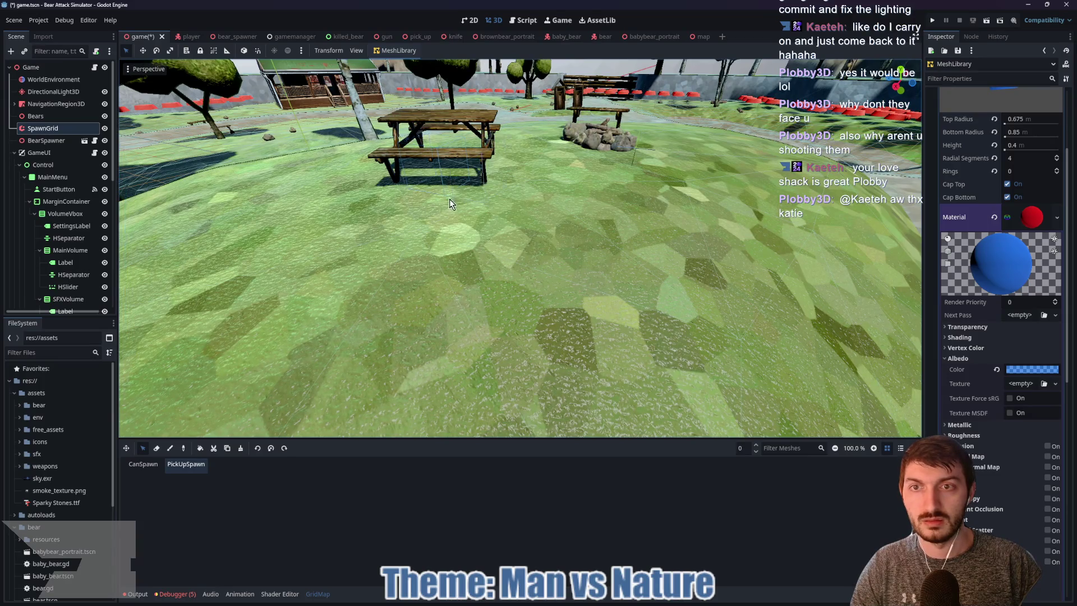
scroll(460, 244, down, 2)
mouse_move(460, 243)
mouse_down()
mouse_move(544, 257)
mouse_move(486, 248)
mouse_move(534, 121)
mouse_up()
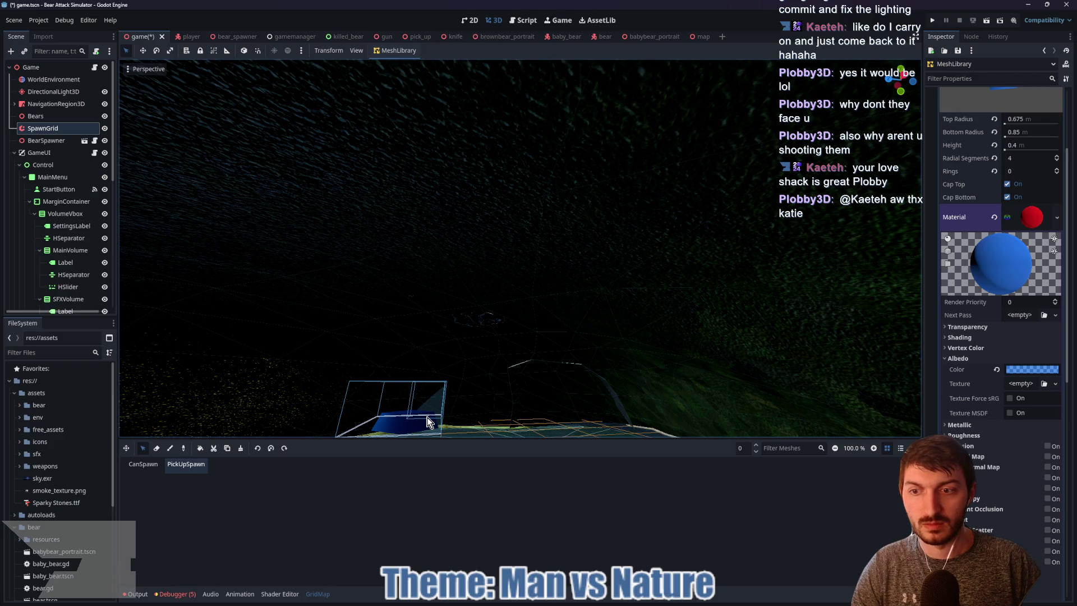
click(156, 447)
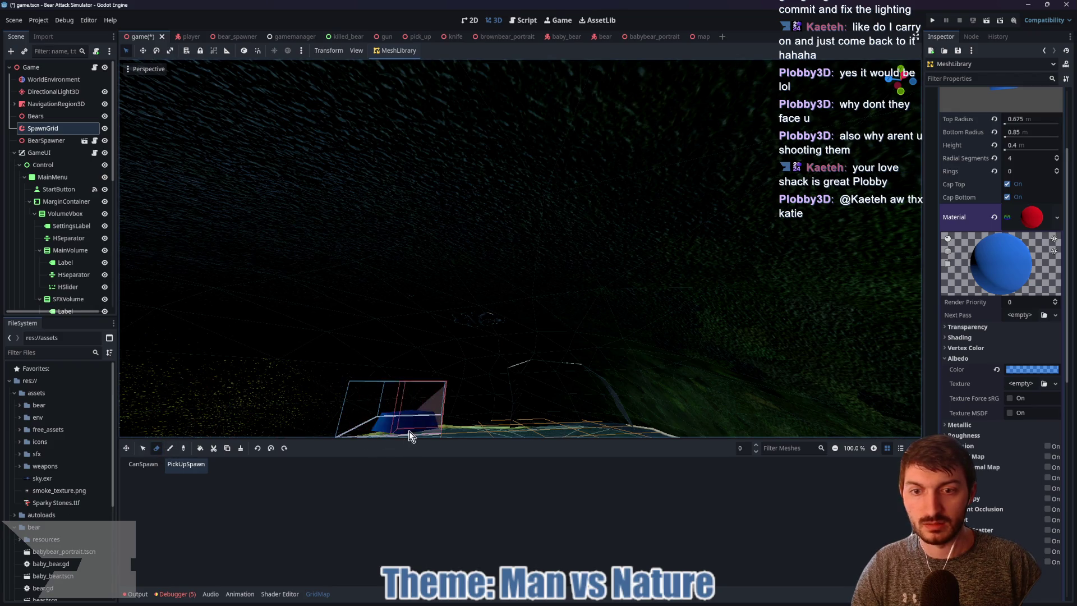
mouse_move(435, 414)
mouse_down()
mouse_move(432, 76)
mouse_move(314, 129)
mouse_up()
mouse_move(301, 191)
mouse_down()
mouse_move(547, 249)
mouse_move(494, 130)
mouse_move(483, 264)
mouse_move(452, 247)
mouse_move(507, 271)
mouse_move(476, 137)
mouse_move(533, 287)
mouse_move(513, 158)
mouse_up()
drag(557, 239, 478, 217)
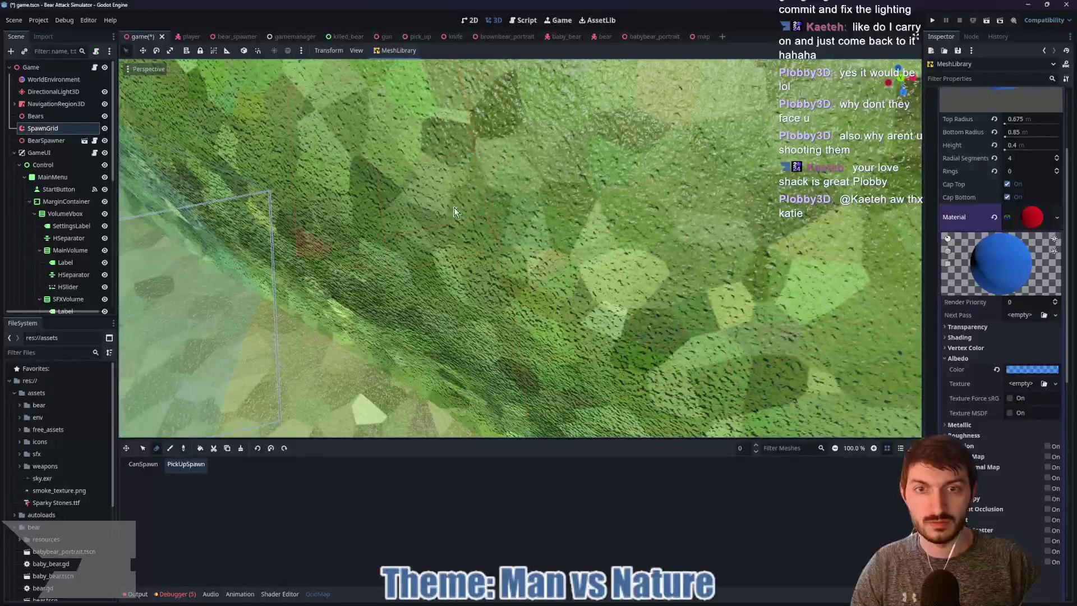
mouse_move(587, 178)
mouse_down()
mouse_move(623, 269)
mouse_move(564, 130)
mouse_move(516, 237)
mouse_move(291, 327)
mouse_up()
click(143, 448)
Raise the grid floor to 2 and place a PickUpSpawn tile on the picnic table
drag(505, 247, 535, 271)
scroll(614, 321, down, 5)
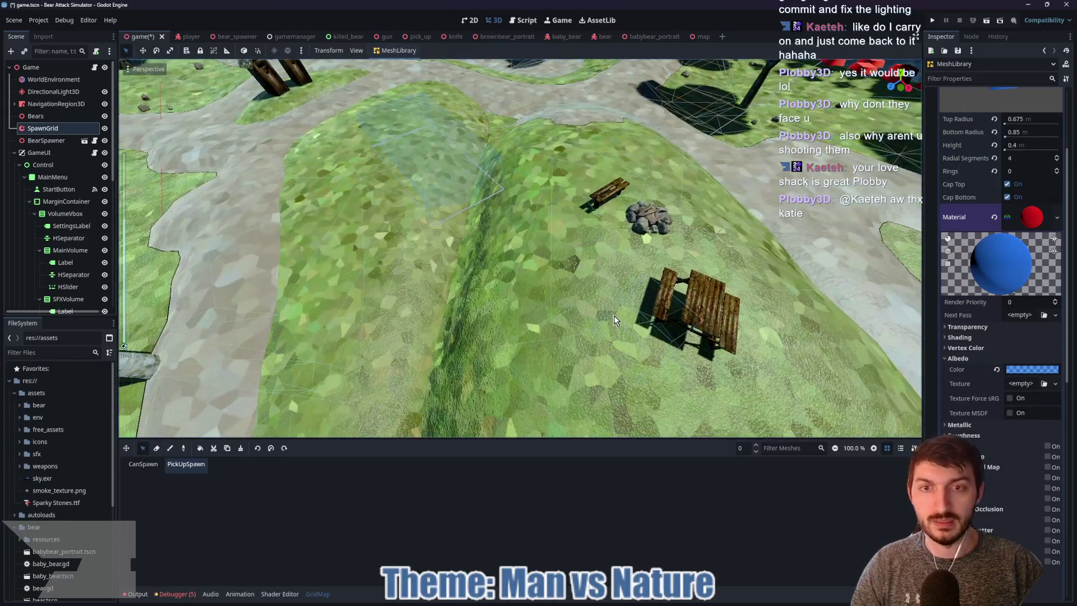
key(e)
key(e)
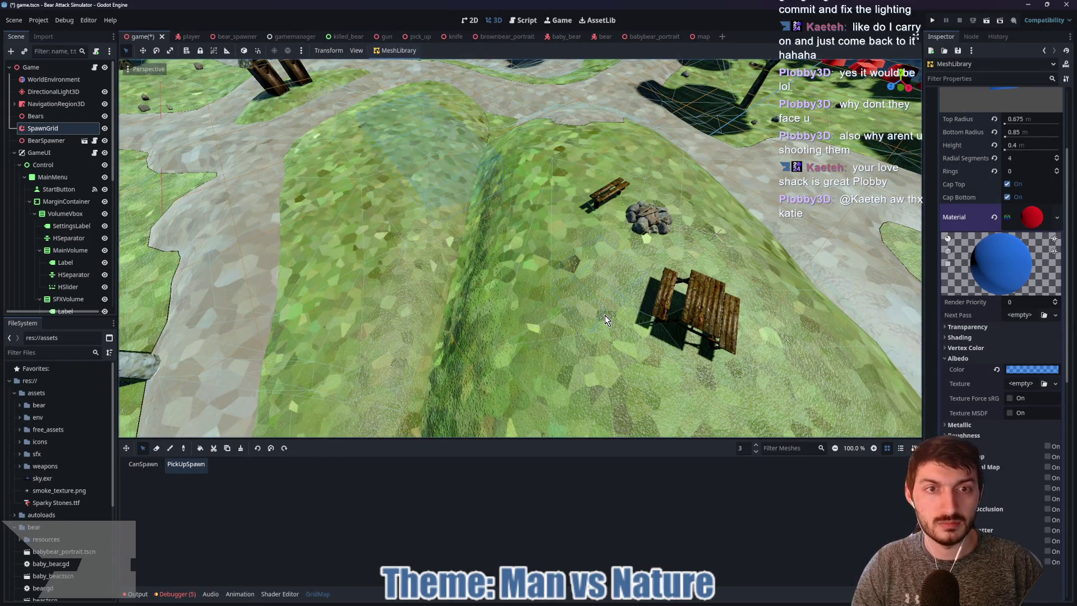
mouse_move(604, 314)
mouse_down()
mouse_move(588, 267)
mouse_move(524, 263)
mouse_move(549, 217)
mouse_move(557, 309)
mouse_up()
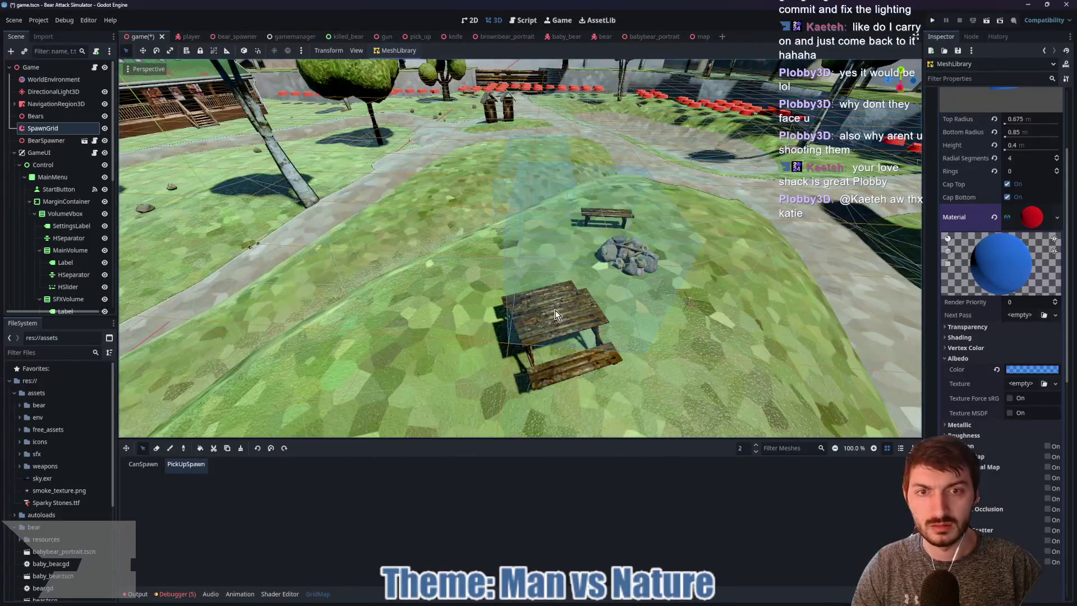
click(554, 311)
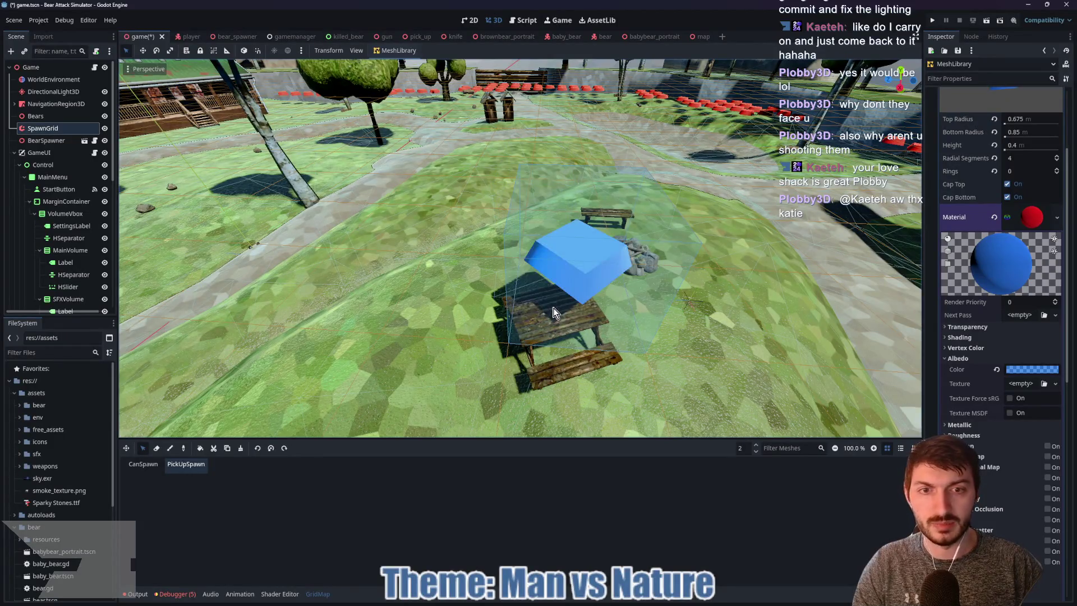
Set the grid floor to 1 and place a PickUpSpawn tile beside the stone blocks
drag(742, 258, 606, 287)
scroll(606, 287, down, 3)
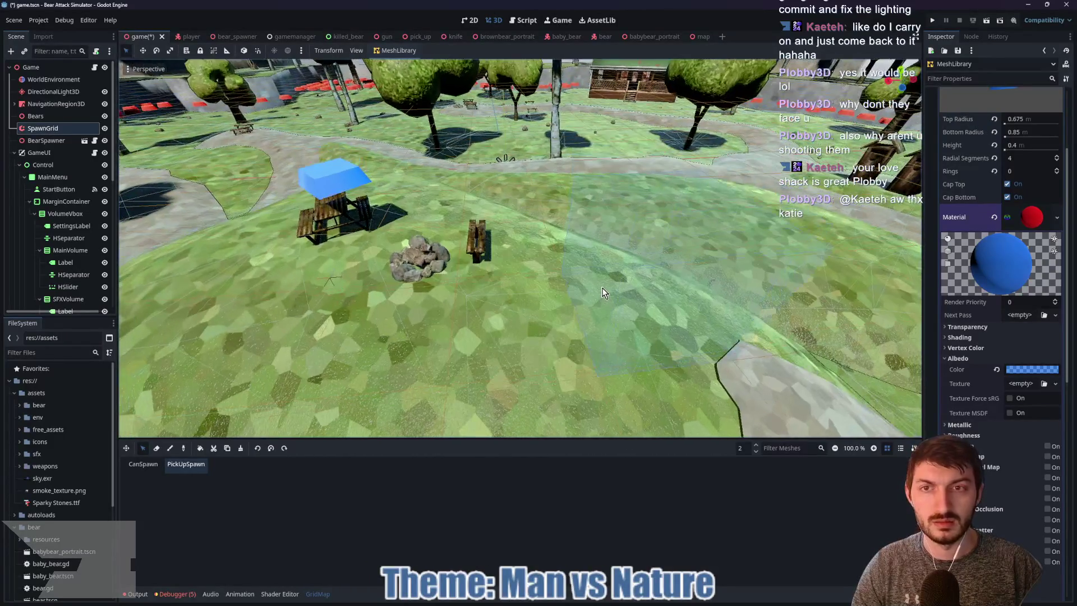
drag(564, 214, 650, 236)
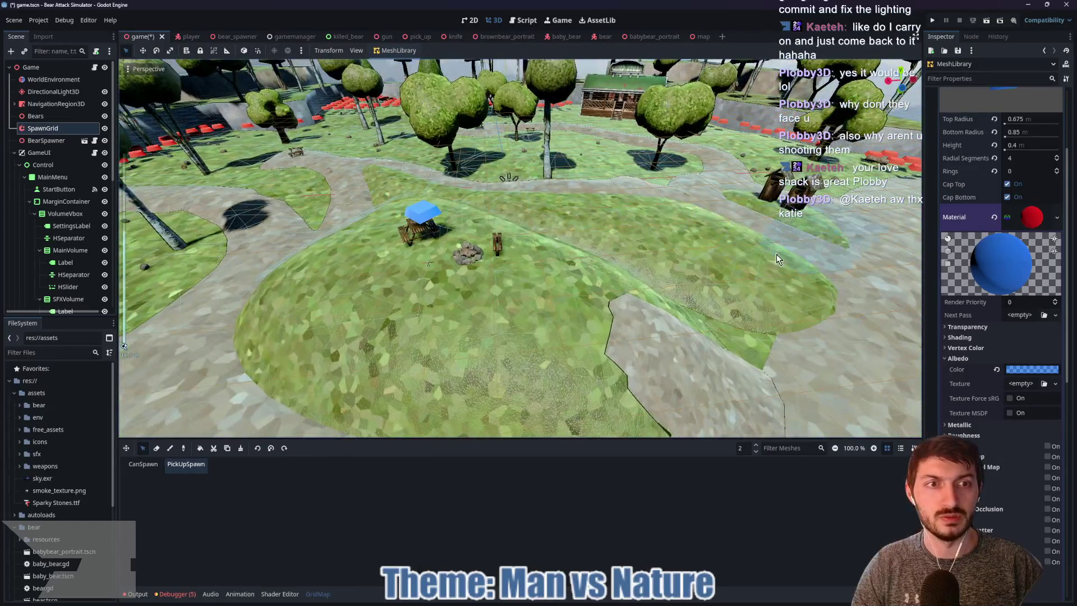
mouse_move(776, 254)
mouse_down()
mouse_move(456, 323)
mouse_move(451, 336)
mouse_up()
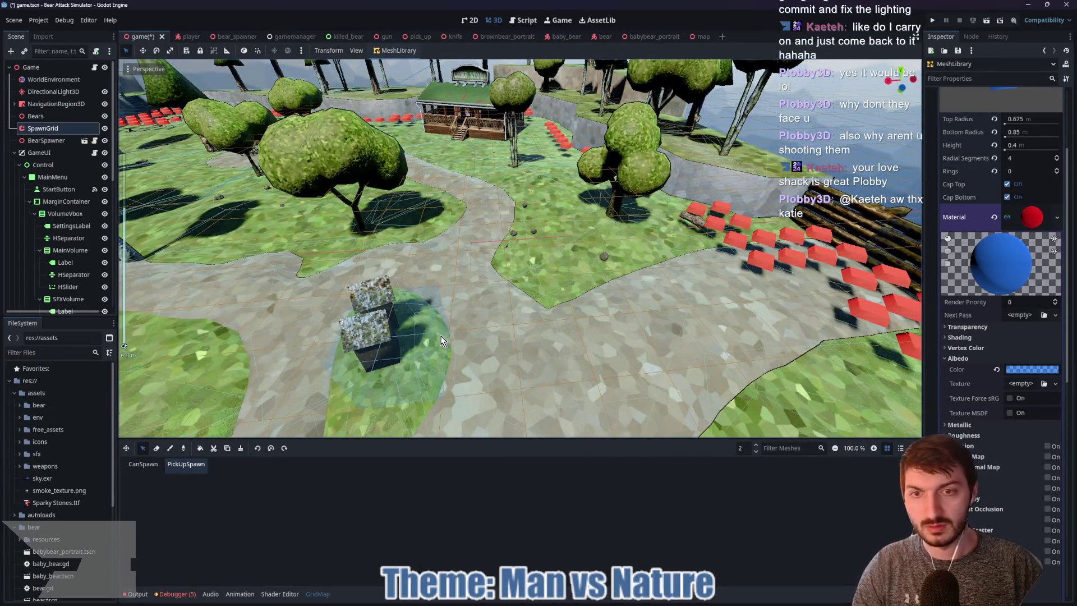
key(q)
key(q)
scroll(427, 334, up, 3)
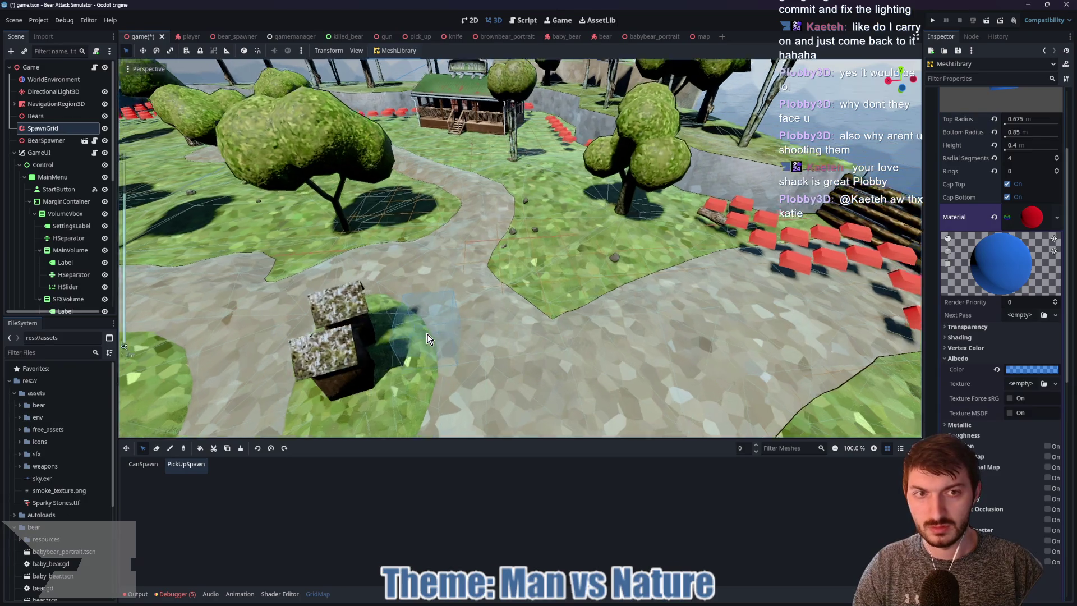
key(e)
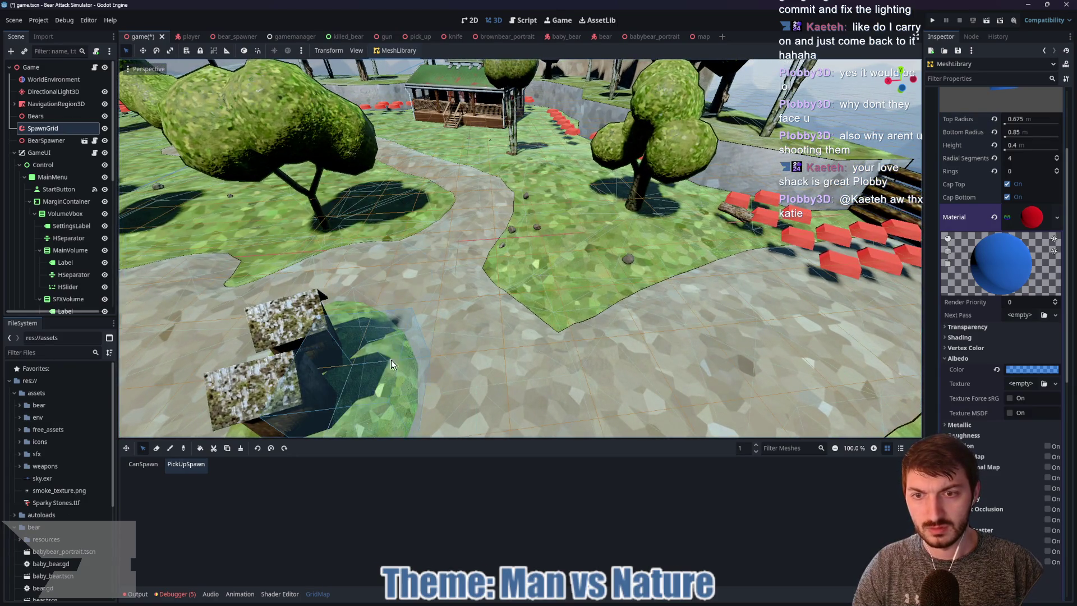
click(392, 349)
Drop to floor 0 and place two tiles beside and near the small shack
scroll(562, 349, down, 5)
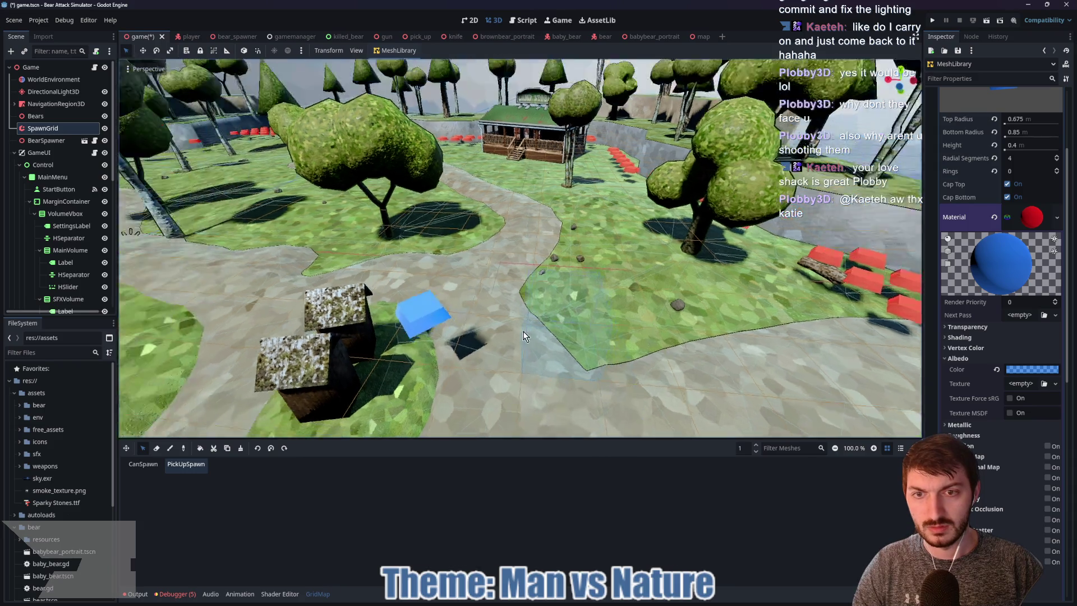
scroll(529, 387, up, 5)
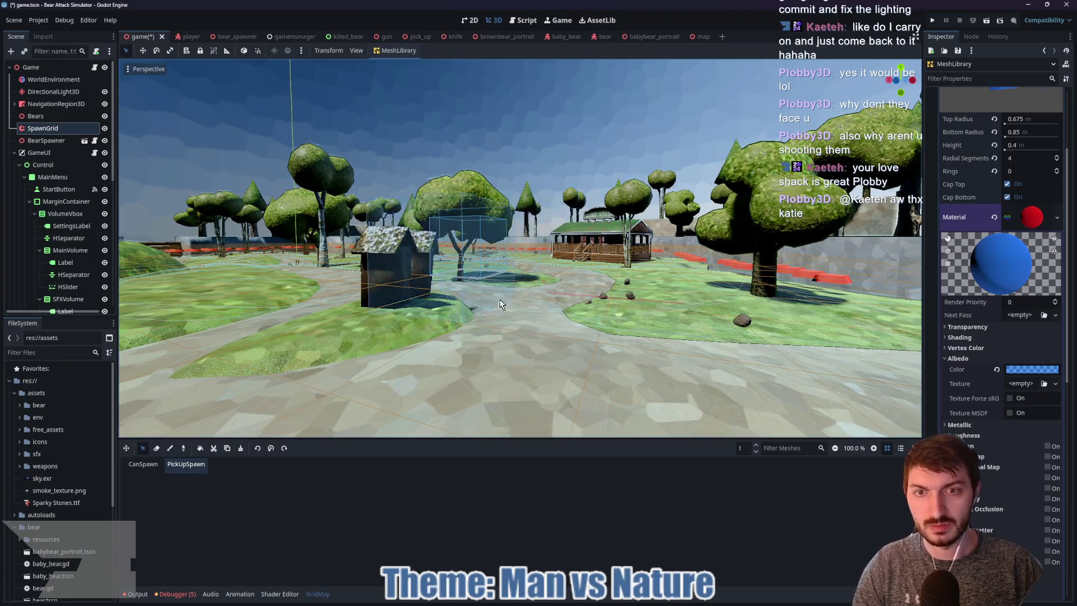
key(q)
click(445, 312)
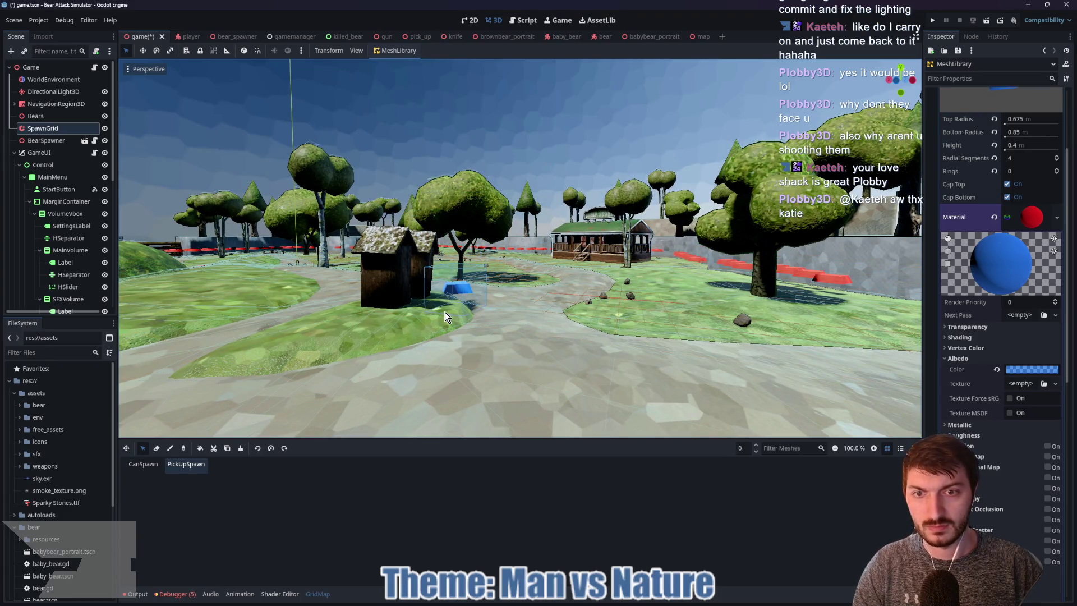
scroll(557, 292, up, 3)
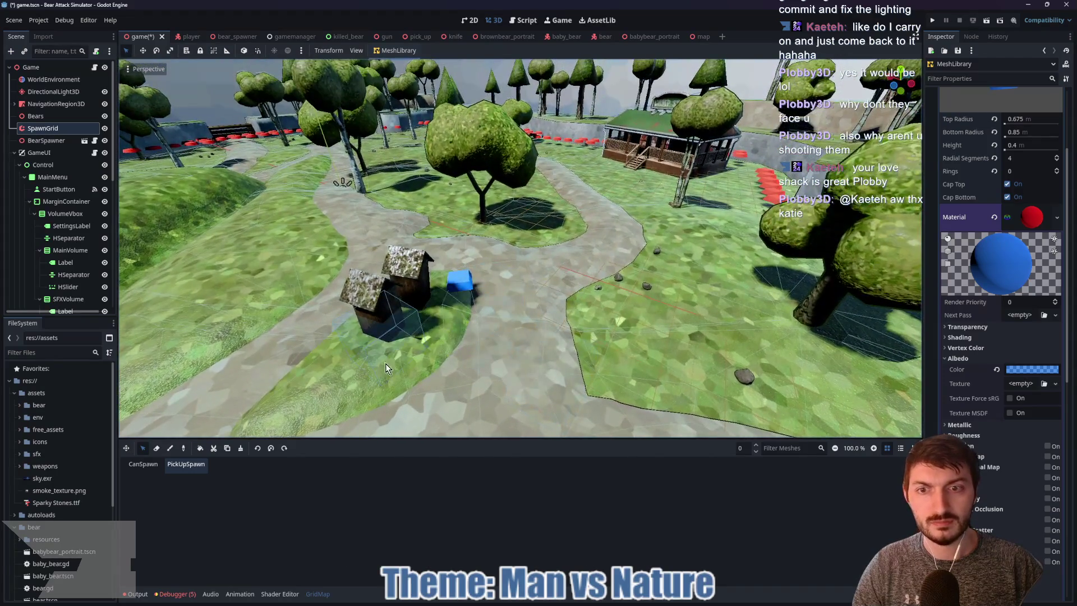
click(354, 384)
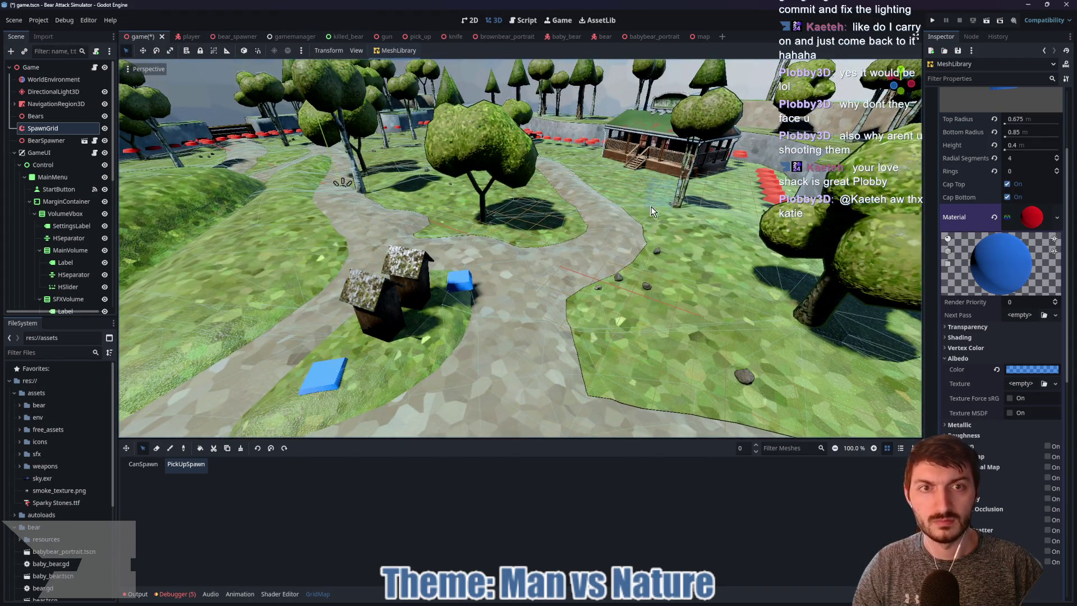
Paint a 2x2 cluster before the Camp Store porch and more tiles left of the stairs
scroll(599, 197, down, 3)
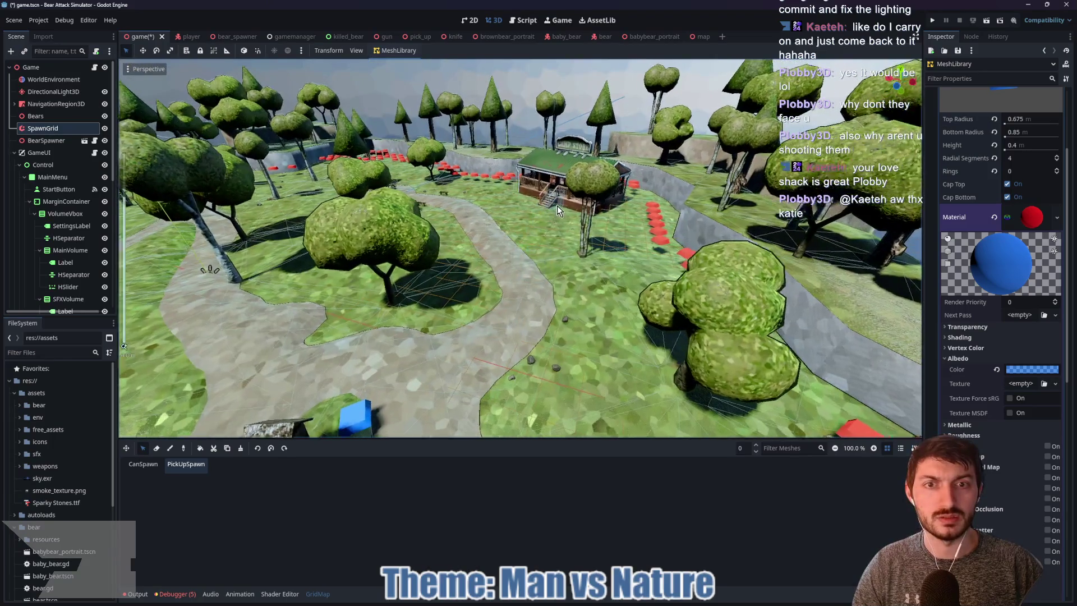
scroll(557, 226, up, 5)
scroll(557, 226, up, 3)
scroll(296, 346, down, 4)
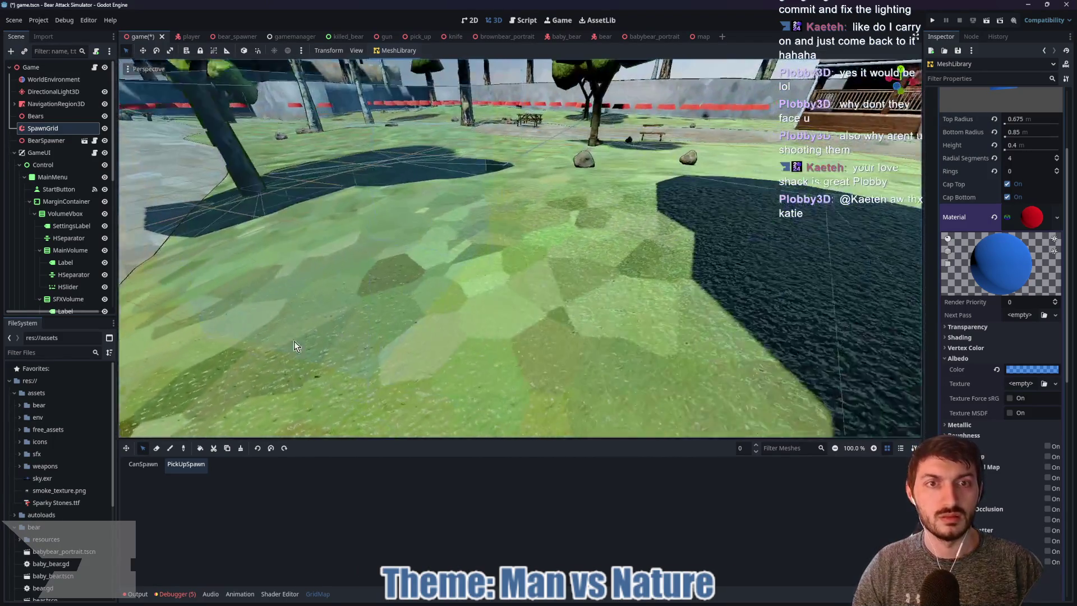
scroll(296, 346, down, 5)
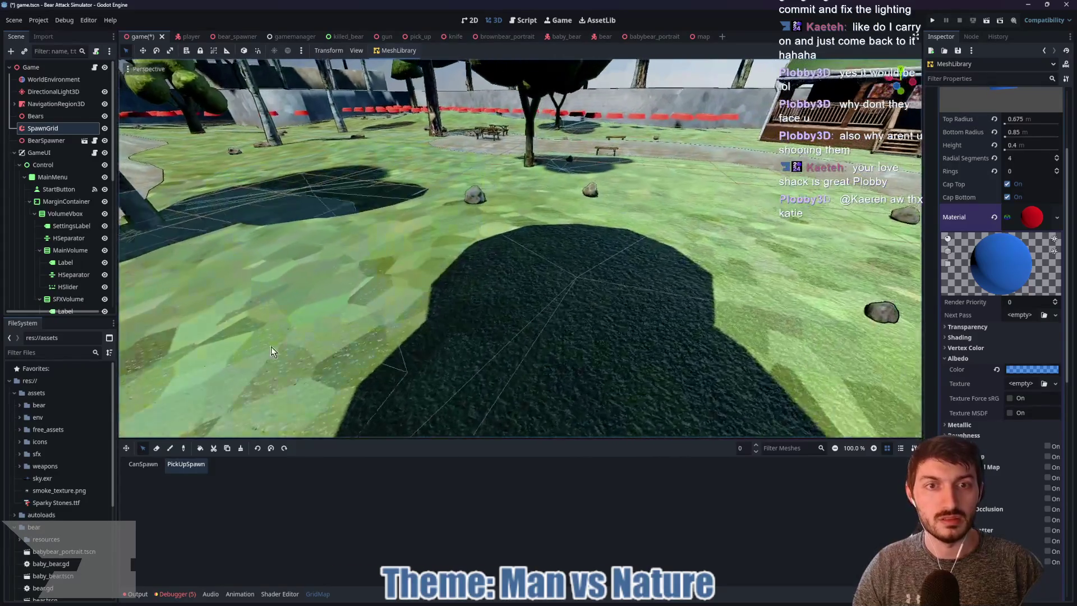
scroll(625, 223, down, 5)
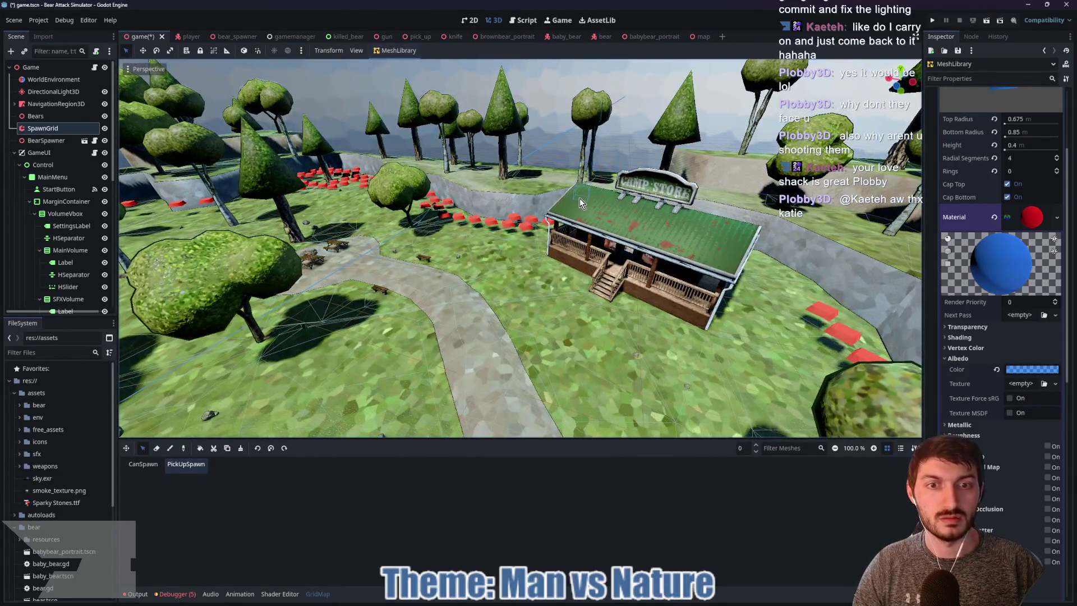
mouse_move(580, 197)
mouse_down()
mouse_move(586, 264)
mouse_move(679, 318)
mouse_up()
scroll(539, 244, up, 3)
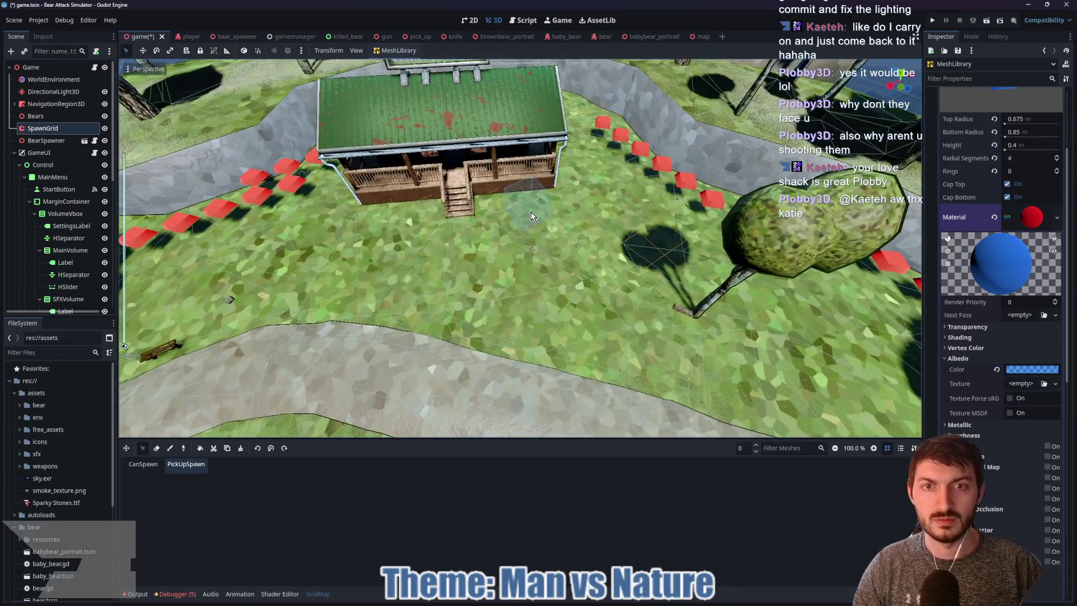
click(560, 218)
drag(359, 235, 405, 263)
drag(290, 267, 188, 257)
scroll(189, 257, down, 3)
scroll(427, 316, up, 2)
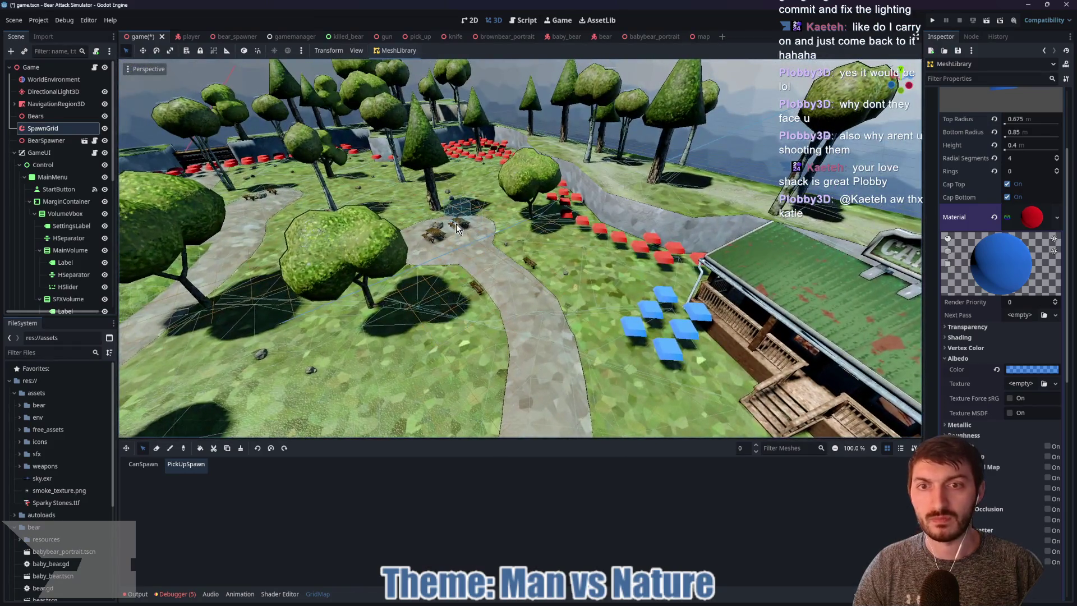
Place PickUpSpawn tiles at three picnic spots along the paths, including the lower-left one
click(453, 237)
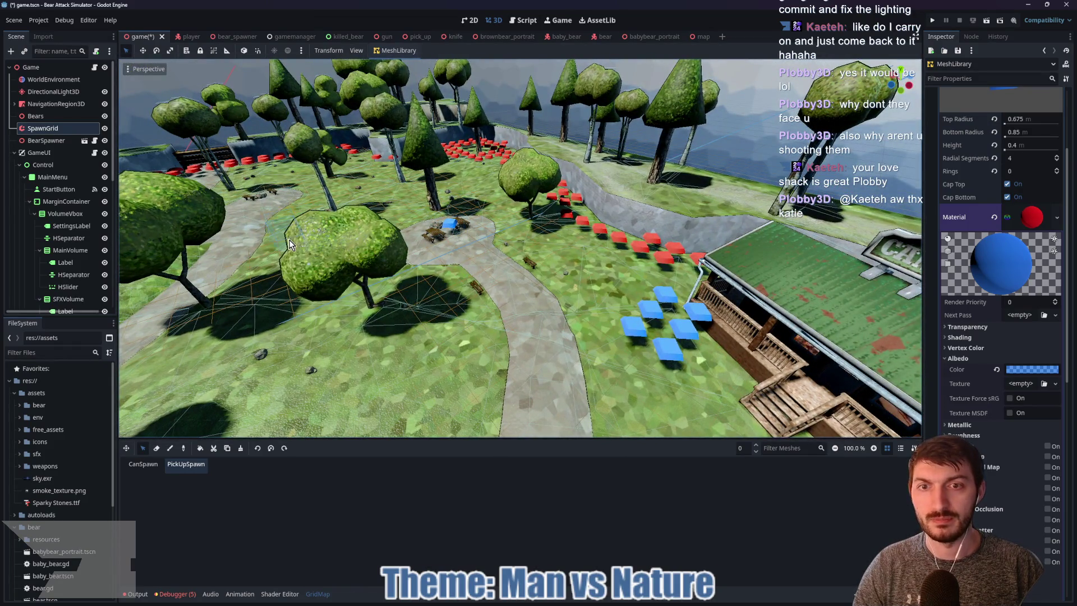
scroll(276, 236, up, 3)
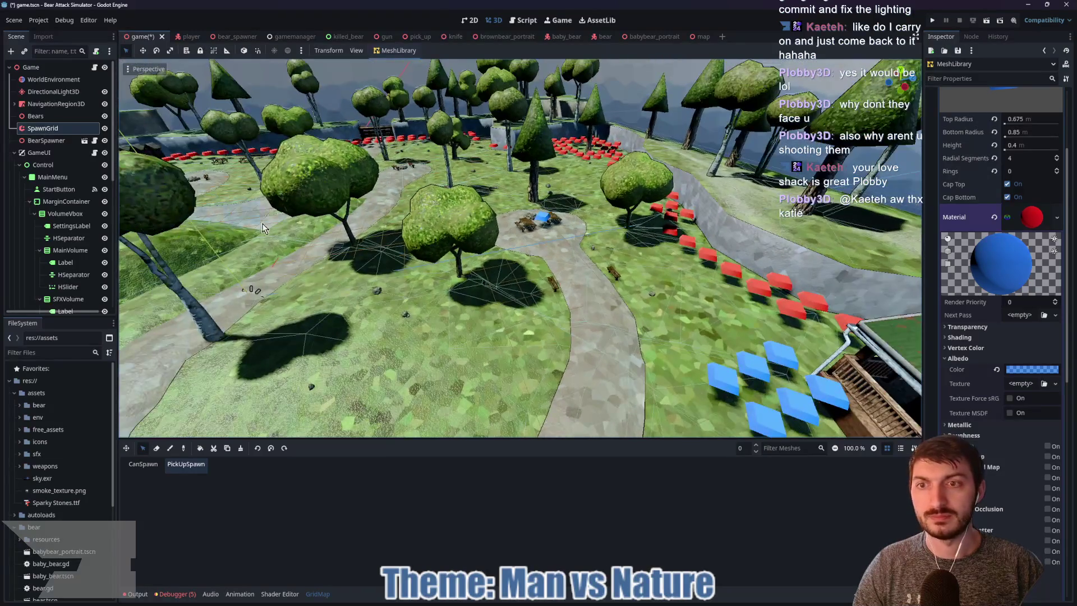
scroll(243, 224, down, 2)
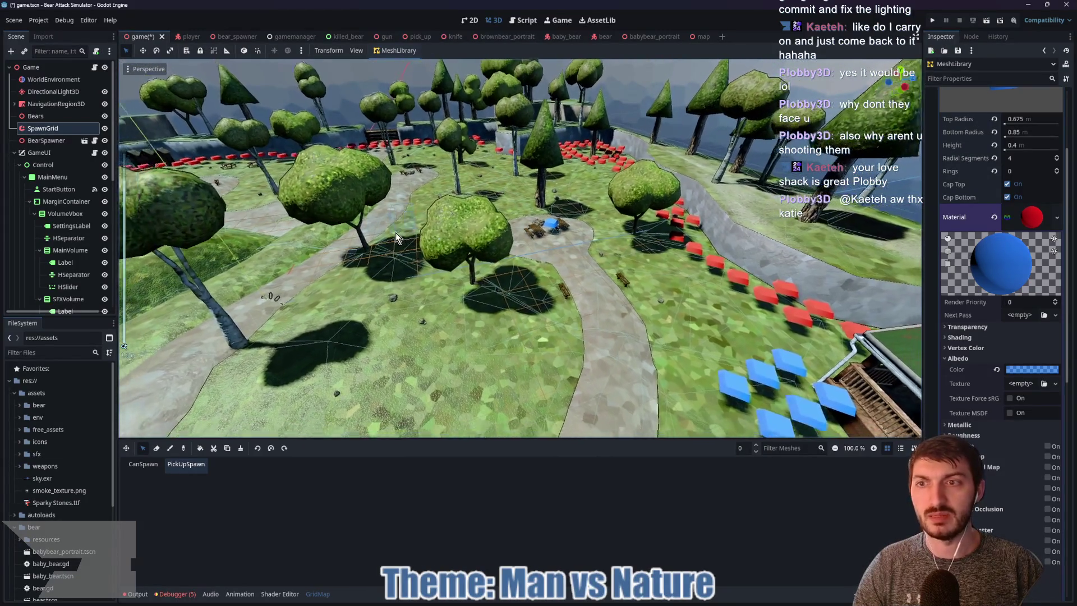
scroll(395, 231, down, 6)
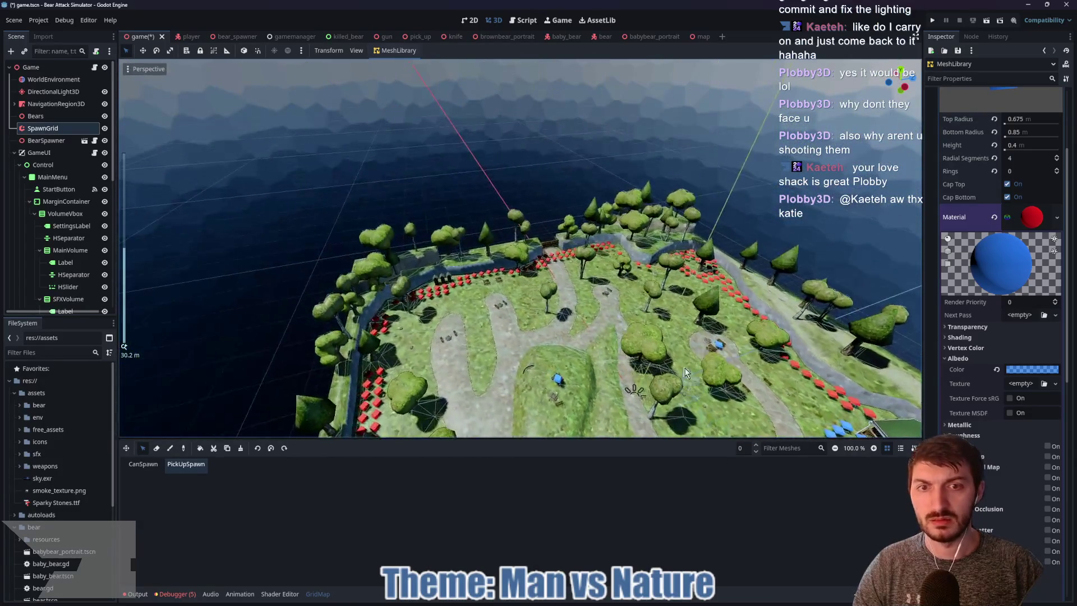
scroll(684, 382, up, 10)
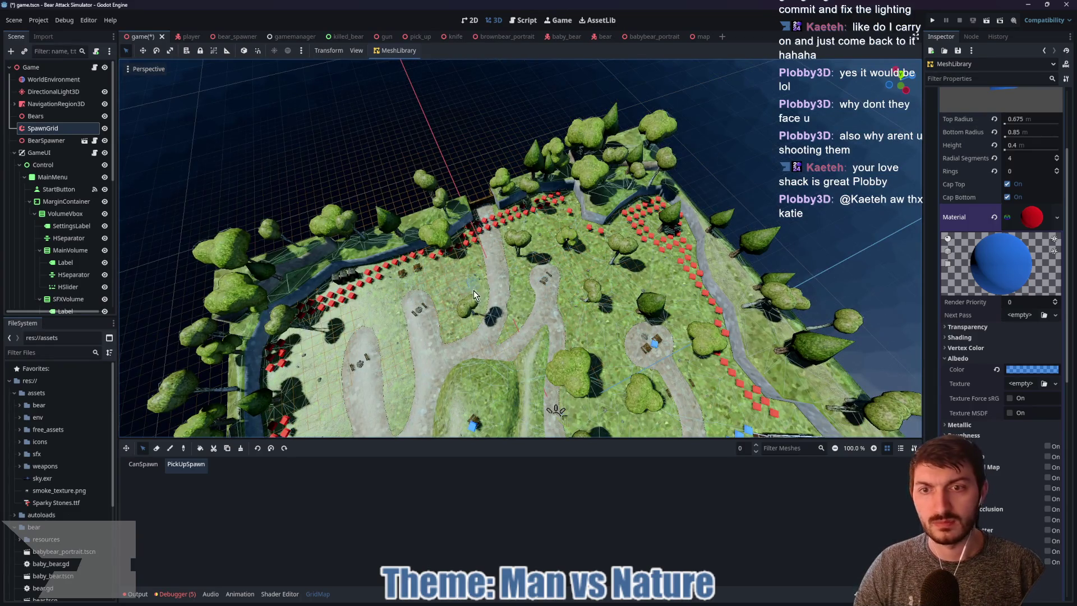
scroll(428, 317, up, 4)
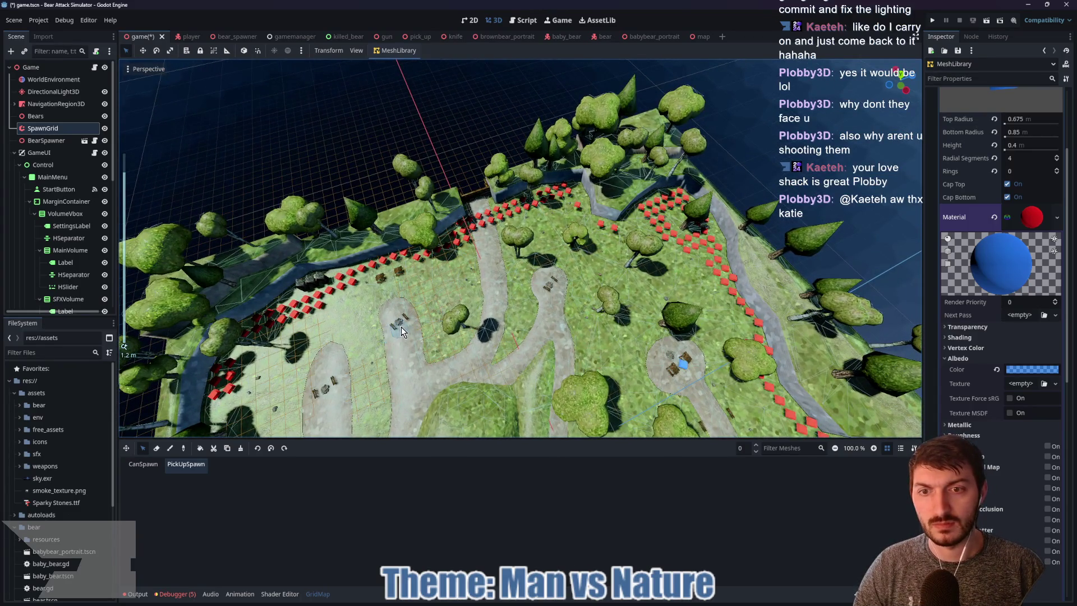
click(406, 328)
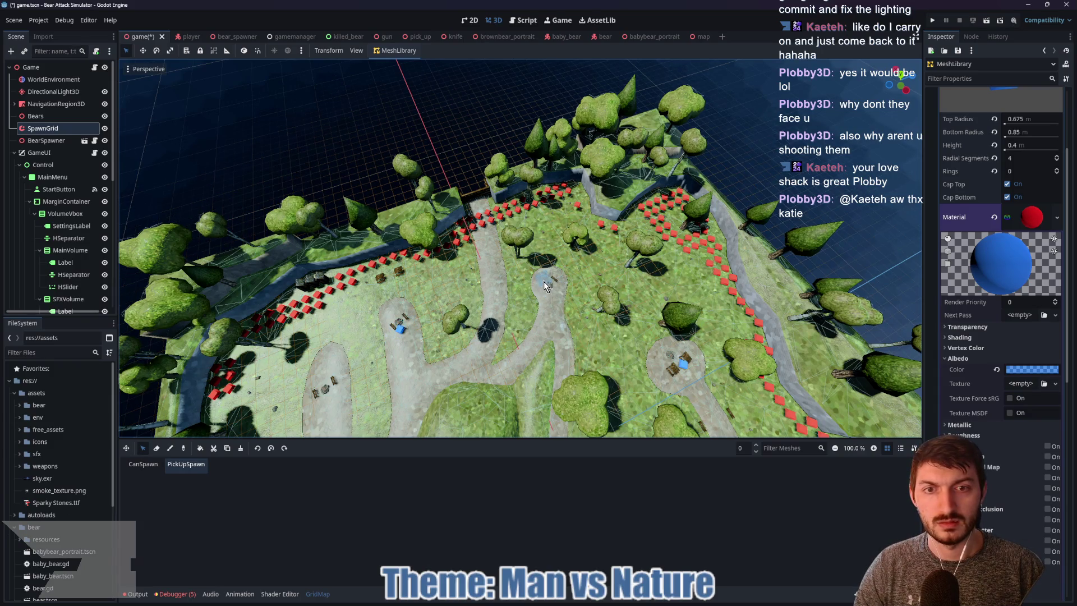
click(315, 405)
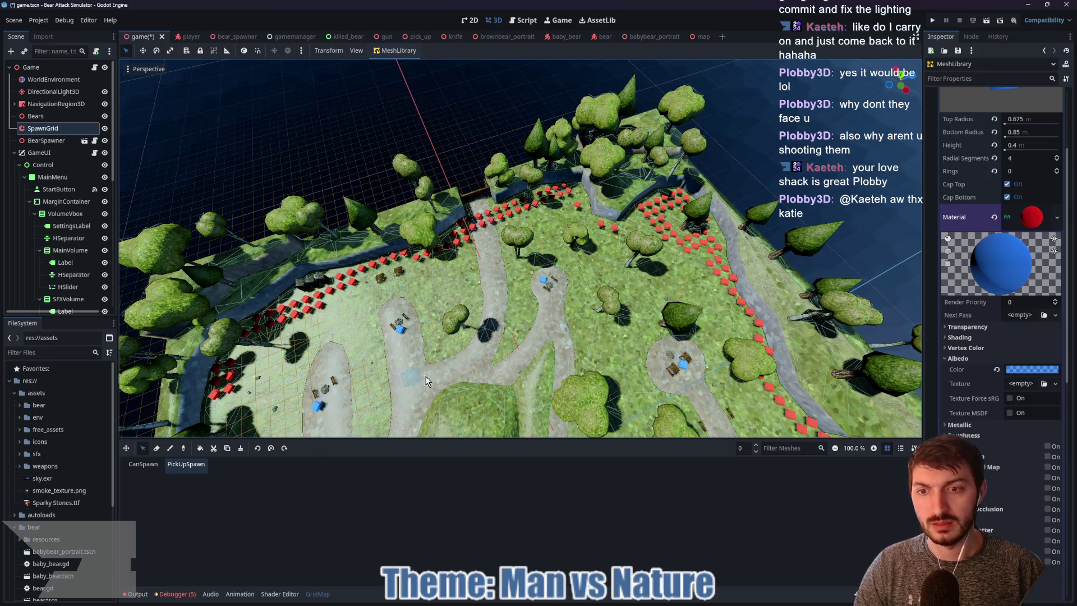